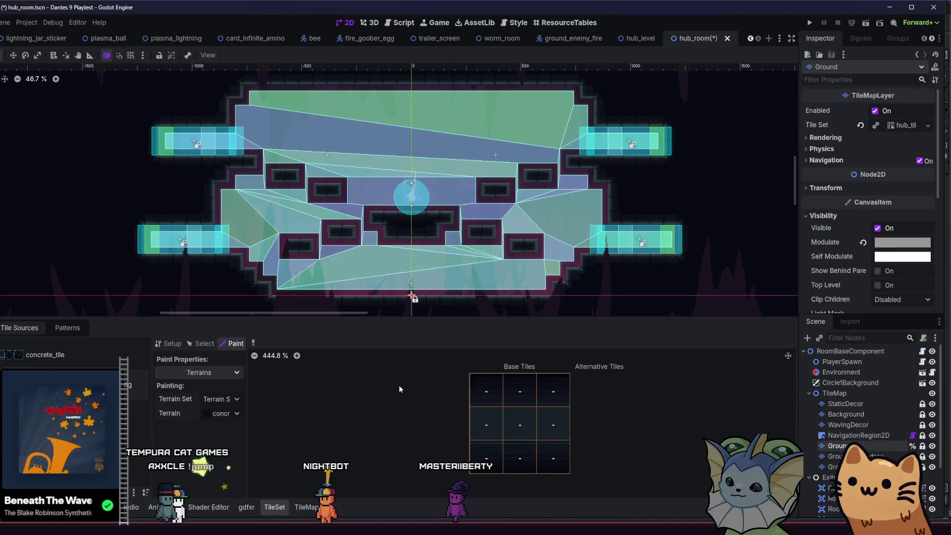
Add a second terrain to the hub tile set's terrain set and correct its name.
{"action": "left_click", "coordinate": [892, 126]}
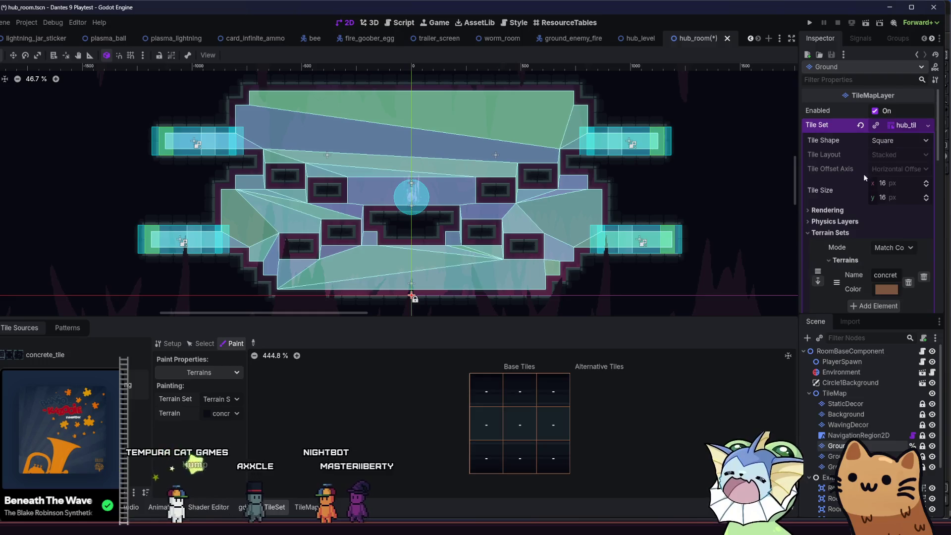
{"action": "scroll", "coordinate": [831, 217], "scroll_direction": "down", "scroll_amount": 3}
{"action": "left_click", "coordinate": [885, 227]}
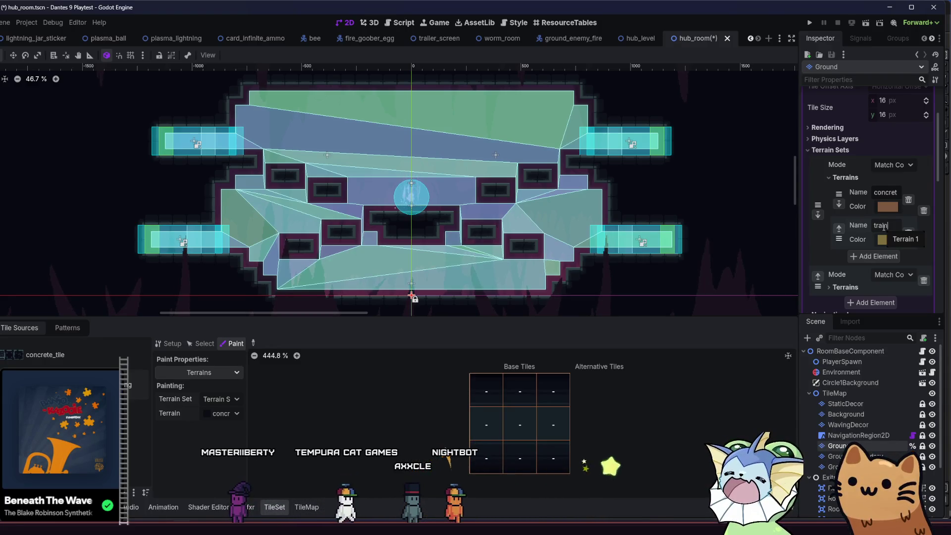
{"action": "key", "text": "BackSpace"}
{"action": "key", "text": "BackSpace"}
{"action": "type", "text": "b"}
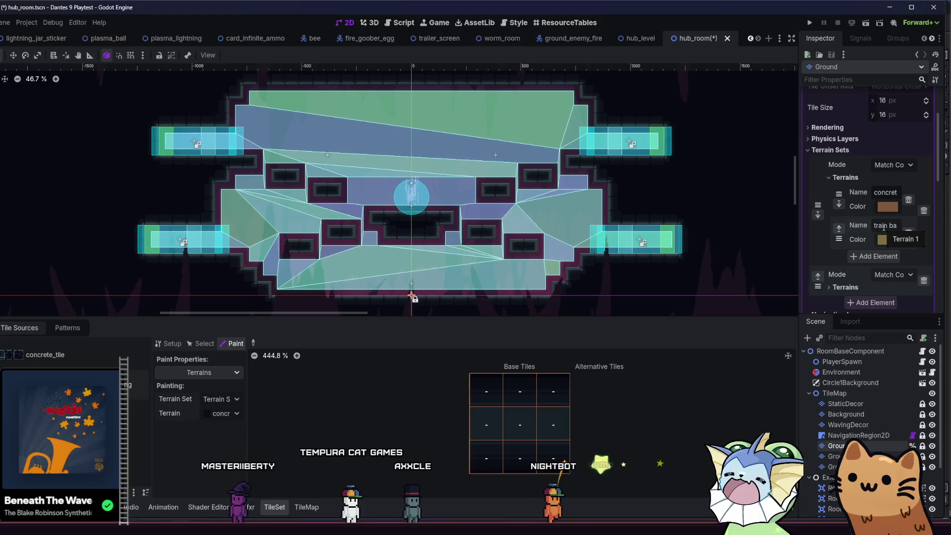
{"action": "type", "text": "ack"}
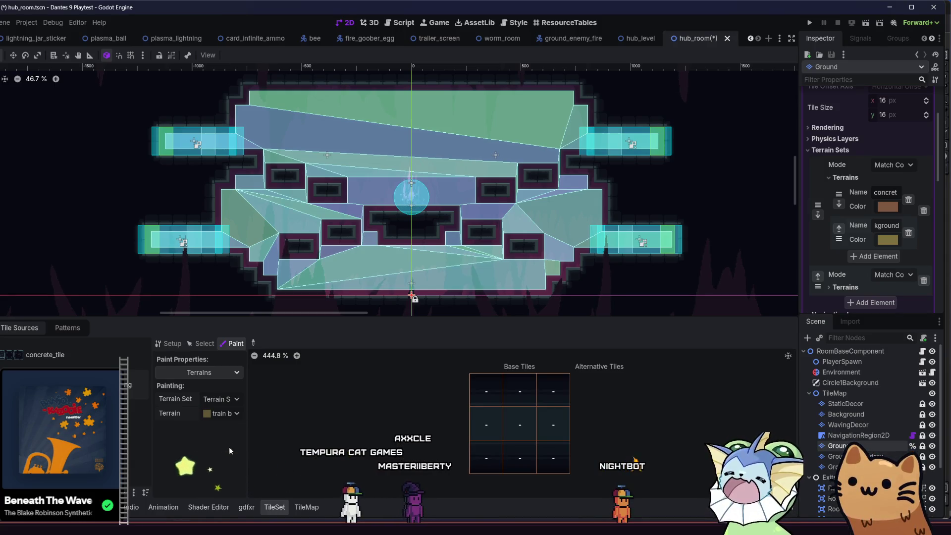
Paint the new terrain across the concrete tiles' 3x3 grid and save hub_room.
{"action": "mouse_move", "coordinate": [484, 391]}
{"action": "left_mouse_down"}
{"action": "mouse_move", "coordinate": [553, 426]}
{"action": "mouse_move", "coordinate": [486, 447]}
{"action": "left_mouse_up"}
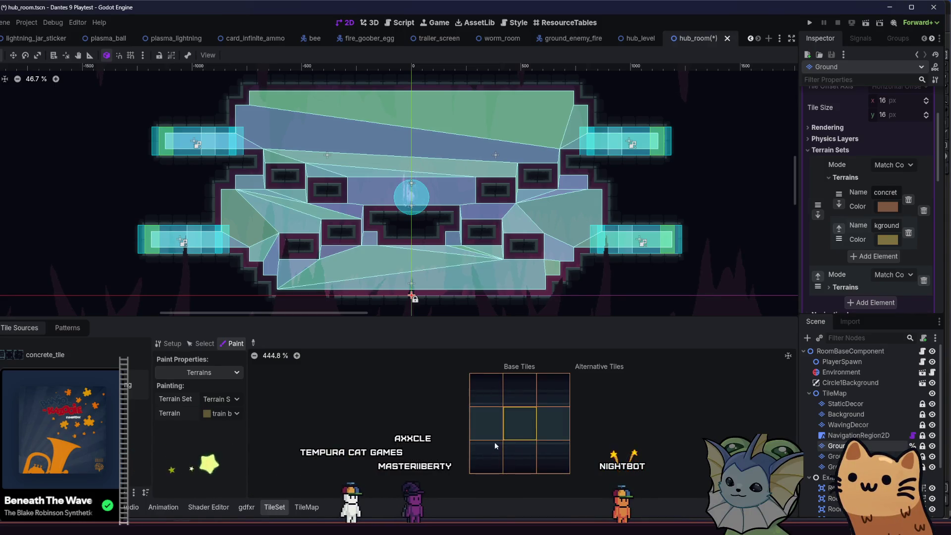
{"action": "mouse_move", "coordinate": [485, 394]}
{"action": "left_mouse_down"}
{"action": "mouse_move", "coordinate": [486, 449]}
{"action": "mouse_move", "coordinate": [542, 456]}
{"action": "mouse_move", "coordinate": [553, 394]}
{"action": "mouse_move", "coordinate": [549, 448]}
{"action": "mouse_move", "coordinate": [501, 448]}
{"action": "mouse_move", "coordinate": [497, 422]}
{"action": "mouse_move", "coordinate": [545, 420]}
{"action": "mouse_move", "coordinate": [543, 410]}
{"action": "mouse_move", "coordinate": [481, 397]}
{"action": "left_mouse_up"}
{"action": "key", "text": "ctrl+s"}
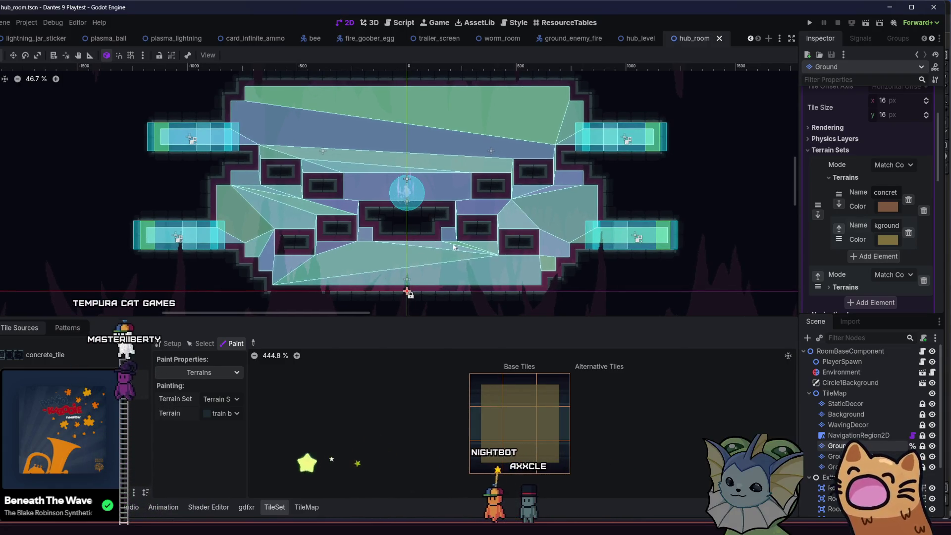
Hide NavigationRegion2D, show the FileSystem panel, and zoom into the hub room tiles.
{"action": "left_click", "coordinate": [932, 436]}
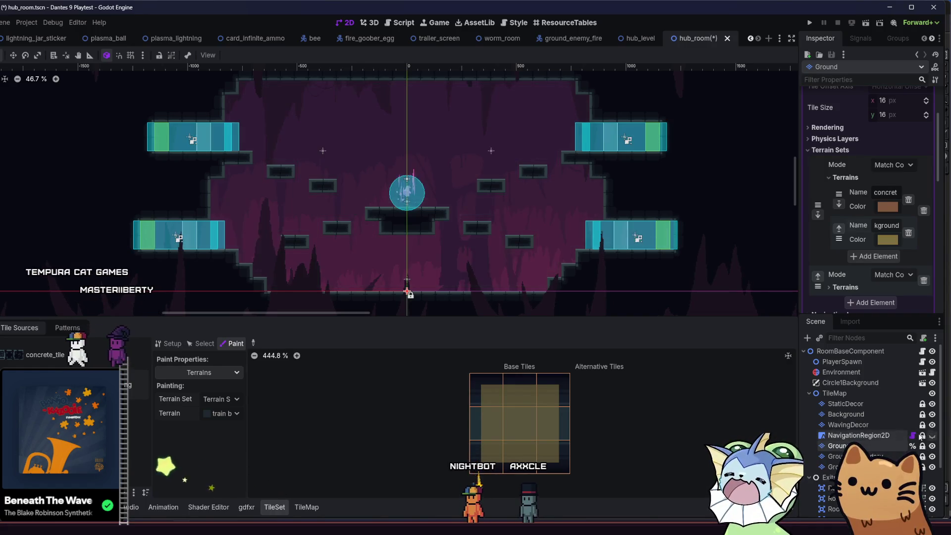
{"action": "key", "text": "alt+f"}
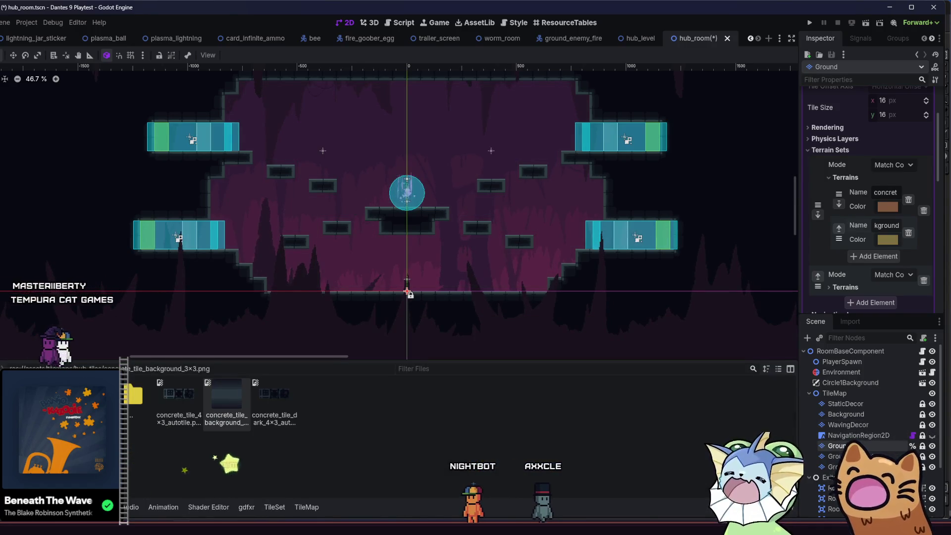
{"action": "scroll", "coordinate": [384, 246], "scroll_direction": "up", "scroll_amount": 3}
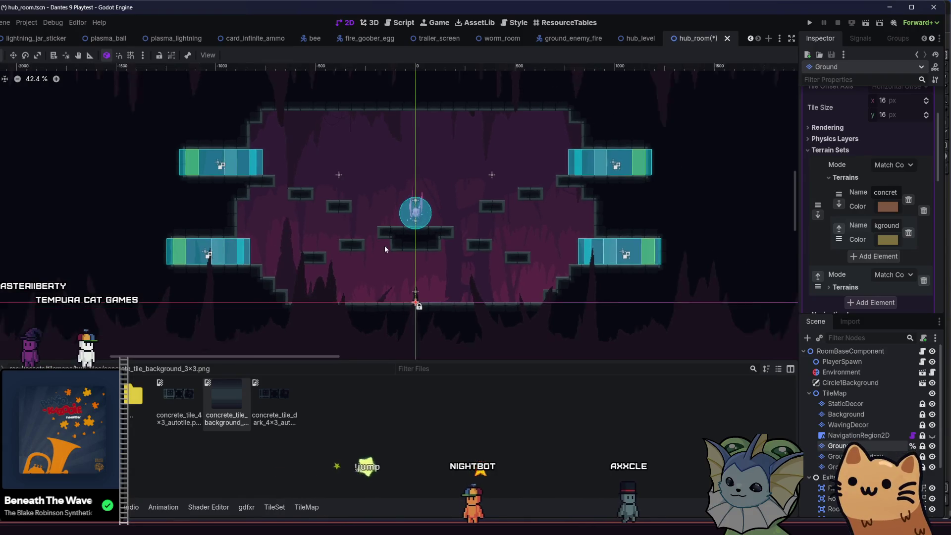
{"action": "scroll", "coordinate": [376, 251], "scroll_direction": "up", "scroll_amount": 2}
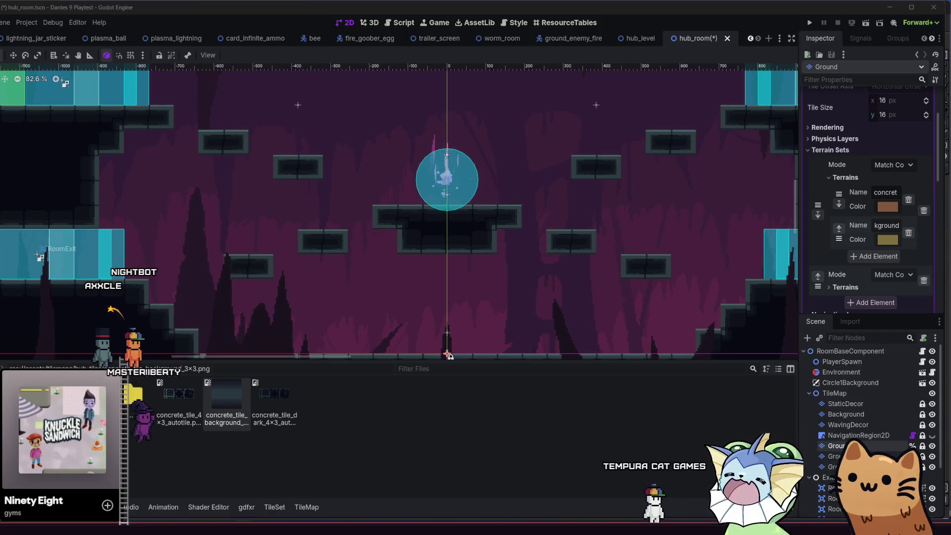
Switch from the Godot editor to the OBS Studio window showing the deck screen.
{"action": "key", "text": "alt+Tab"}
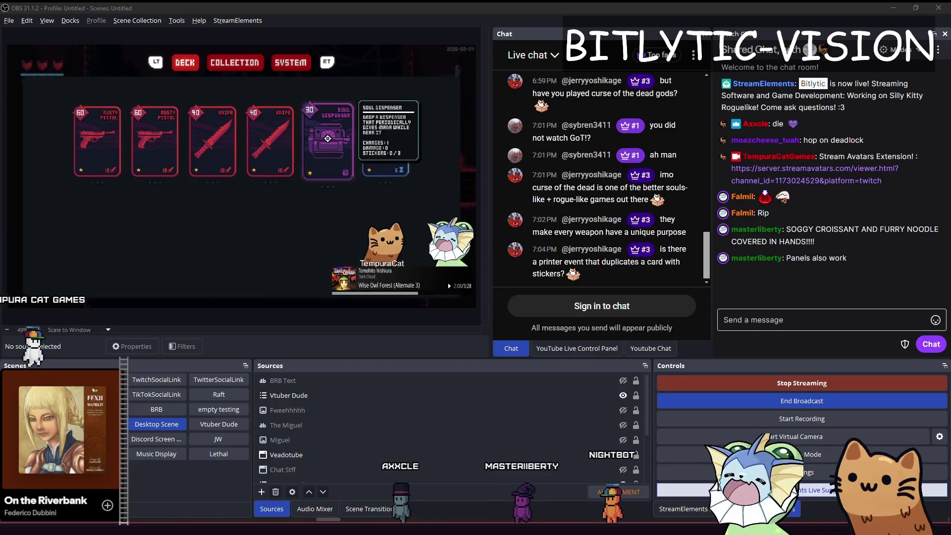
Bring the Godot editor with its Create Script dialog back to the front.
{"action": "key", "text": "alt+Tab"}
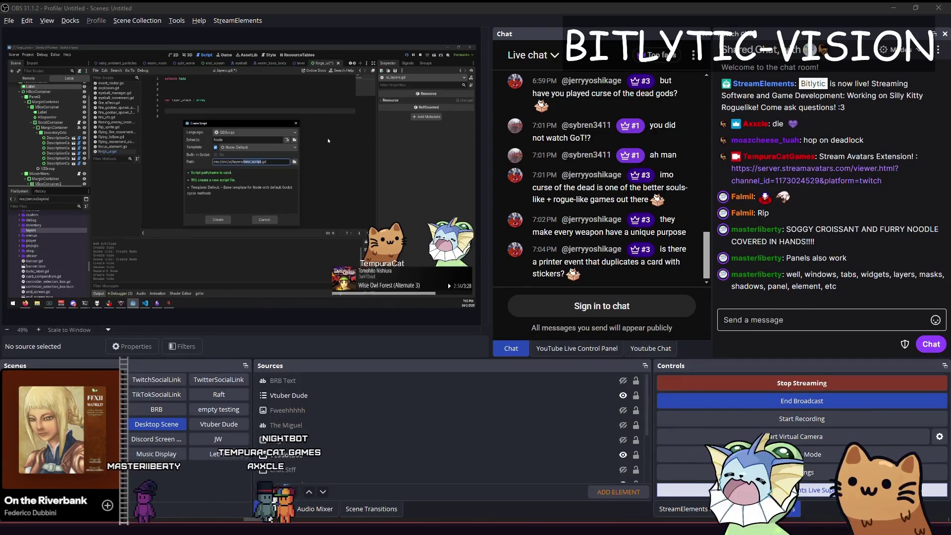
Name the new GDScript ui_layer.gd and create it.
{"action": "left_click_drag", "start_coordinate": [251, 124], "coordinate": [262, 127]}
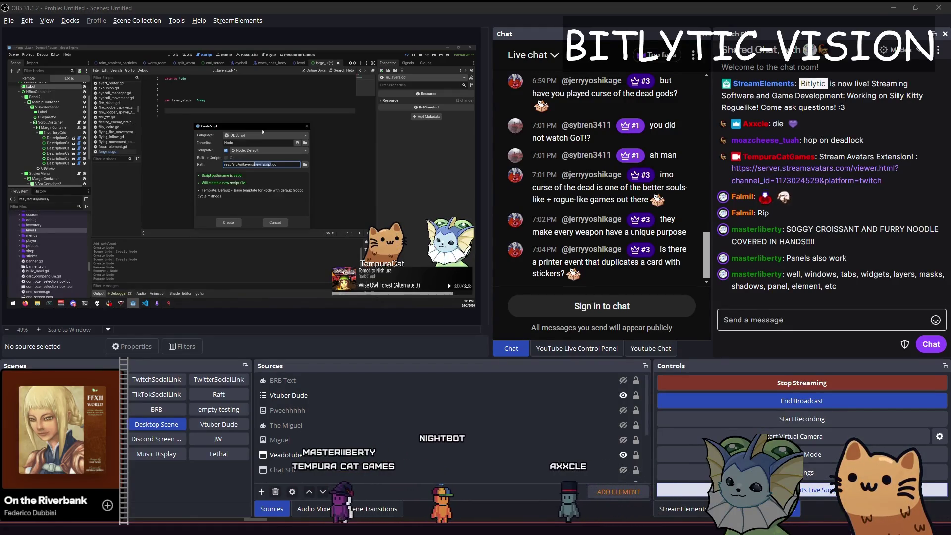
{"action": "type", "text": "l"}
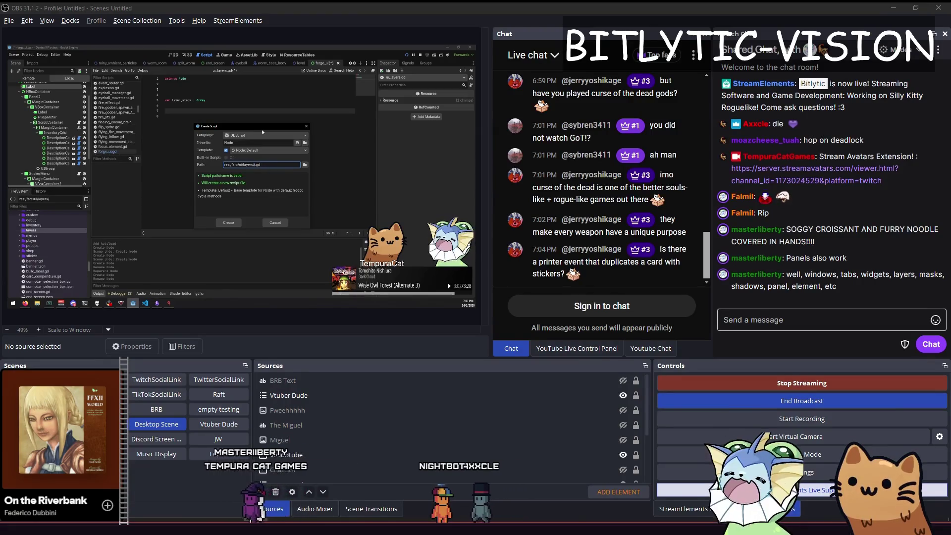
{"action": "type", "text": "ayer"}
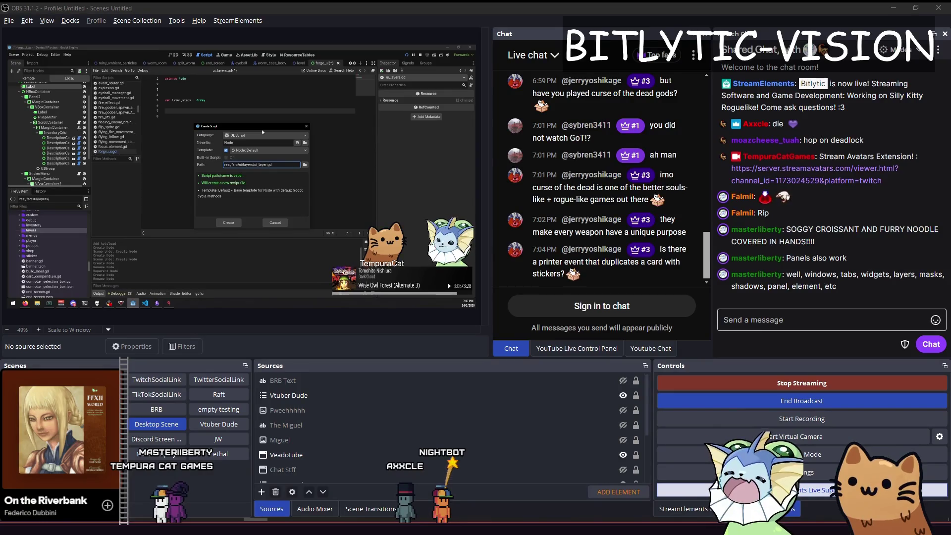
{"action": "key", "text": "Return"}
Replace the template with class_name UILayer, extends Node, and an empty _ready() -> void function.
{"action": "key", "text": "ctrl+a"}
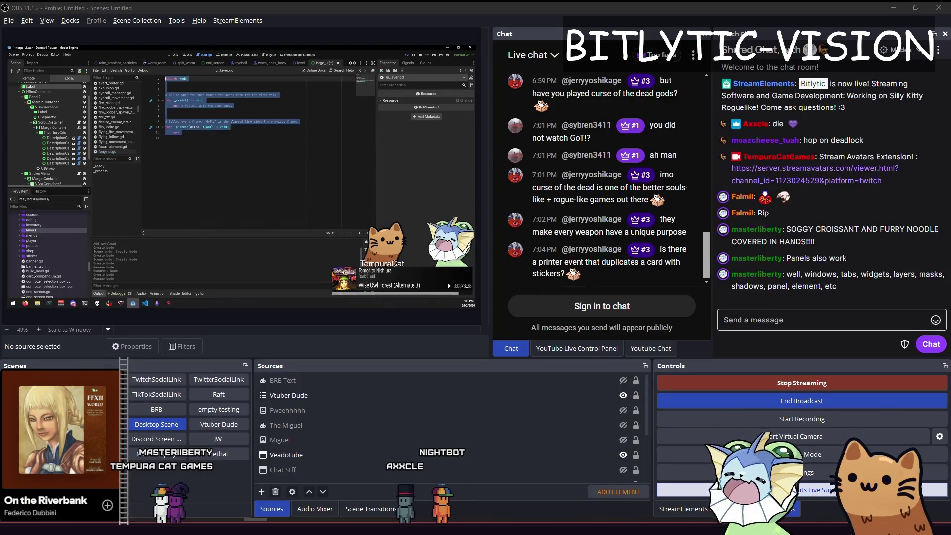
{"action": "type", "text": "class_name UiL"}
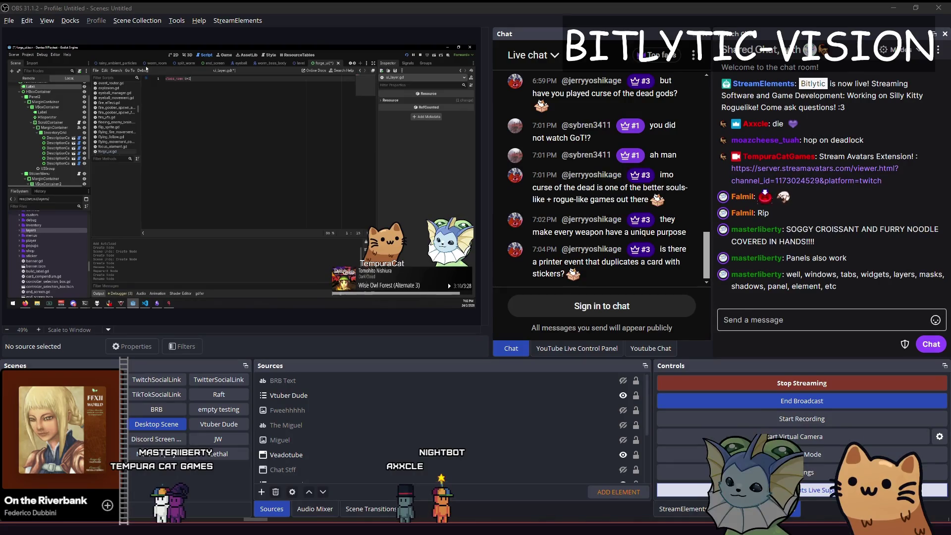
{"action": "key", "text": "Return"}
{"action": "key", "text": "Return"}
{"action": "key", "text": "Return"}
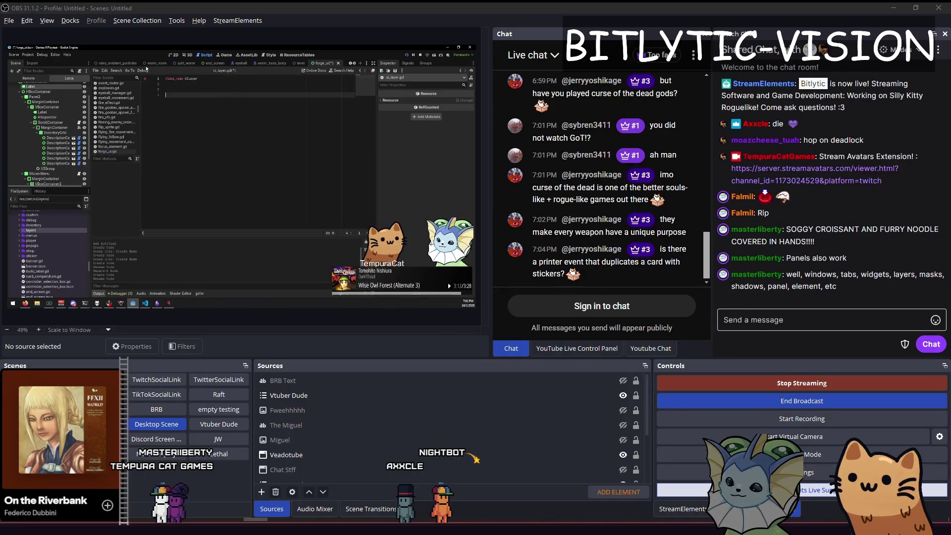
{"action": "key", "text": "Up"}
{"action": "key", "text": "Up"}
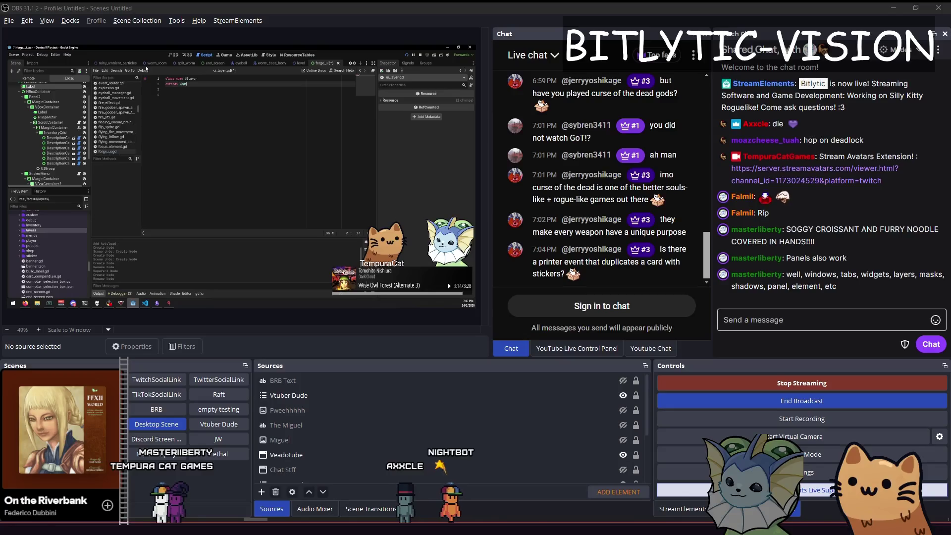
{"action": "key", "text": "Return"}
{"action": "key", "text": "Return"}
{"action": "key", "text": "Return"}
{"action": "type", "text": "func"}
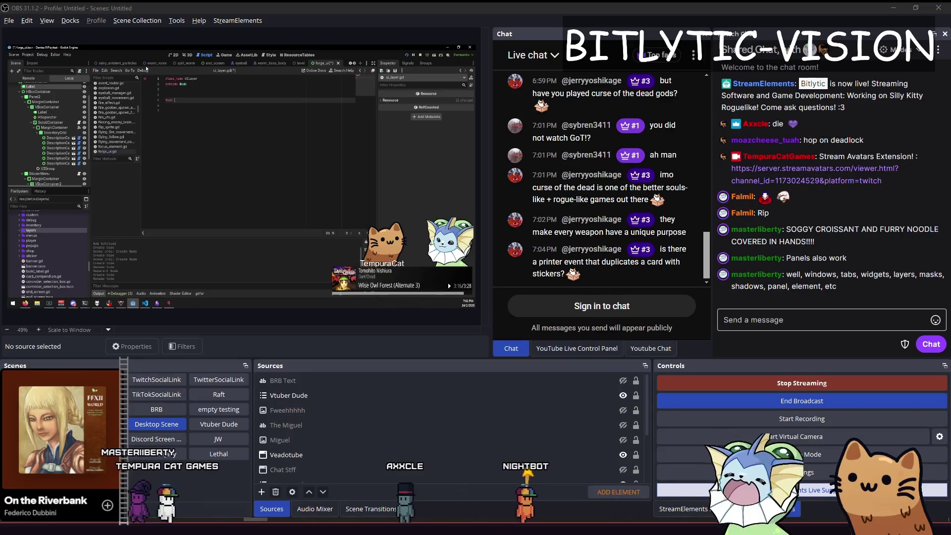
{"action": "type", "text": "func _ready() -> void:"}
{"action": "key", "text": "Return"}
{"action": "key", "text": "Return"}
{"action": "key", "text": "BackSpace"}
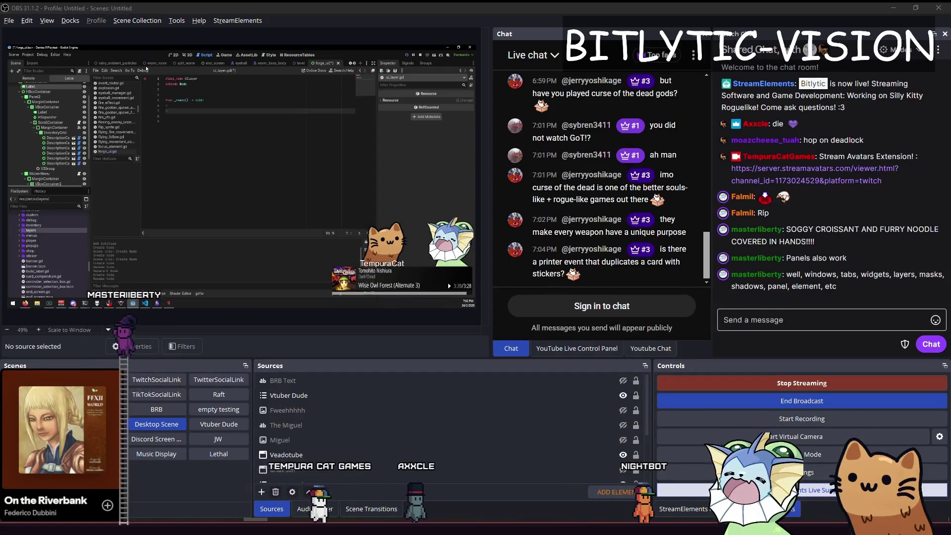
{"action": "type", "text": "pass"}
{"action": "key", "text": "Up"}
{"action": "key", "text": "Up"}
{"action": "key", "text": "Up"}
{"action": "key", "text": "End"}
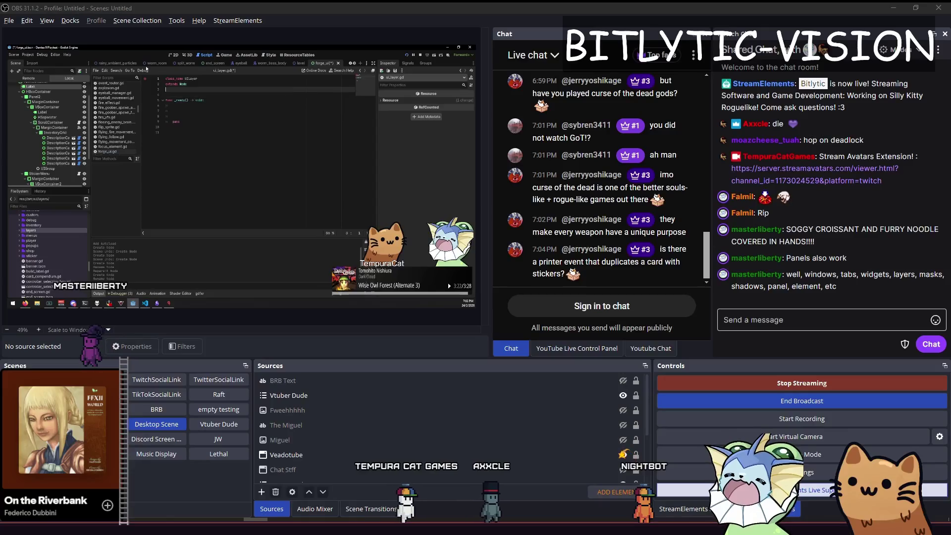
{"action": "key", "text": "Return"}
{"action": "key", "text": "Return"}
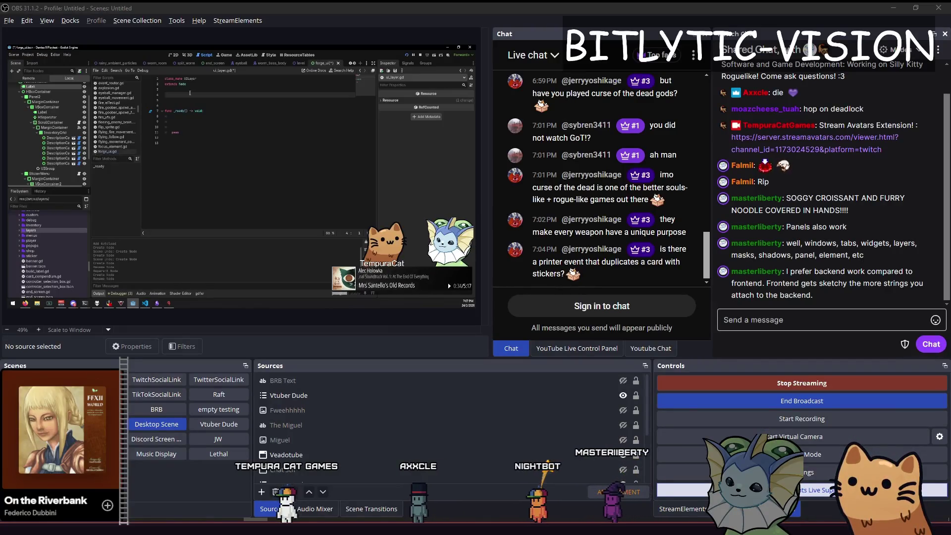
Start a 'var ground' variable declaration near the top of the script.
{"action": "key", "text": "Return"}
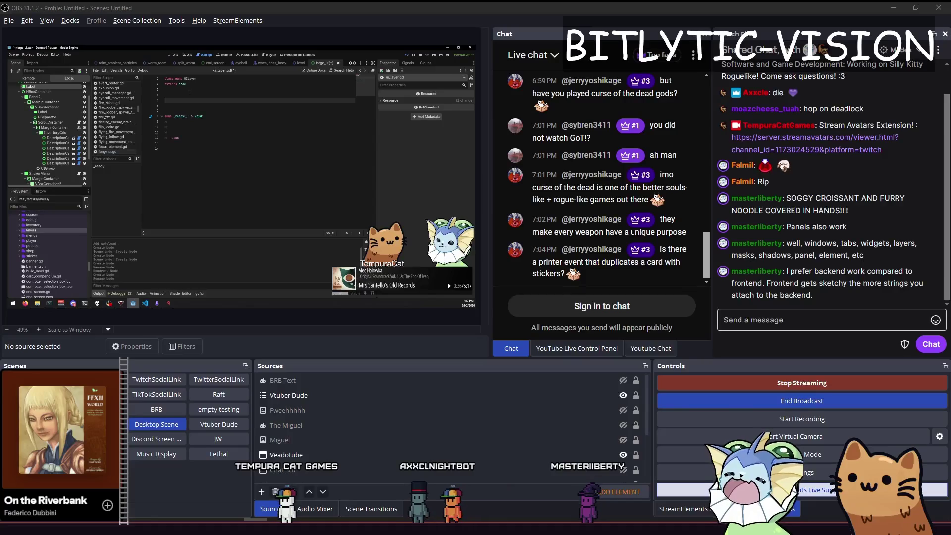
{"action": "type", "text": "var ground :"}
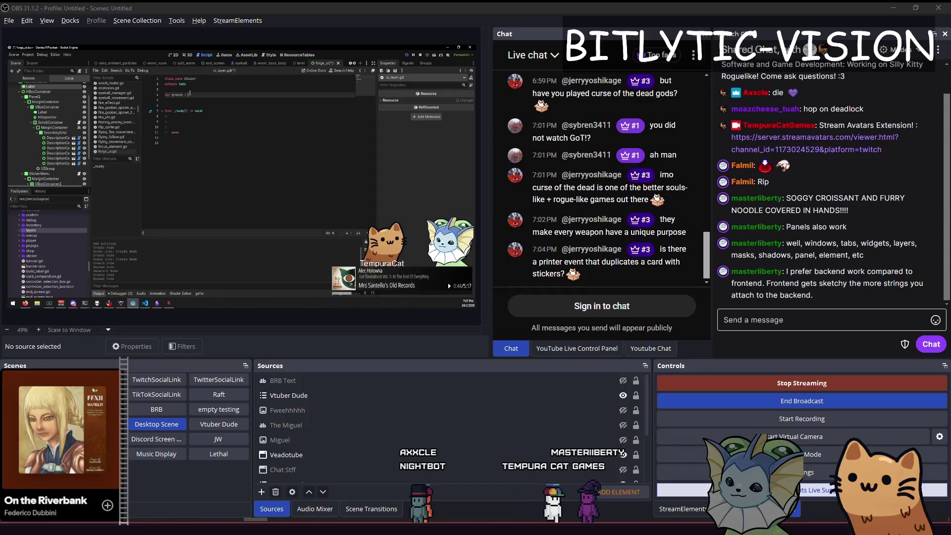
{"action": "type", "text": "UIGroup"}
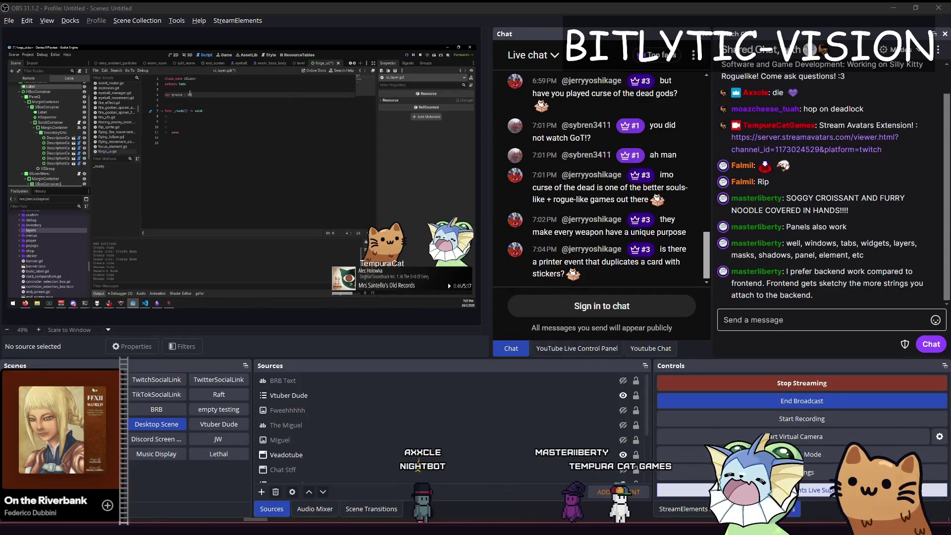
Create a new script named ui_group.gd from the FileSystem dock.
{"action": "right_click", "coordinate": [40, 219]}
{"action": "left_click", "coordinate": [123, 233]}
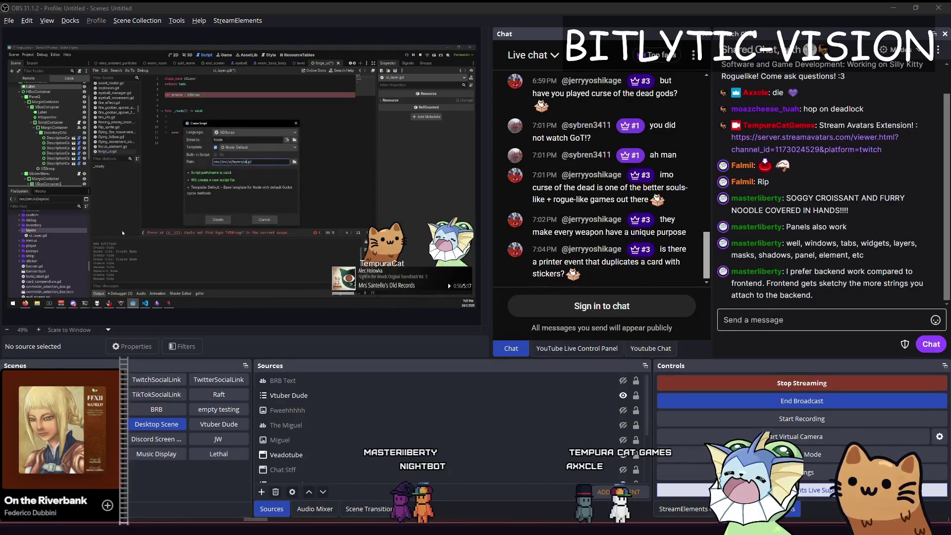
{"action": "type", "text": "group"}
{"action": "key", "text": "Return"}
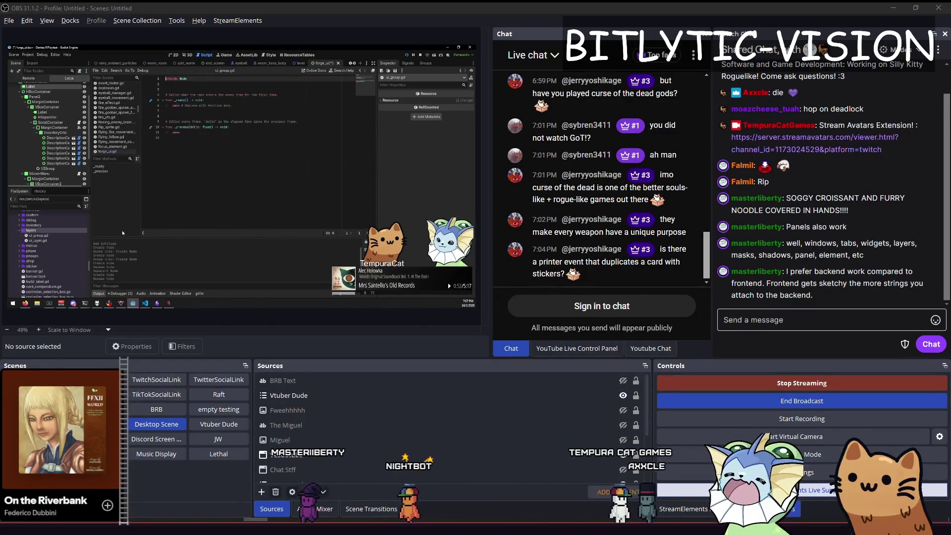
Replace its template with a single 'extends Node' line and remove the blank lines.
{"action": "key", "text": "ctrl+a"}
{"action": "type", "text": "ext"}
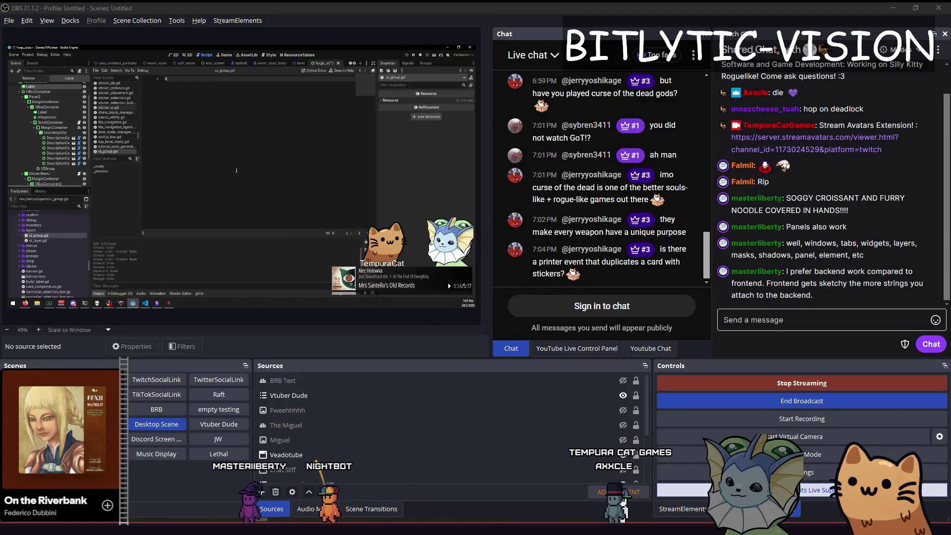
{"action": "type", "text": "ends Node"}
{"action": "key", "text": "ctrl+v"}
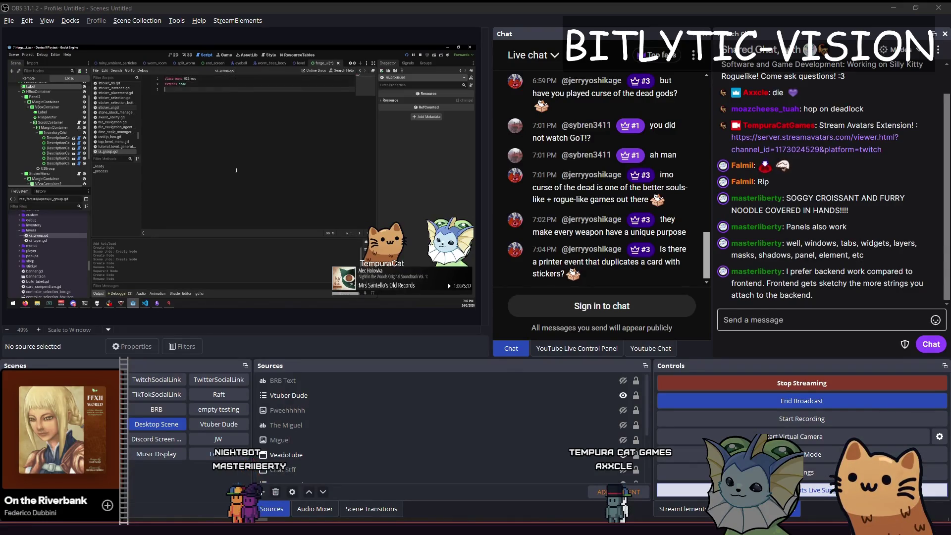
{"action": "key", "text": "BackSpace"}
{"action": "key", "text": "BackSpace"}
{"action": "key", "text": "BackSpace"}
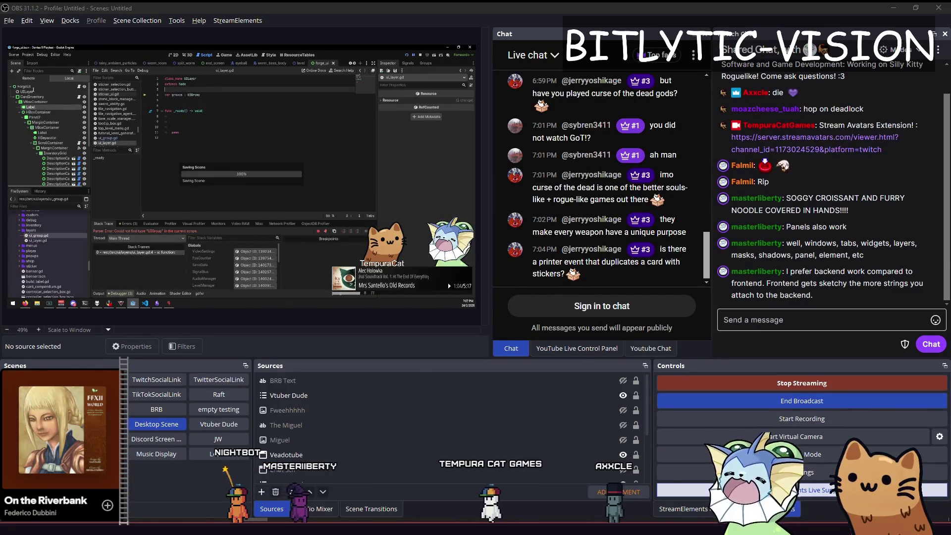
Delete the old UILayer node from the scene tree.
{"action": "left_click", "coordinate": [37, 92]}
{"action": "right_click", "coordinate": [37, 92]}
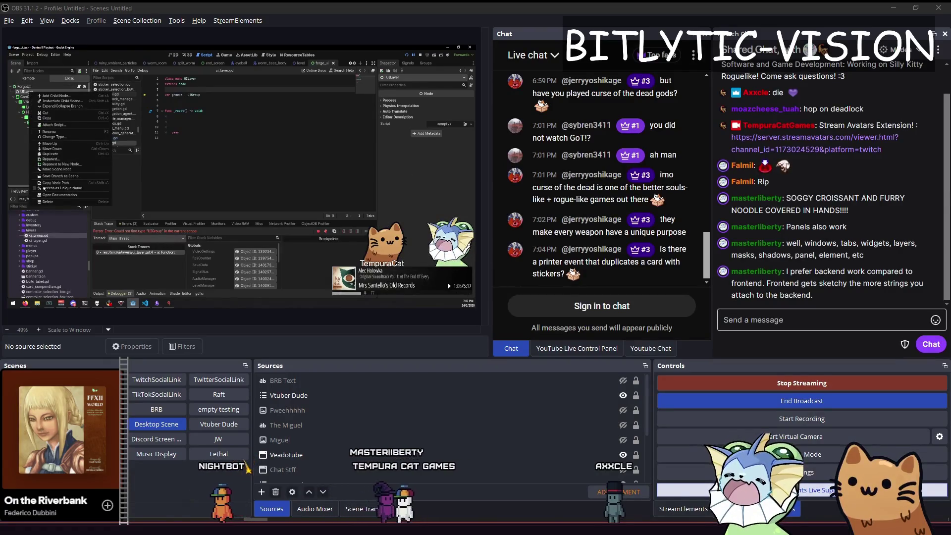
{"action": "left_click", "coordinate": [51, 202]}
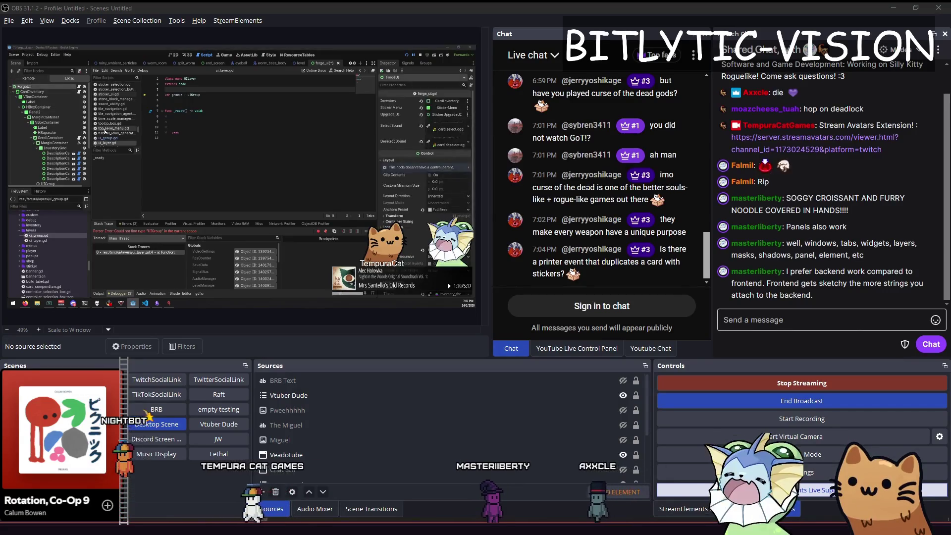
Add a fresh UILayer node directly under ForgeUI, above CardInventory, then inspect ScrollContainer.
{"action": "key", "text": "ctrl+a"}
{"action": "type", "text": "uilayer"}
{"action": "key", "text": "Return"}
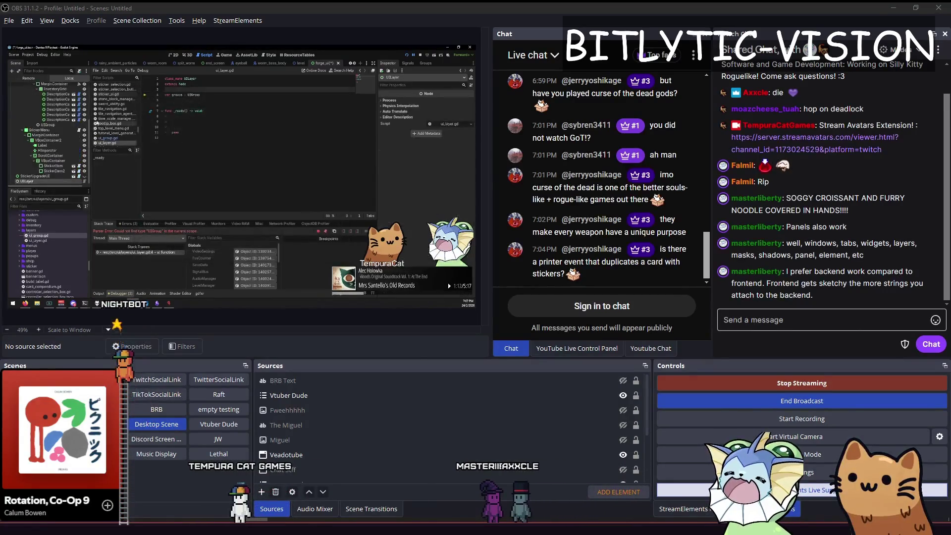
{"action": "left_click_drag", "start_coordinate": [29, 91], "coordinate": [28, 94]}
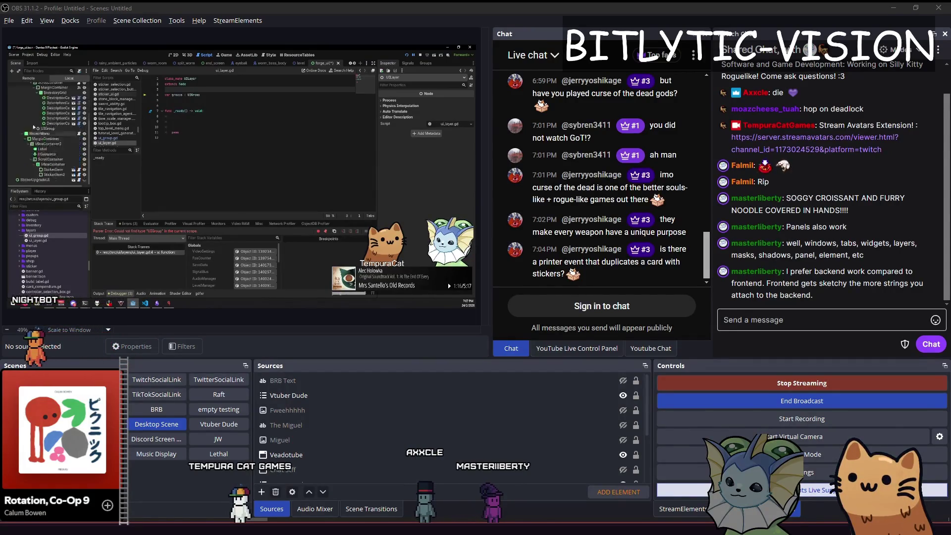
{"action": "scroll", "coordinate": [35, 142], "scroll_direction": "down", "scroll_amount": 1}
{"action": "left_click", "coordinate": [37, 132]}
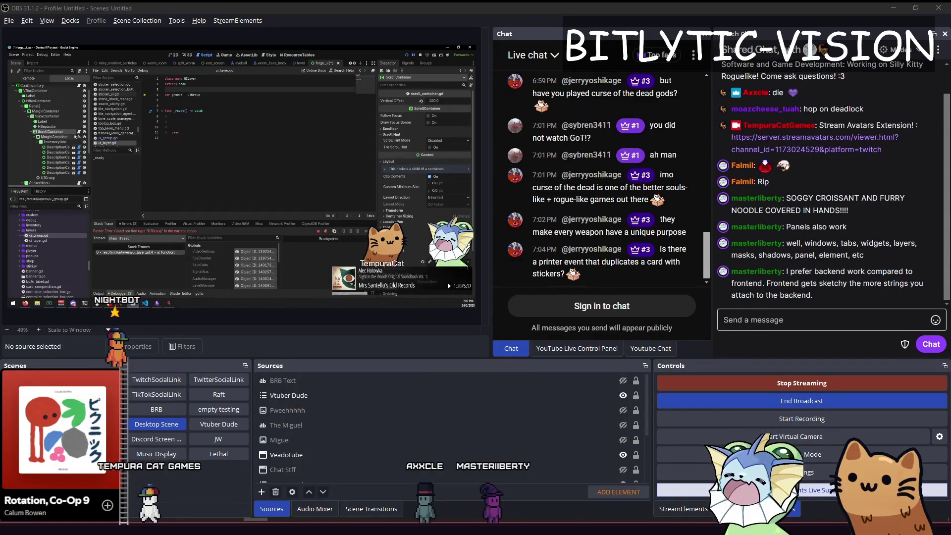
Show the Forge UI in the 2D workspace and select CardInventory to view its properties.
{"action": "key", "text": "ctrl+F1"}
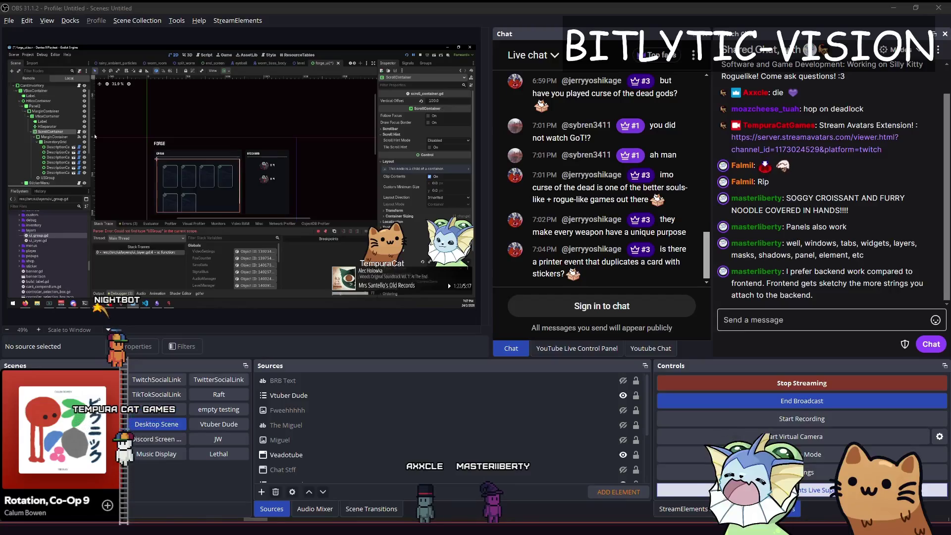
{"action": "scroll", "coordinate": [204, 153], "scroll_direction": "up", "scroll_amount": 4}
{"action": "scroll", "coordinate": [204, 153], "scroll_direction": "down", "scroll_amount": 4}
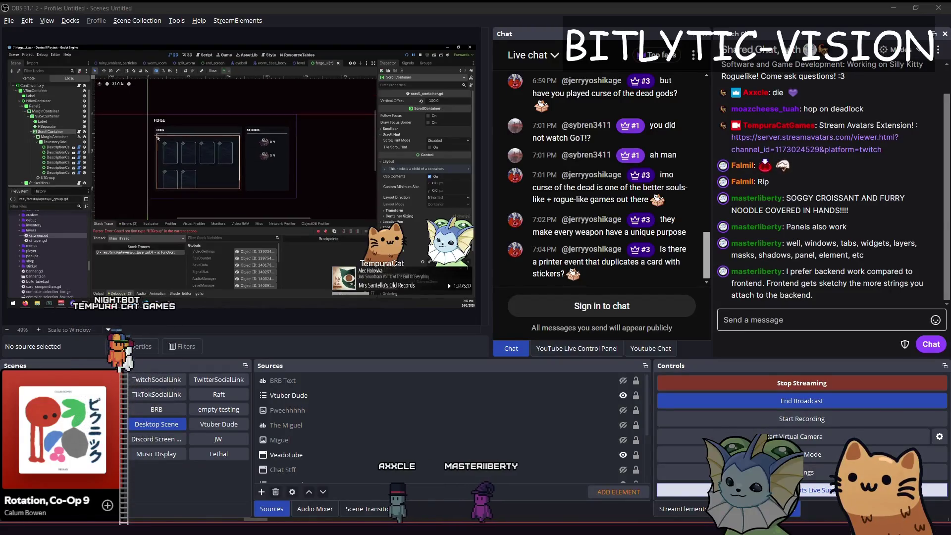
{"action": "left_click", "coordinate": [73, 86]}
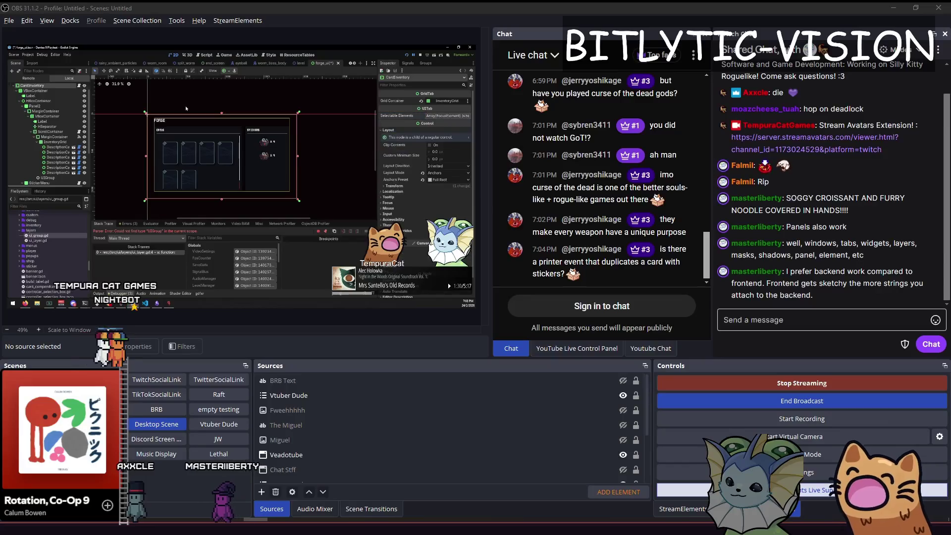
Open CardInventory's forge_inventory.gd script and review its class_name and extends header.
{"action": "left_click", "coordinate": [78, 85]}
{"action": "scroll", "coordinate": [47, 94], "scroll_direction": "up", "scroll_amount": 1}
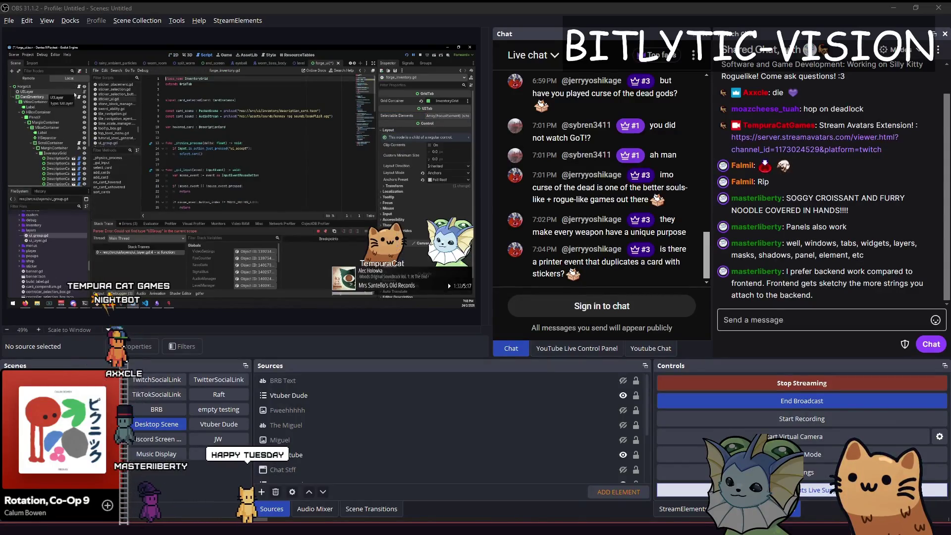
{"action": "left_click_drag", "start_coordinate": [192, 84], "coordinate": [142, 77]}
{"action": "left_click", "coordinate": [215, 83]}
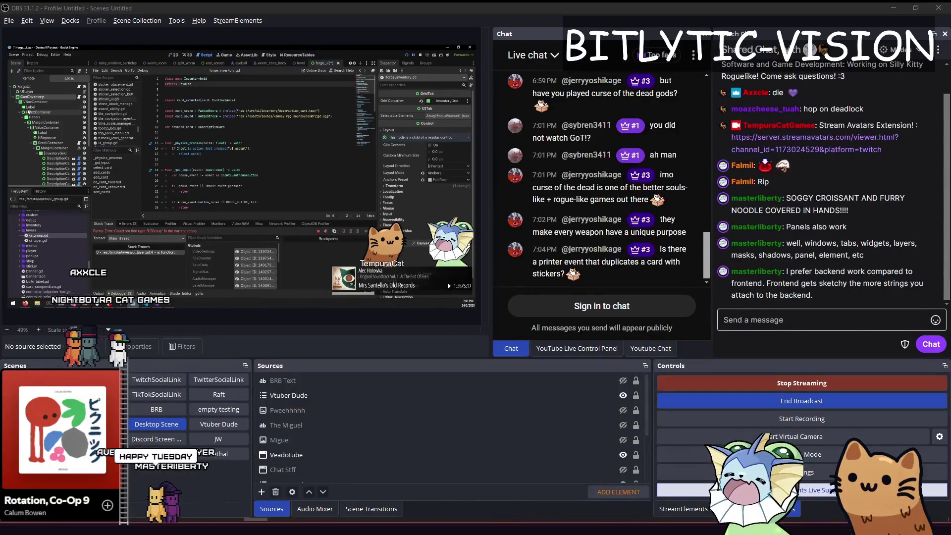
{"action": "left_click", "coordinate": [24, 97]}
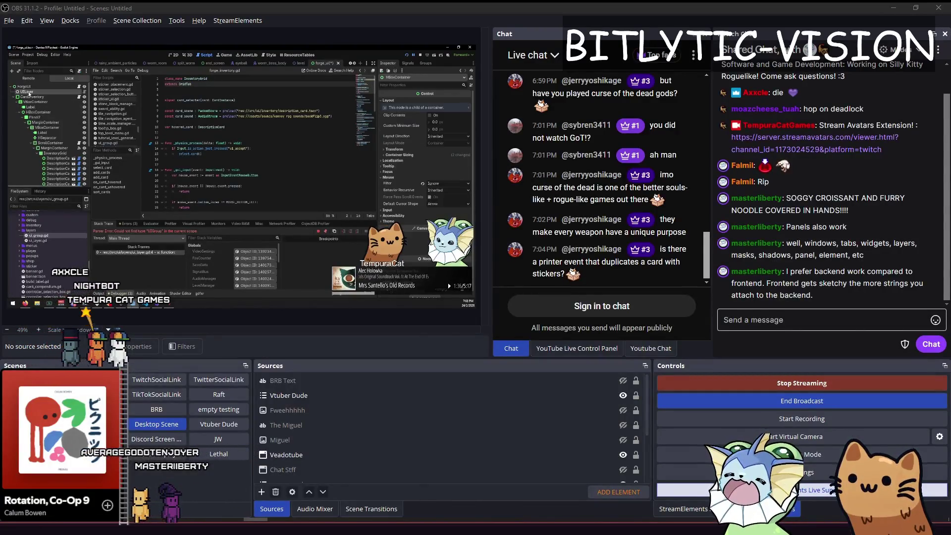
{"action": "left_click", "coordinate": [15, 98]}
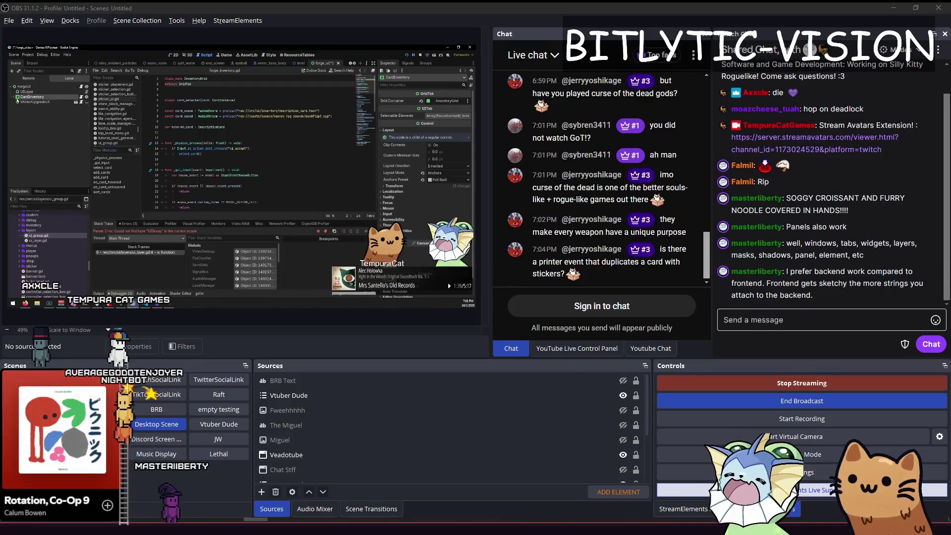
{"action": "left_click", "coordinate": [15, 98]}
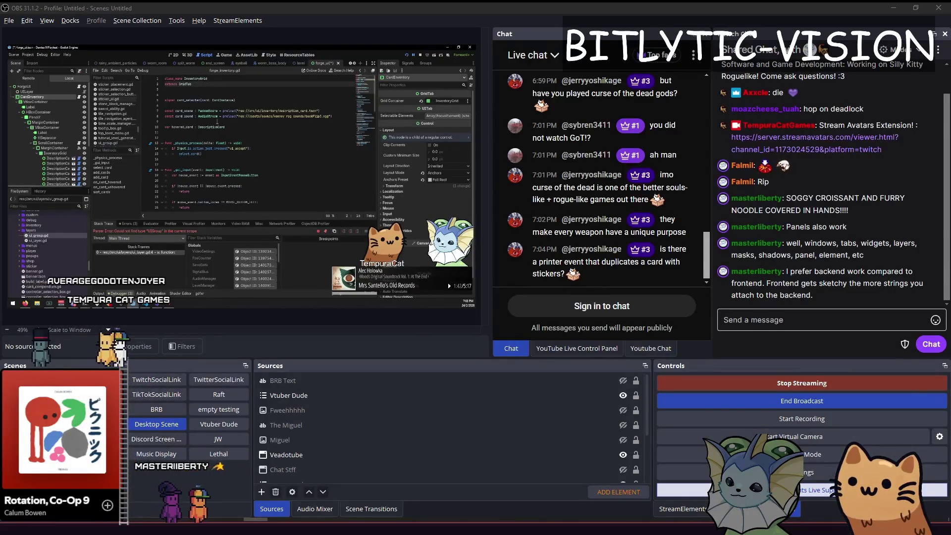
Search forge_inventory.gd for 'selectable' and move to the end of the add_card(card) line.
{"action": "scroll", "coordinate": [217, 121], "scroll_direction": "down", "scroll_amount": 4}
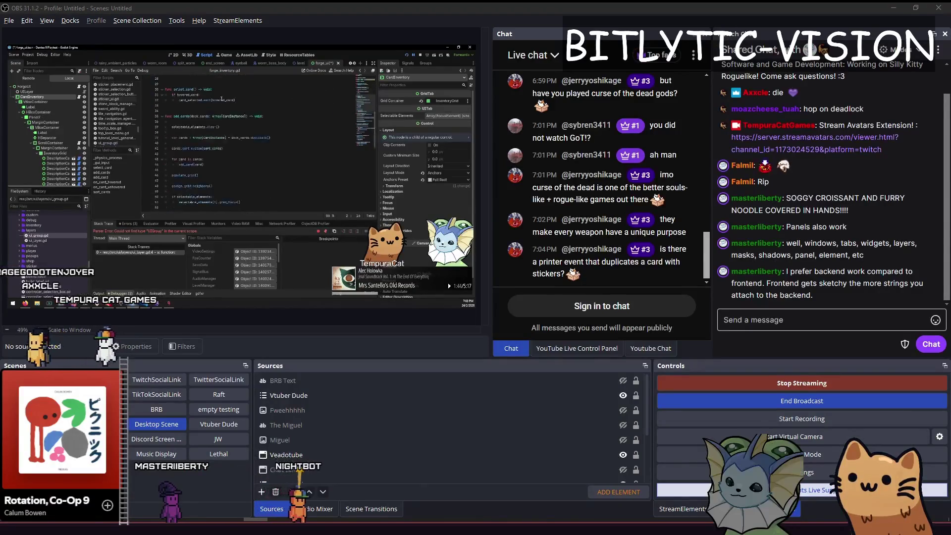
{"action": "scroll", "coordinate": [225, 95], "scroll_direction": "down", "scroll_amount": 10}
{"action": "scroll", "coordinate": [225, 95], "scroll_direction": "down", "scroll_amount": 10}
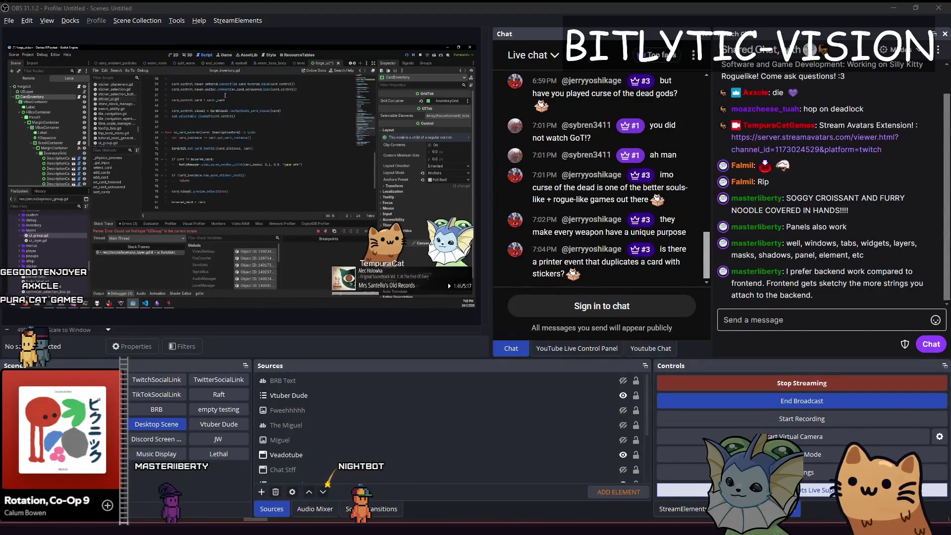
{"action": "scroll", "coordinate": [361, 143], "scroll_direction": "up", "scroll_amount": 20}
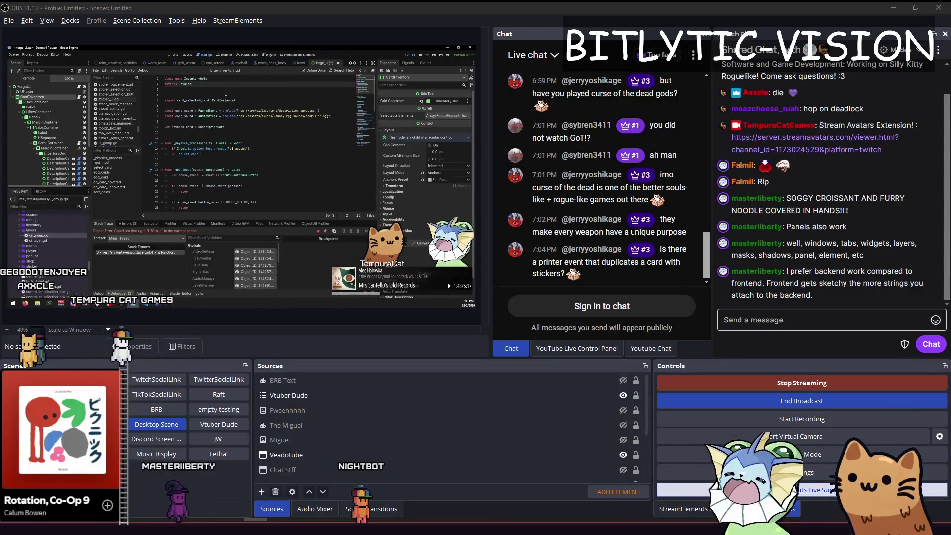
{"action": "key", "text": "ctrl+f"}
{"action": "type", "text": "selec"}
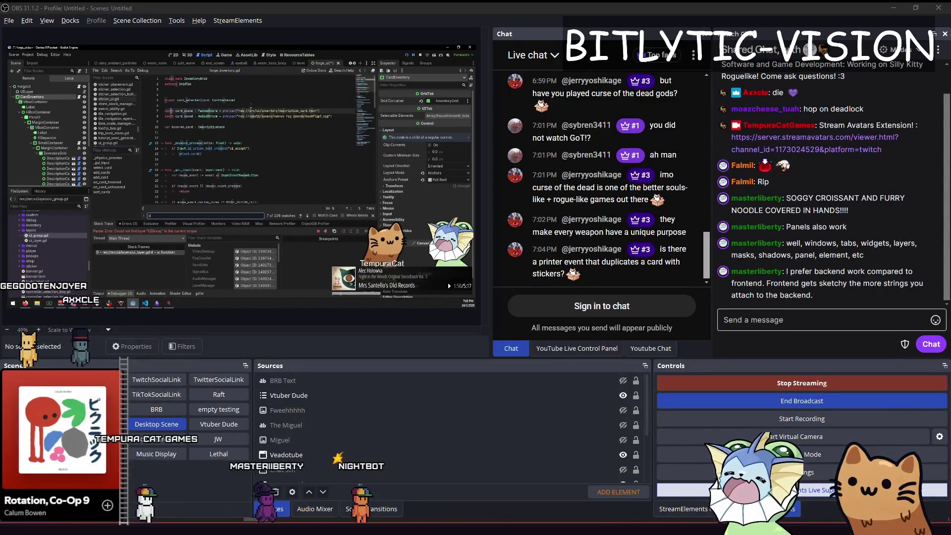
{"action": "type", "text": "table"}
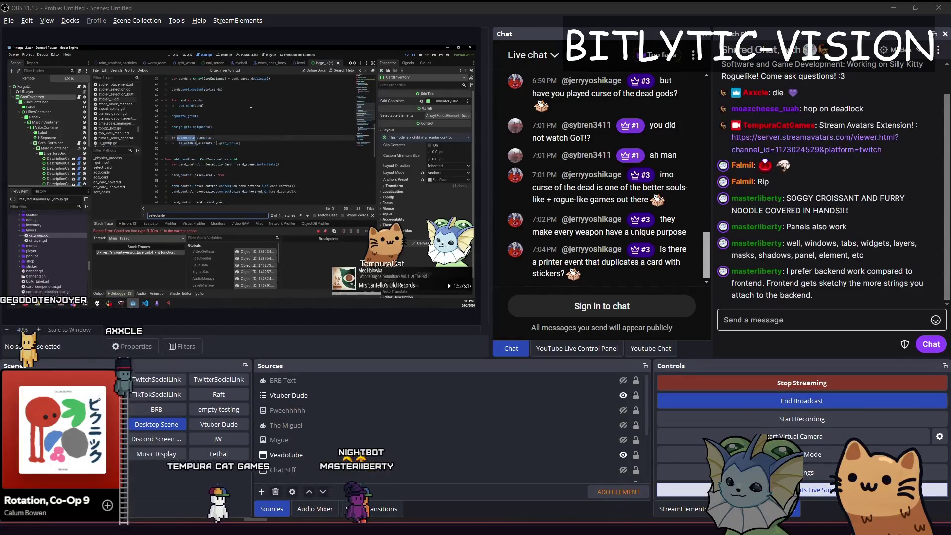
{"action": "key", "text": "Escape"}
{"action": "key", "text": "Down"}
{"action": "key", "text": "Down"}
{"action": "key", "text": "Down"}
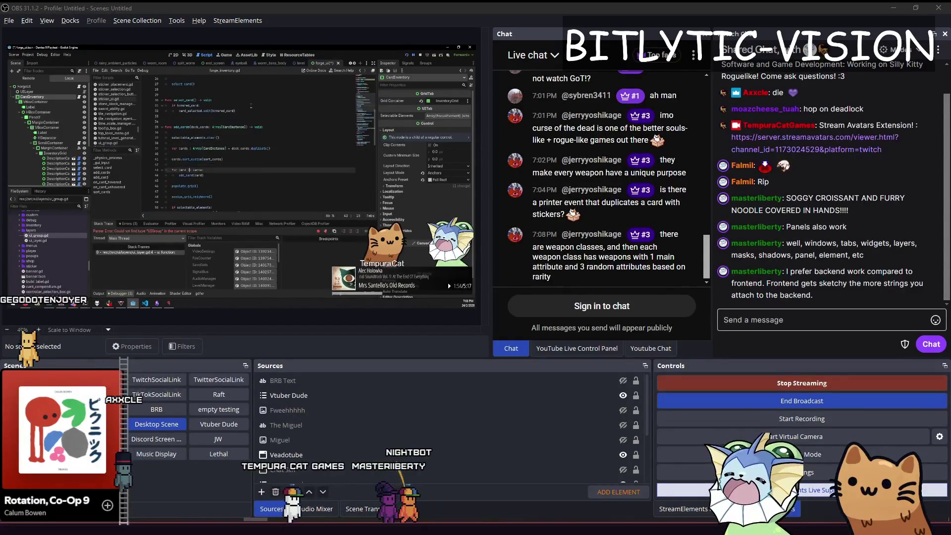
{"action": "key", "text": "End"}
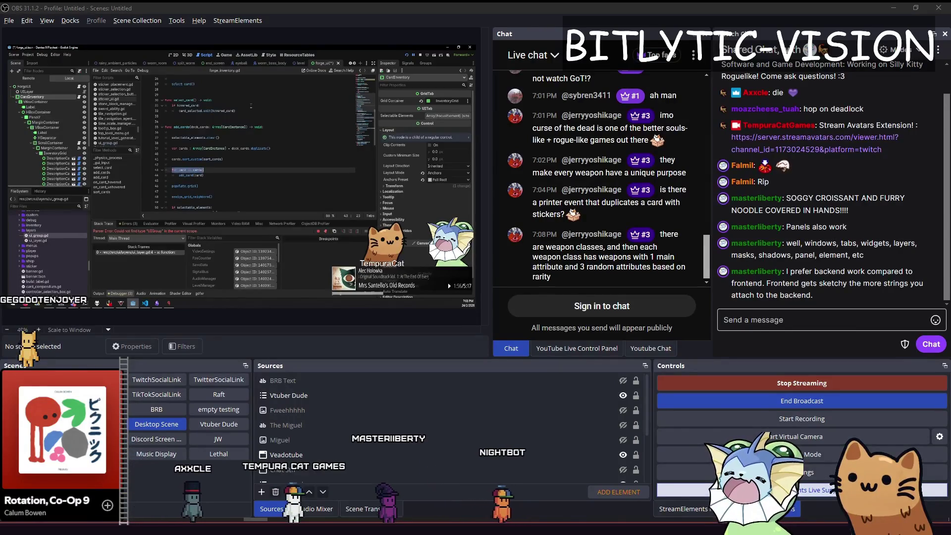
Jump to GridTab's definition, return to forge_inventory.gd, and switch to the 2D forge view.
{"action": "scroll", "coordinate": [248, 107], "scroll_direction": "up", "scroll_amount": 8}
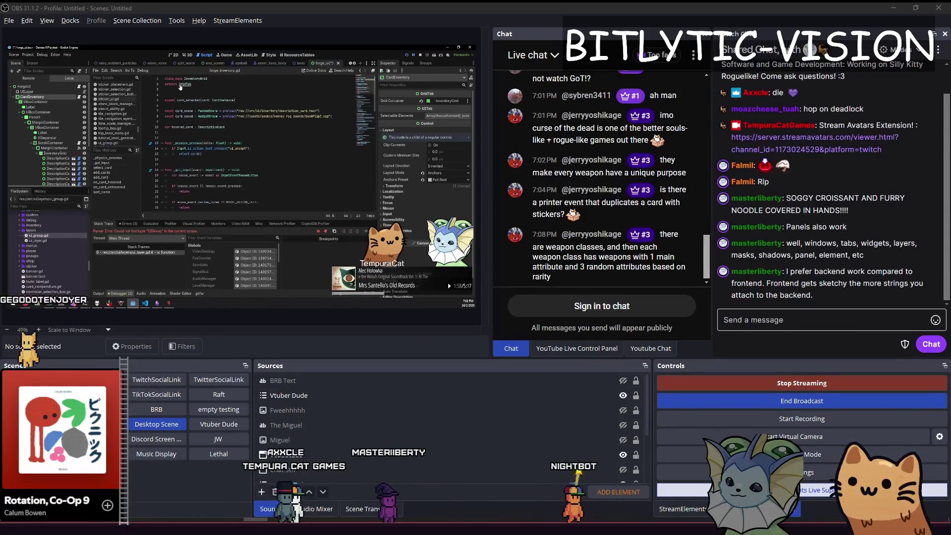
{"action": "left_click", "coordinate": [182, 84], "text": "ctrl"}
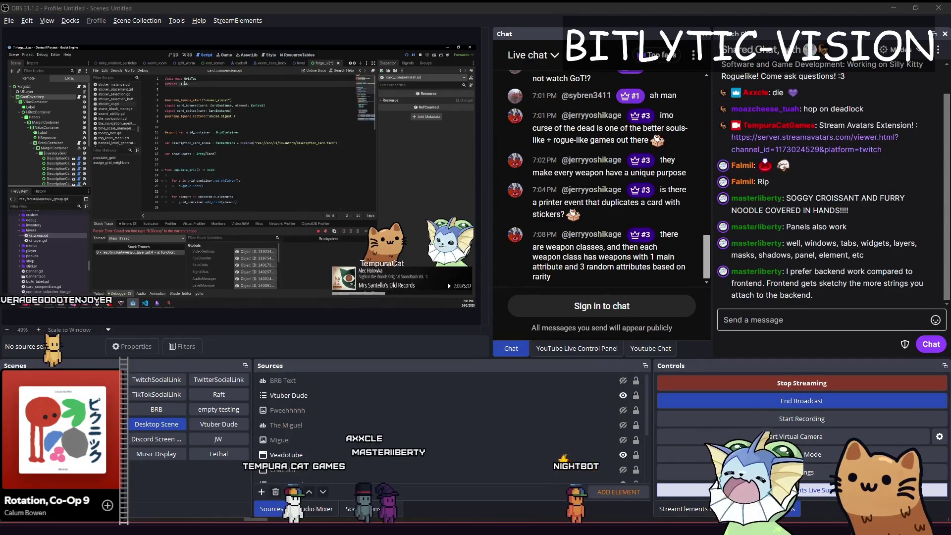
{"action": "key", "text": "alt+Left"}
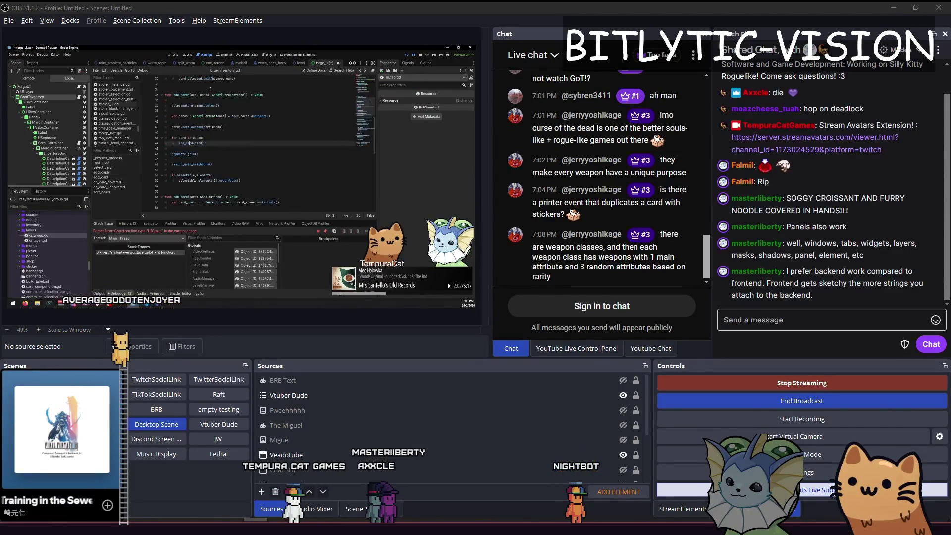
{"action": "scroll", "coordinate": [212, 87], "scroll_direction": "up", "scroll_amount": 10}
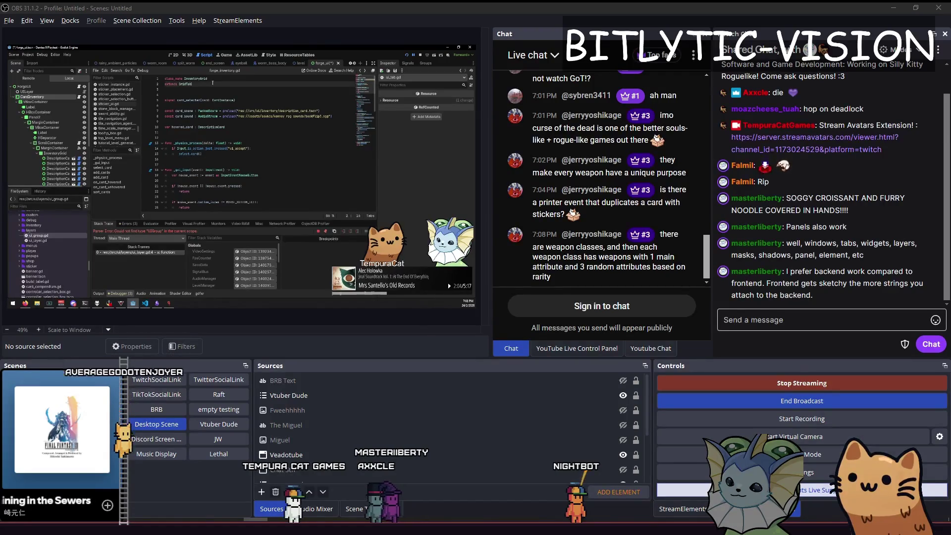
{"action": "key", "text": "ctrl+F1"}
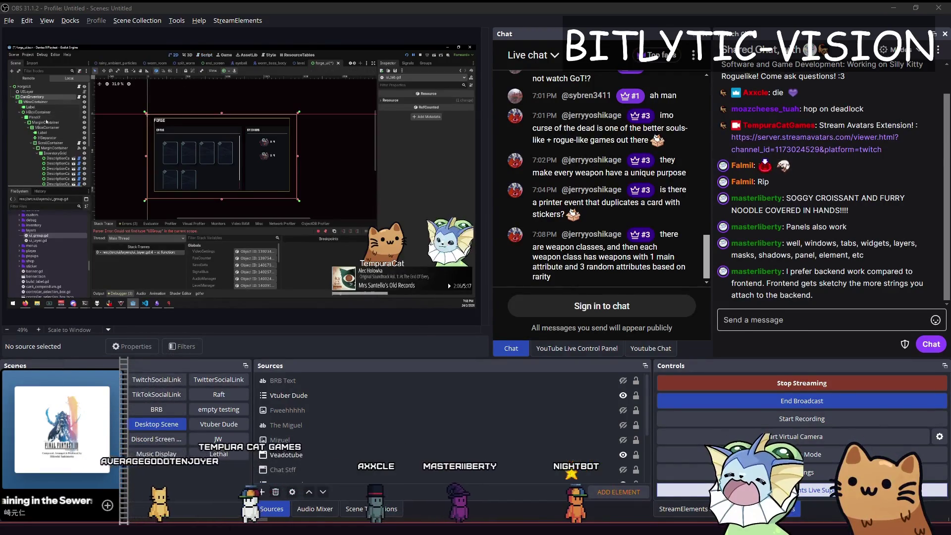
Inspect the ScrollContainer, CardInventory and Label nodes' properties in the Inspector.
{"action": "left_click", "coordinate": [49, 143]}
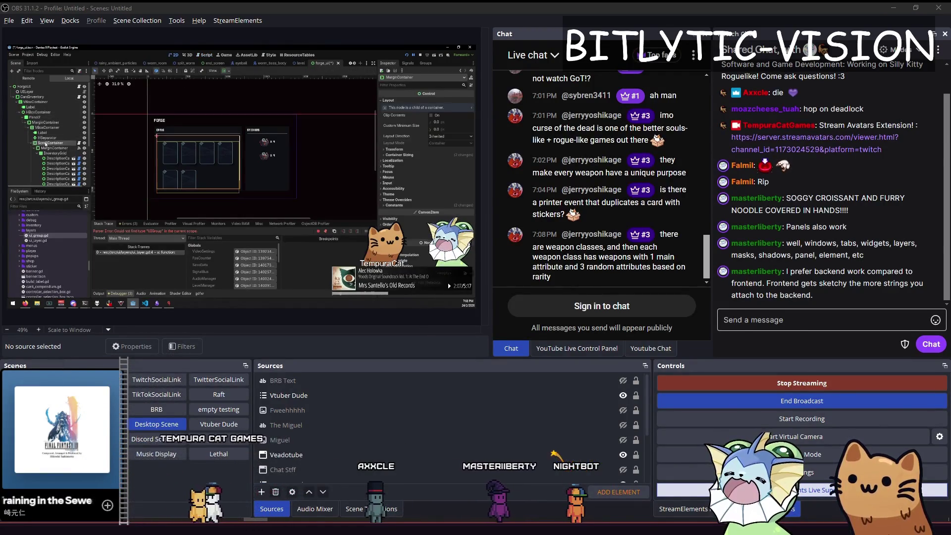
{"action": "left_click", "coordinate": [46, 102]}
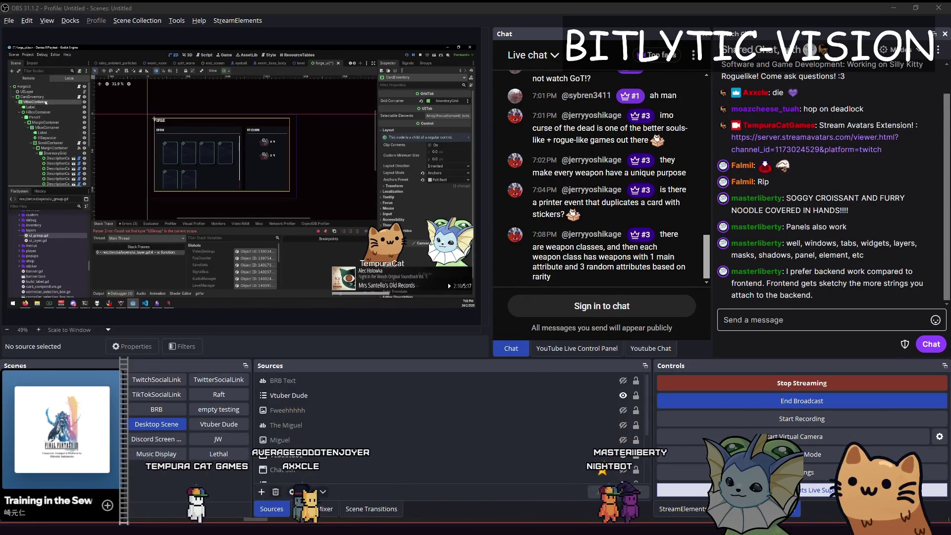
{"action": "left_click", "coordinate": [45, 108]}
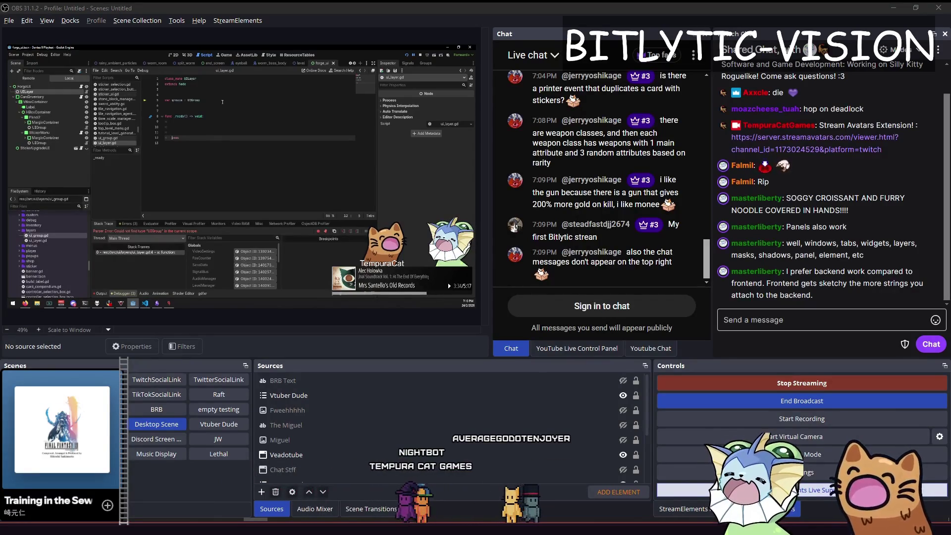
{"action": "key", "text": "Up"}
{"action": "key", "text": "Up"}
{"action": "key", "text": "Up"}
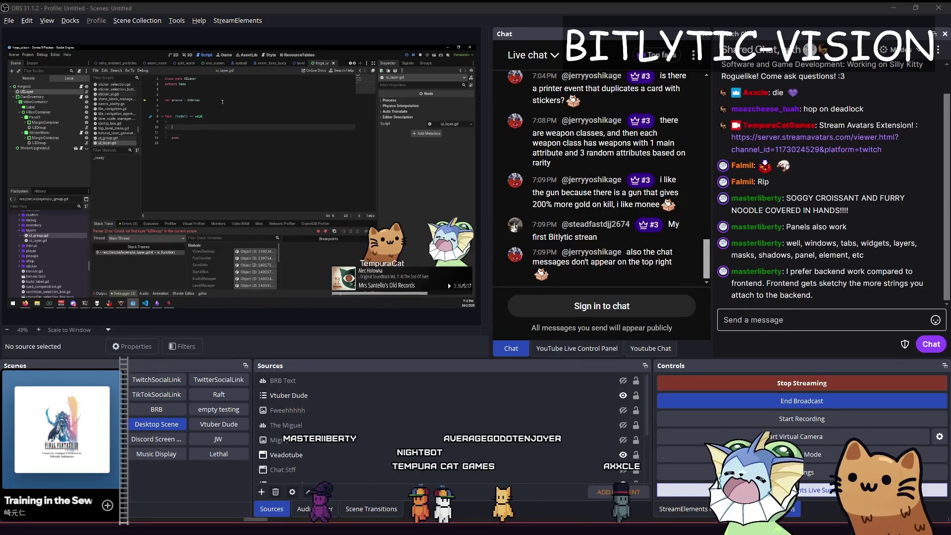
{"action": "key", "text": "Down"}
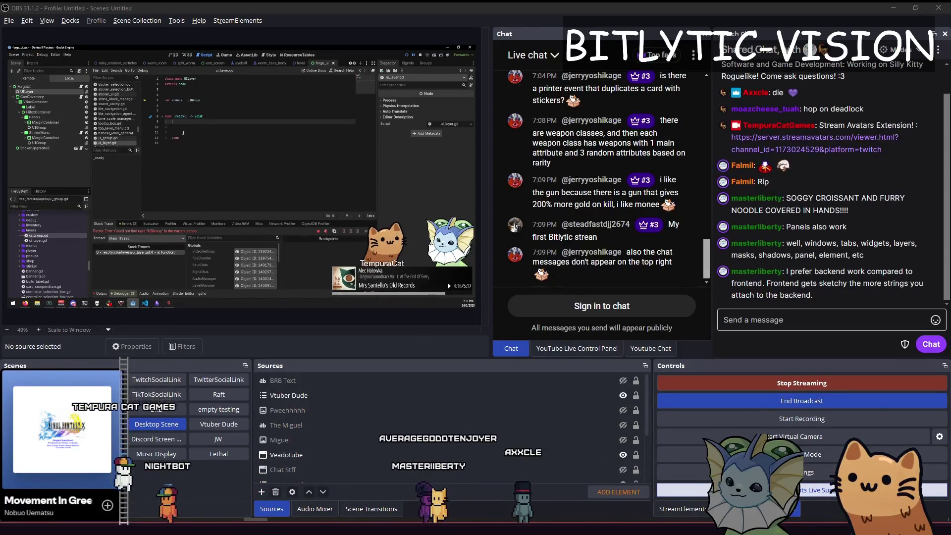
Save the current scene with Ctrl+S.
{"action": "key", "text": "ctrl+s"}
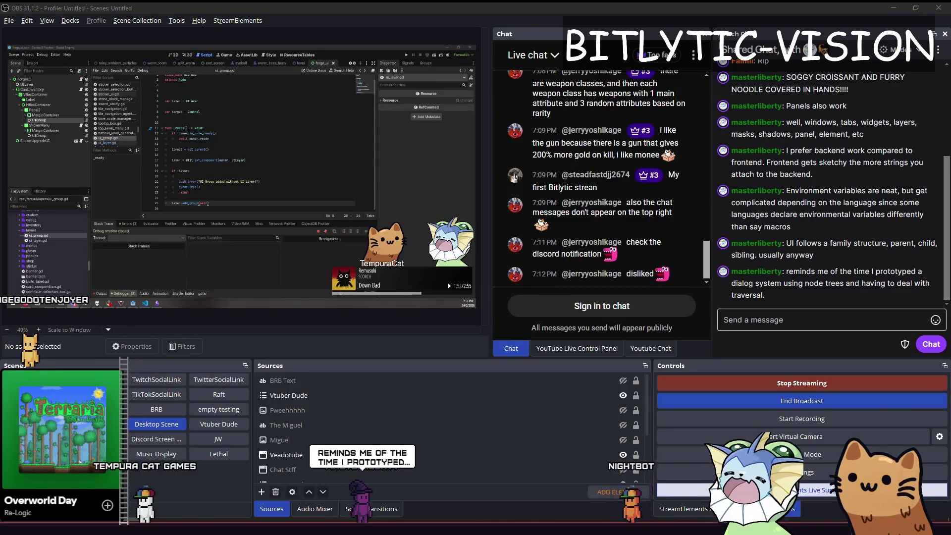
Switch over to the running Dantes 9 Playtest (DEBUG) window.
{"action": "key", "text": "alt+Tab"}
{"action": "key", "text": "alt+Tab"}
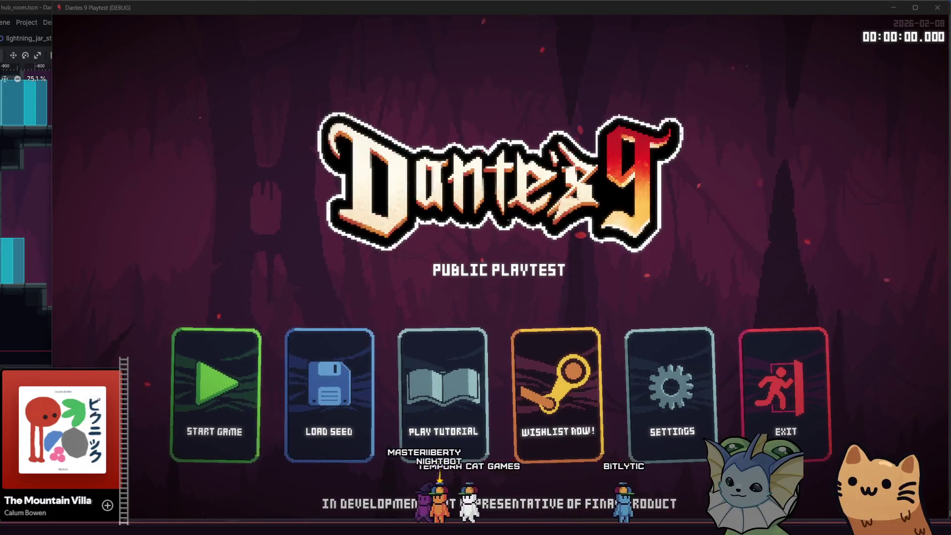
Start a game and run the cat down to the floor, up the stairs, then right.
{"action": "left_click", "coordinate": [226, 420]}
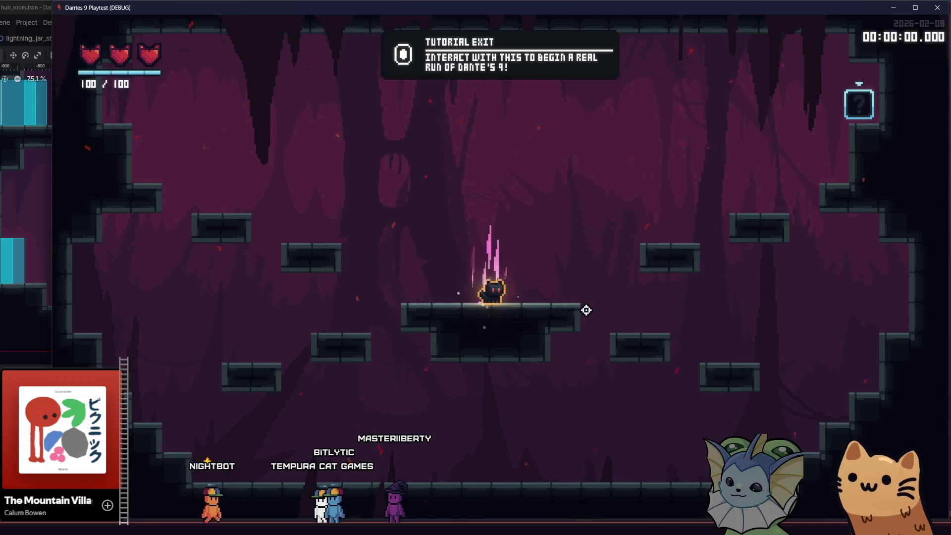
{"action": "key", "text": "d"}
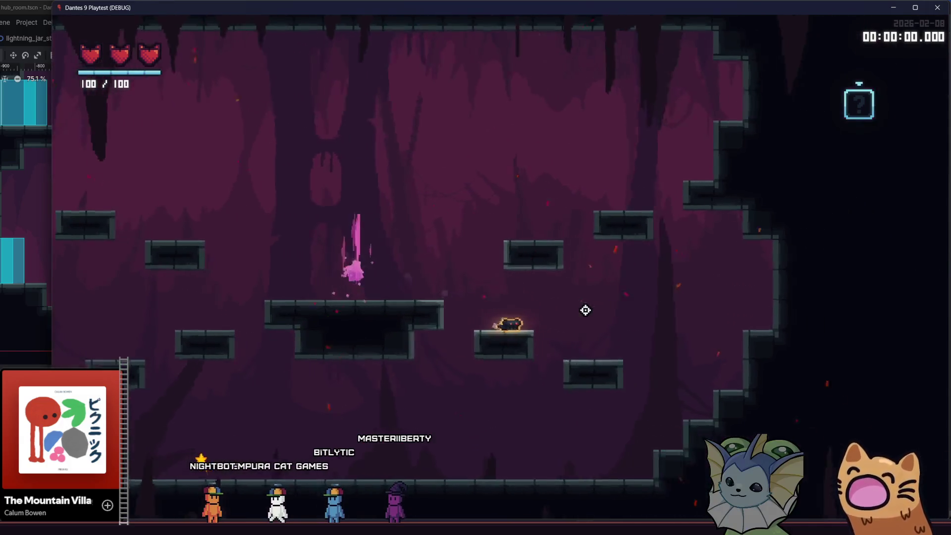
{"action": "key", "text": "d"}
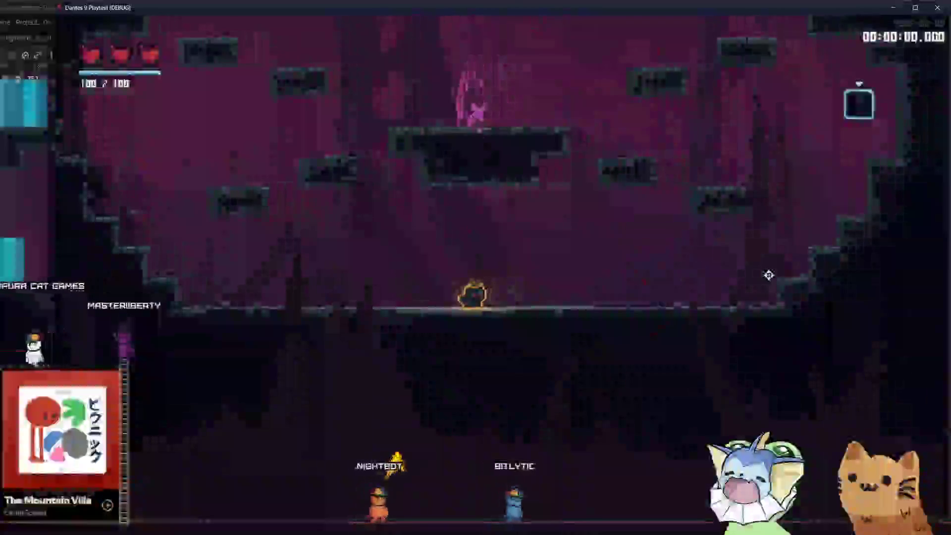
{"action": "key", "text": "a"}
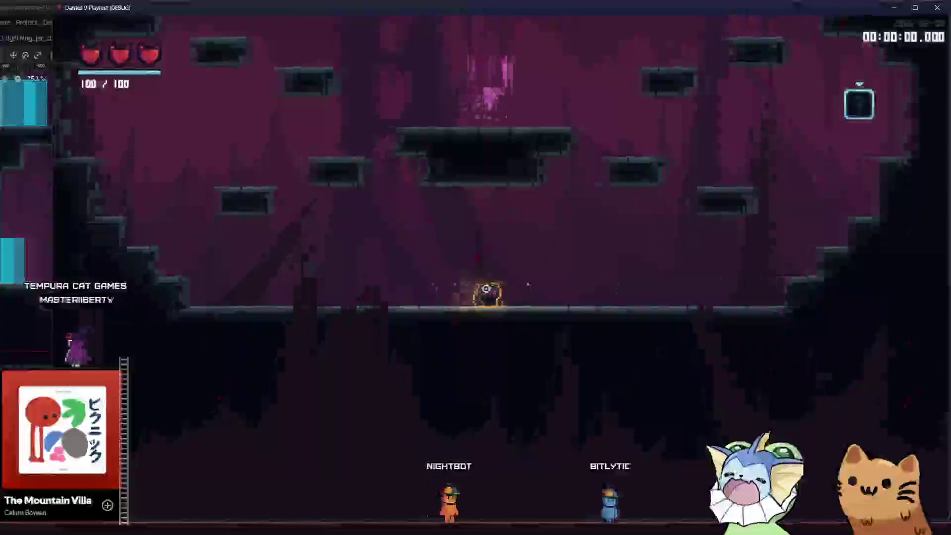
{"action": "key", "text": "space"}
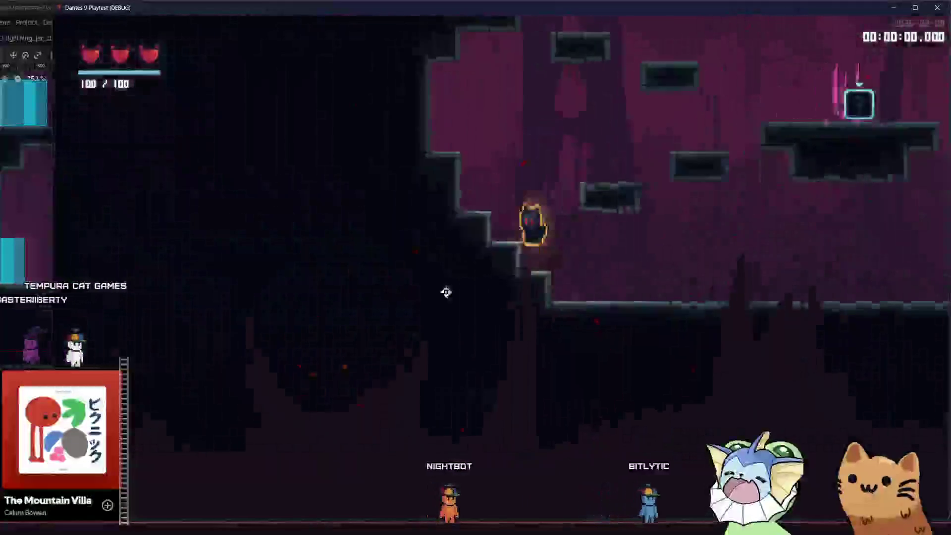
{"action": "key", "text": "d"}
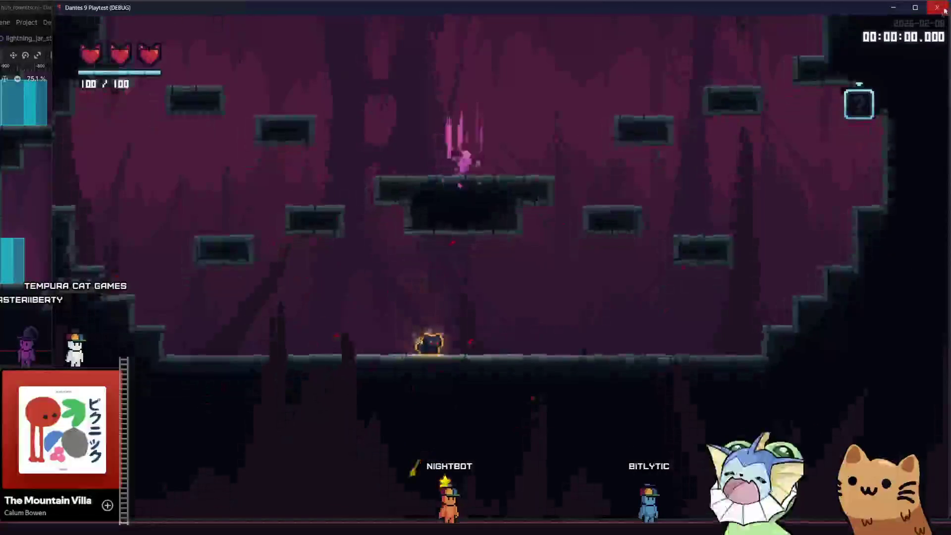
Close the game, select the room's Background tile layer and enlarge the room view.
{"action": "key", "text": "Escape"}
{"action": "left_click", "coordinate": [845, 415]}
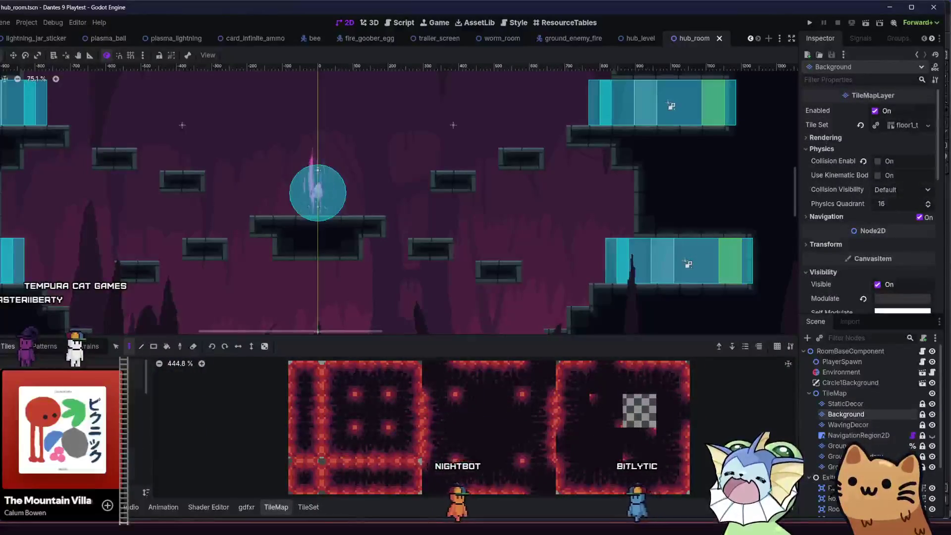
{"action": "left_click_drag", "start_coordinate": [317, 331], "coordinate": [318, 351]}
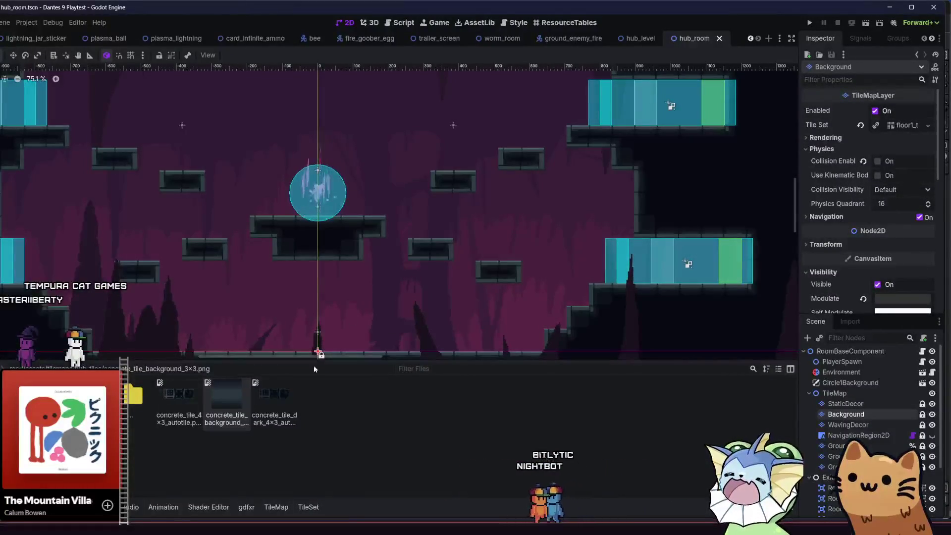
Assign hub_tileset.tres as the Background layer's tile set and switch to tile painting.
{"action": "double_click", "coordinate": [179, 394]}
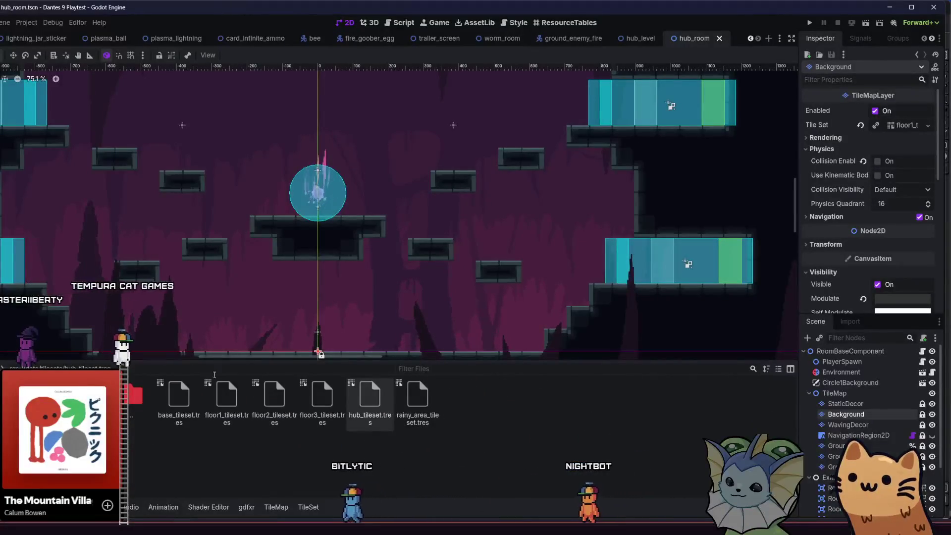
{"action": "mouse_move", "coordinate": [370, 395]}
{"action": "left_mouse_down"}
{"action": "mouse_move", "coordinate": [932, 131]}
{"action": "mouse_move", "coordinate": [905, 124]}
{"action": "left_mouse_up"}
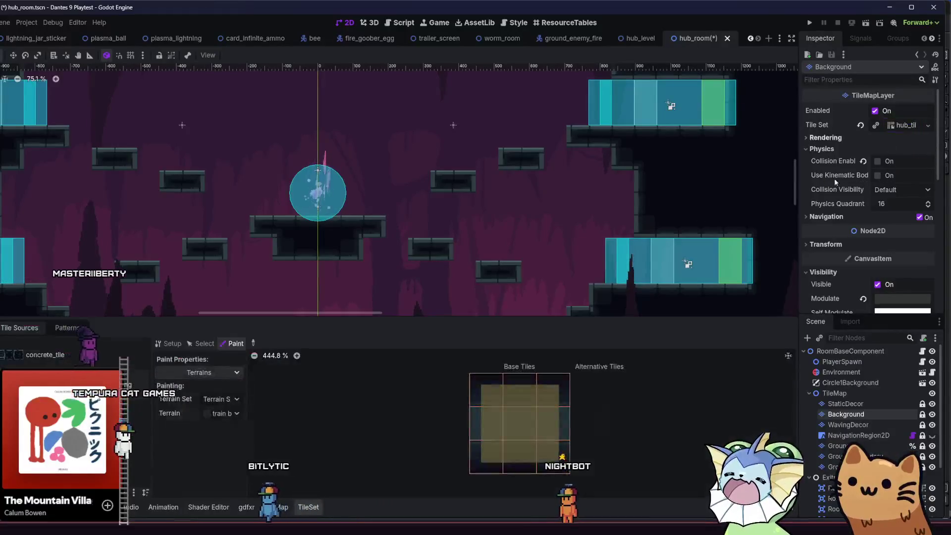
{"action": "left_click", "coordinate": [66, 328]}
{"action": "left_click", "coordinate": [19, 328]}
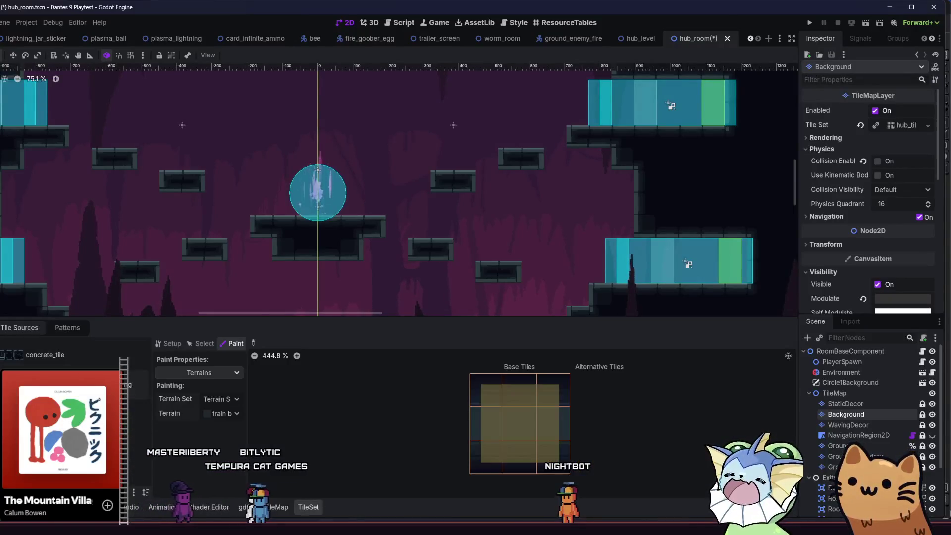
{"action": "left_click", "coordinate": [278, 506]}
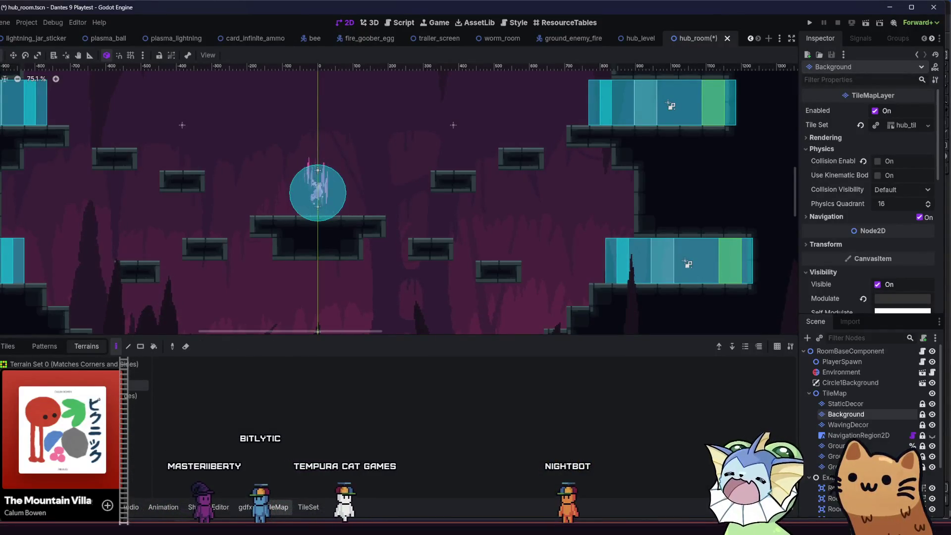
Freehand paint and erase dark concrete terrain around the central platforms and circle.
{"action": "left_click", "coordinate": [87, 346]}
{"action": "left_click_drag", "start_coordinate": [238, 250], "coordinate": [290, 254]}
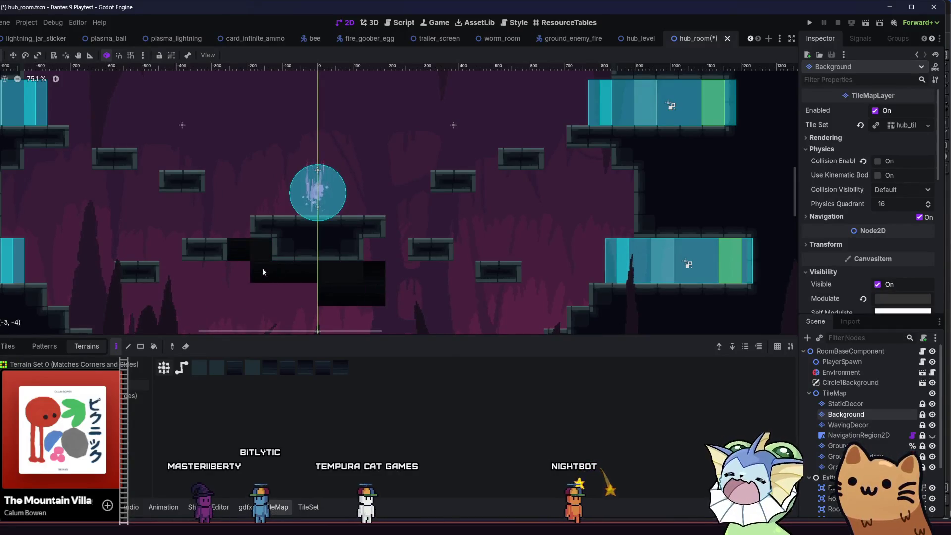
{"action": "mouse_move", "coordinate": [310, 286]}
{"action": "left_mouse_down"}
{"action": "mouse_move", "coordinate": [263, 286]}
{"action": "mouse_move", "coordinate": [390, 253]}
{"action": "left_mouse_up"}
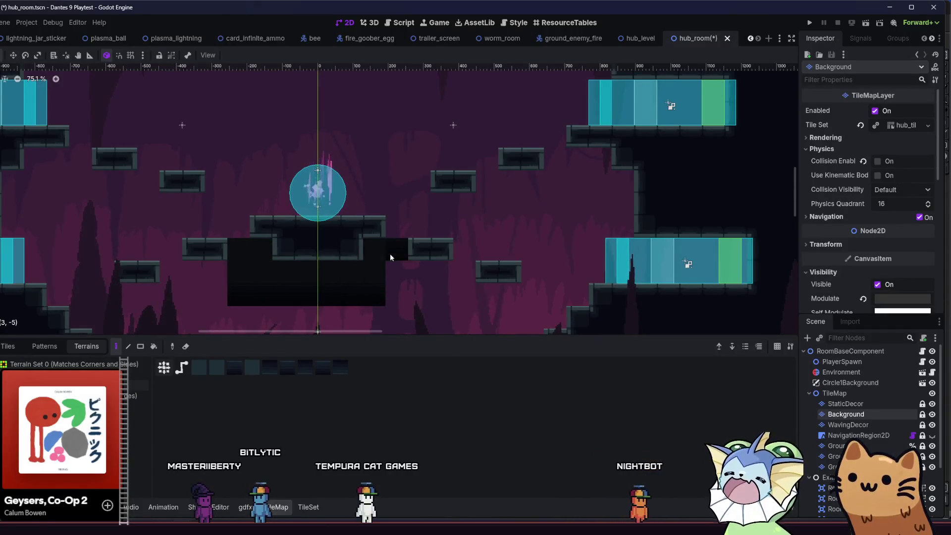
{"action": "right_click", "coordinate": [403, 254]}
{"action": "left_click", "coordinate": [341, 212]}
{"action": "left_click_drag", "start_coordinate": [341, 212], "coordinate": [227, 229]}
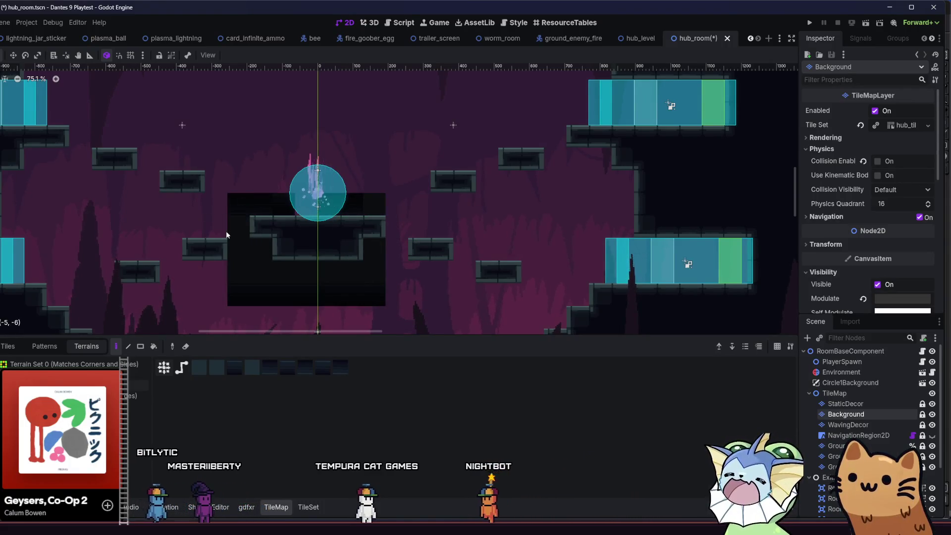
{"action": "scroll", "coordinate": [204, 240], "scroll_direction": "down", "scroll_amount": 1}
{"action": "scroll", "coordinate": [204, 240], "scroll_direction": "down", "scroll_amount": 3}
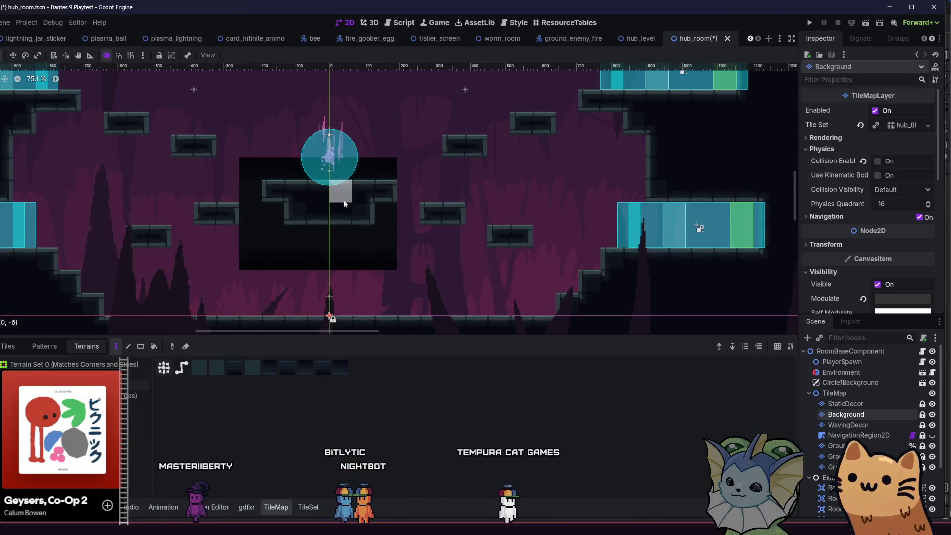
{"action": "left_click_drag", "start_coordinate": [254, 274], "coordinate": [250, 210]}
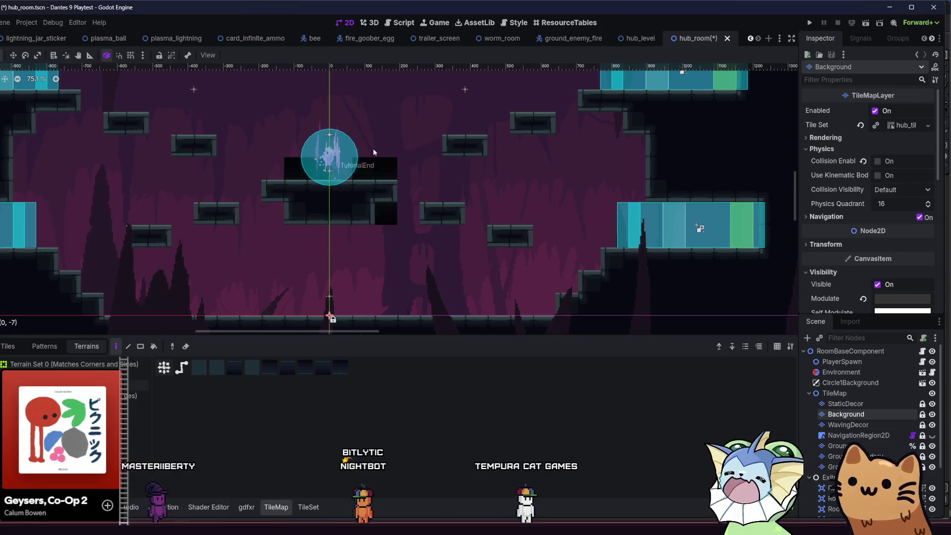
{"action": "scroll", "coordinate": [375, 195], "scroll_direction": "down", "scroll_amount": 2}
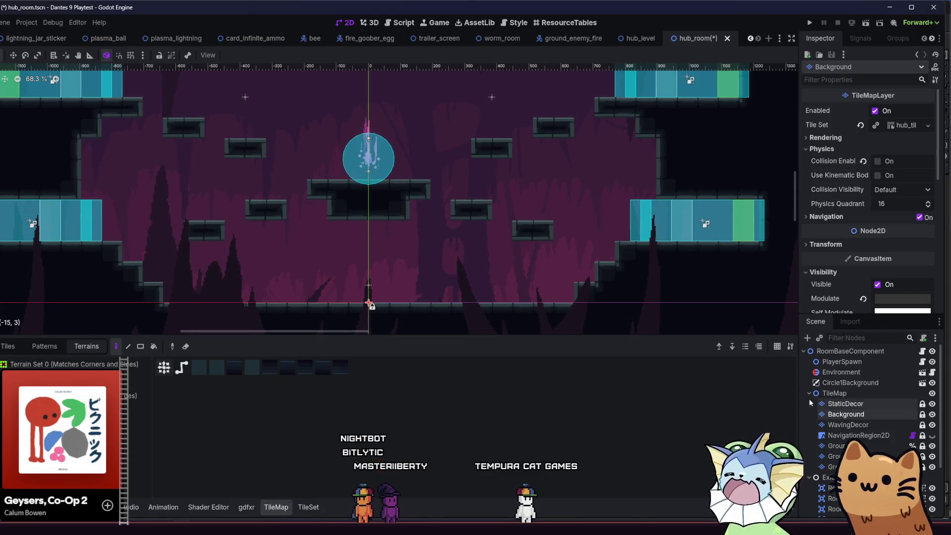
{"action": "scroll", "coordinate": [212, 244], "scroll_direction": "up", "scroll_amount": 1}
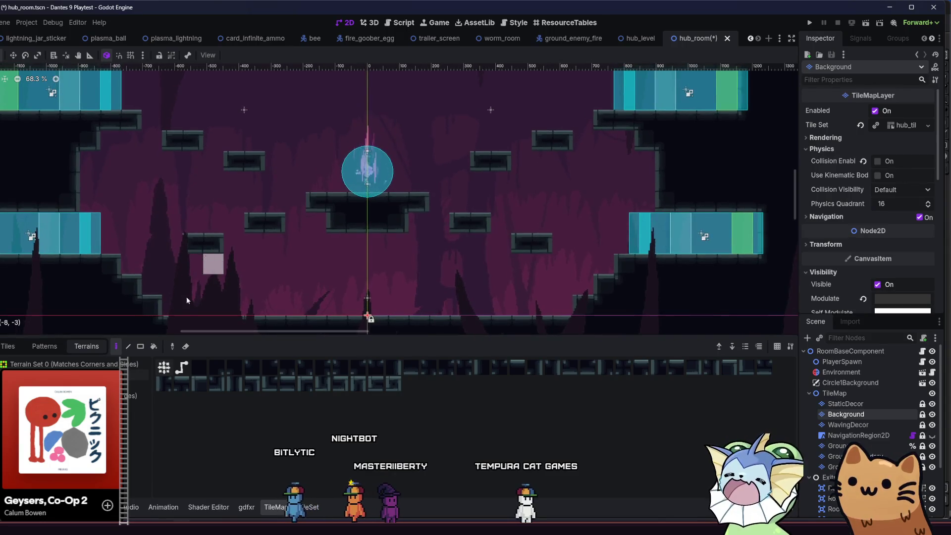
Paint a 28×3 rectangle of dark terrain across the room's middle.
{"action": "key", "text": "r"}
{"action": "mouse_move", "coordinate": [90, 186]}
{"action": "left_mouse_down"}
{"action": "mouse_move", "coordinate": [303, 133]}
{"action": "mouse_move", "coordinate": [664, 135]}
{"action": "mouse_move", "coordinate": [301, 183]}
{"action": "mouse_move", "coordinate": [26, 179]}
{"action": "mouse_move", "coordinate": [61, 193]}
{"action": "mouse_move", "coordinate": [102, 180]}
{"action": "mouse_move", "coordinate": [693, 157]}
{"action": "mouse_move", "coordinate": [674, 137]}
{"action": "left_mouse_up"}
{"action": "scroll", "coordinate": [361, 236], "scroll_direction": "up", "scroll_amount": 2}
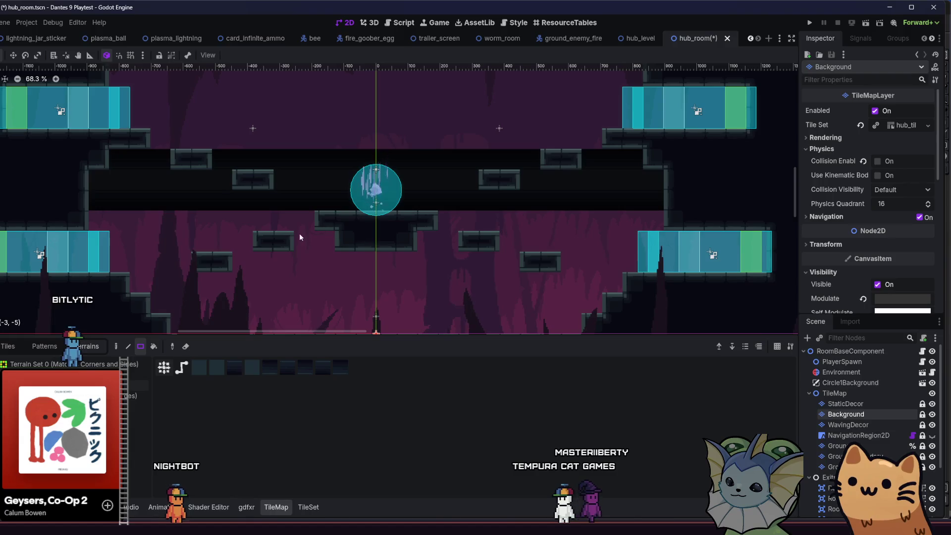
{"action": "scroll", "coordinate": [304, 239], "scroll_direction": "up", "scroll_amount": 2}
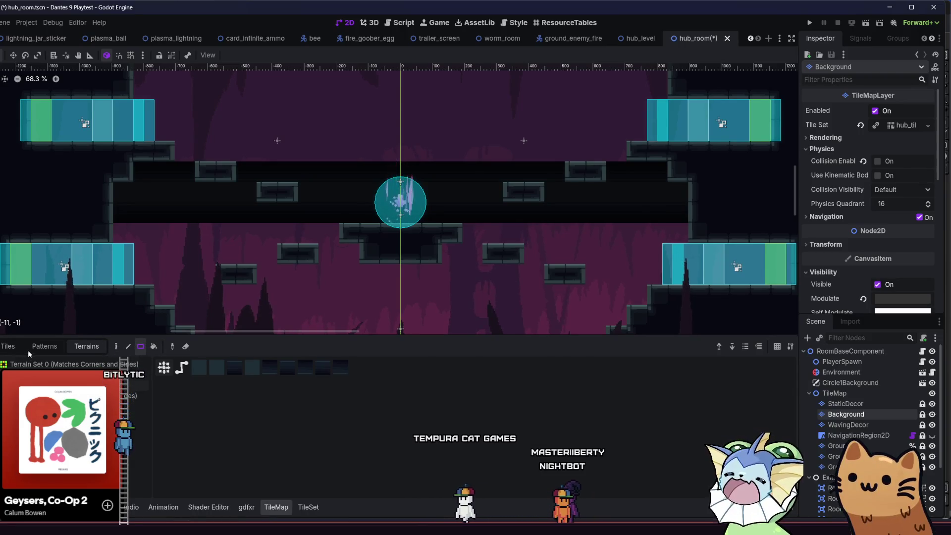
Switch the TileMap panel from saved Patterns to the tileset's individual Tiles.
{"action": "left_click", "coordinate": [45, 346]}
{"action": "left_click", "coordinate": [11, 350]}
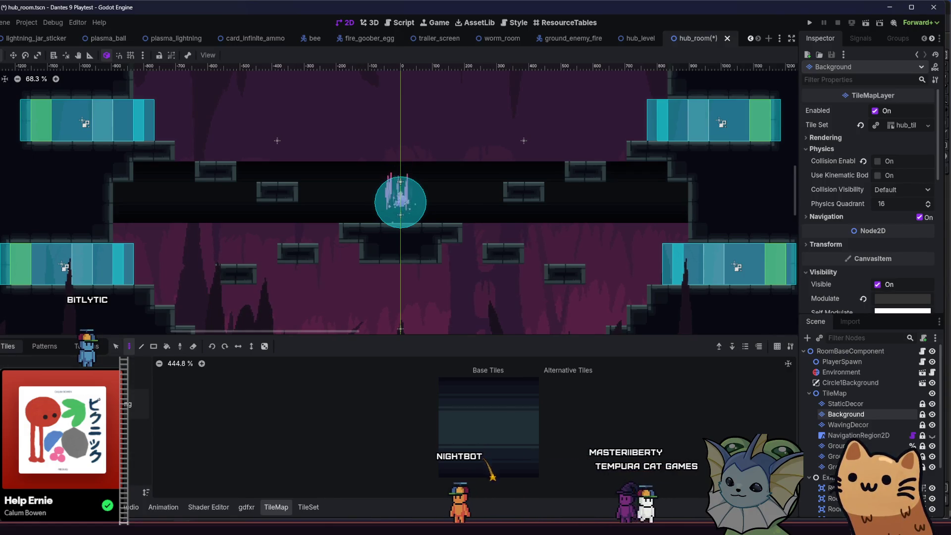
Add concrete_tile_4x3_autotile.png to the hub tileset as new atlas source ID 2.
{"action": "left_click", "coordinate": [304, 509]}
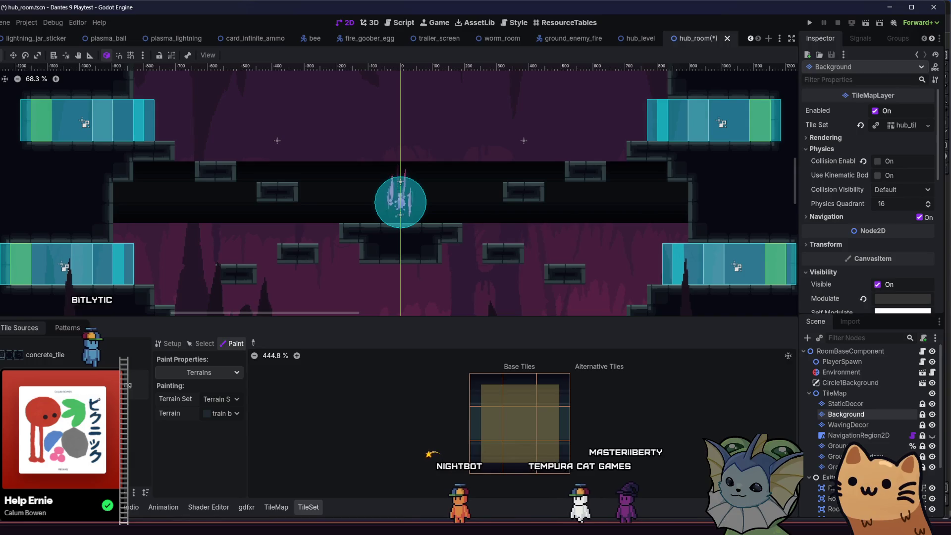
{"action": "left_click", "coordinate": [124, 492]}
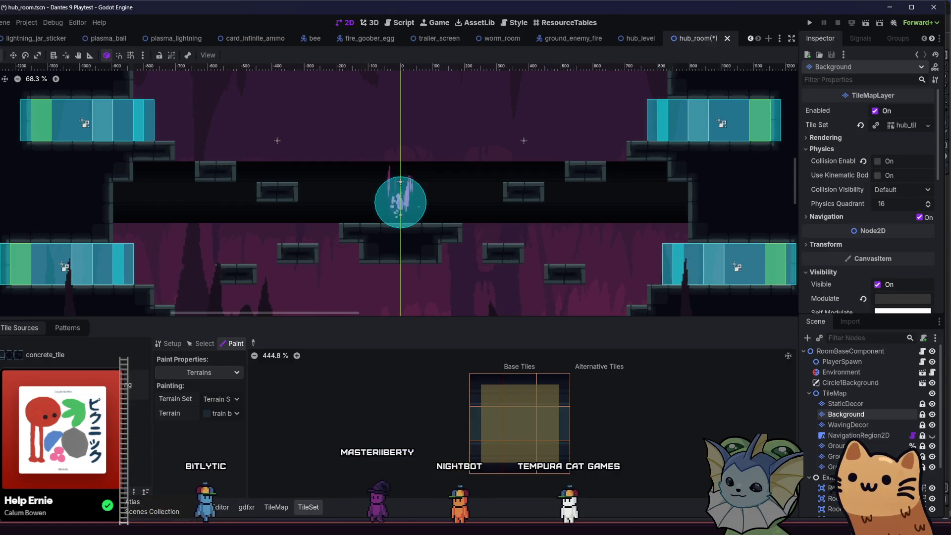
{"action": "key", "text": "alt+f"}
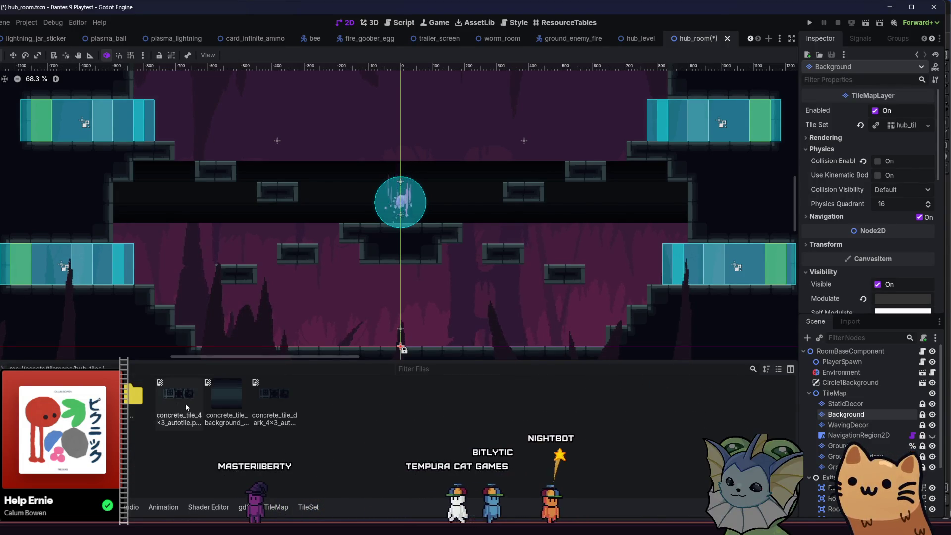
{"action": "left_click_drag", "start_coordinate": [171, 413], "coordinate": [285, 505]}
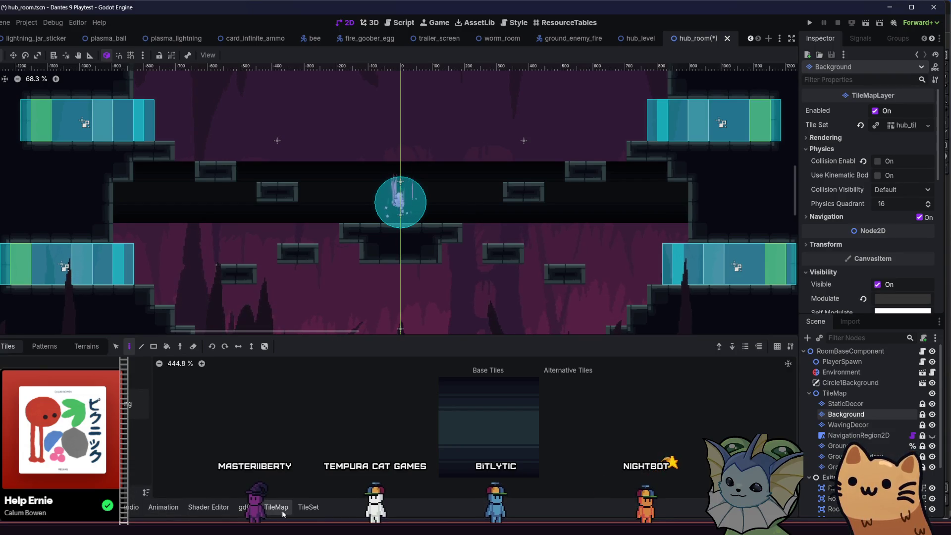
{"action": "left_click_drag", "start_coordinate": [276, 507], "coordinate": [175, 420]}
{"action": "mouse_move", "coordinate": [278, 494]}
{"action": "left_mouse_down"}
{"action": "mouse_move", "coordinate": [308, 507]}
{"action": "mouse_move", "coordinate": [275, 506]}
{"action": "mouse_move", "coordinate": [262, 436]}
{"action": "left_mouse_up"}
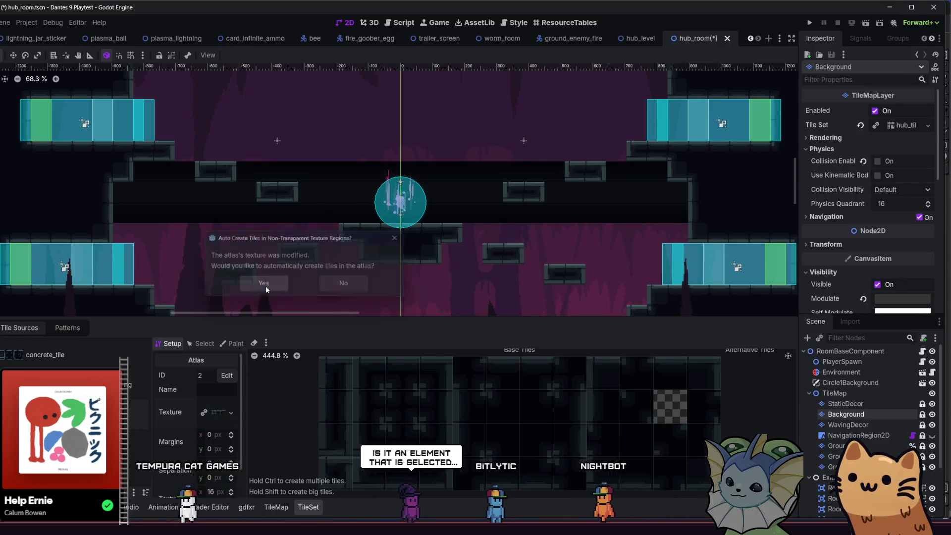
Auto-create the atlas tiles, name the source concrete_background, and switch to terrain painting.
{"action": "left_click", "coordinate": [263, 285]}
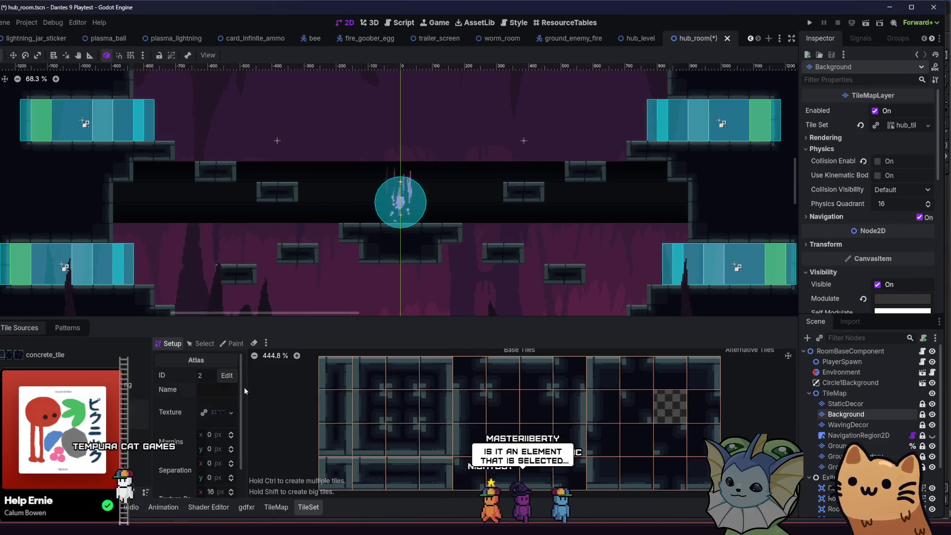
{"action": "type", "text": "concrete_b"}
{"action": "type", "text": "ackground"}
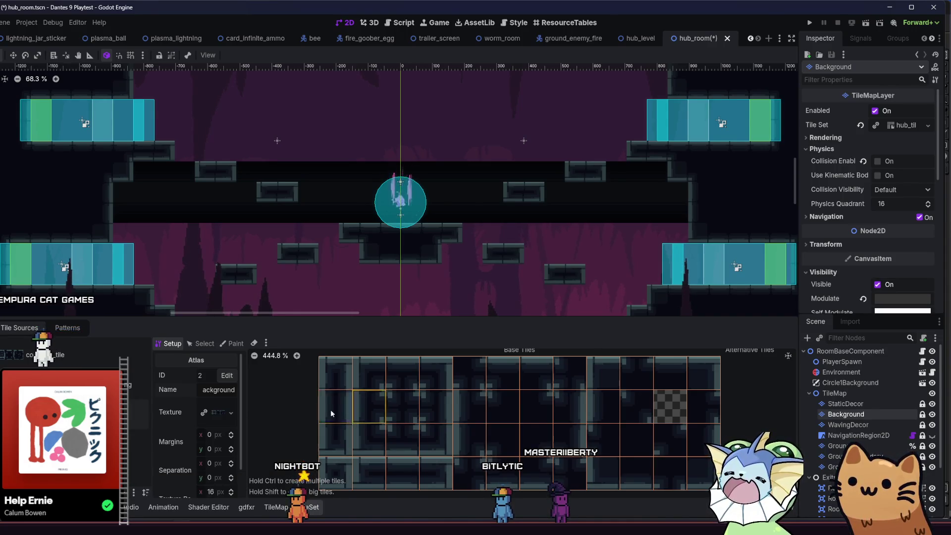
{"action": "left_click", "coordinate": [201, 343]}
{"action": "left_click", "coordinate": [232, 343]}
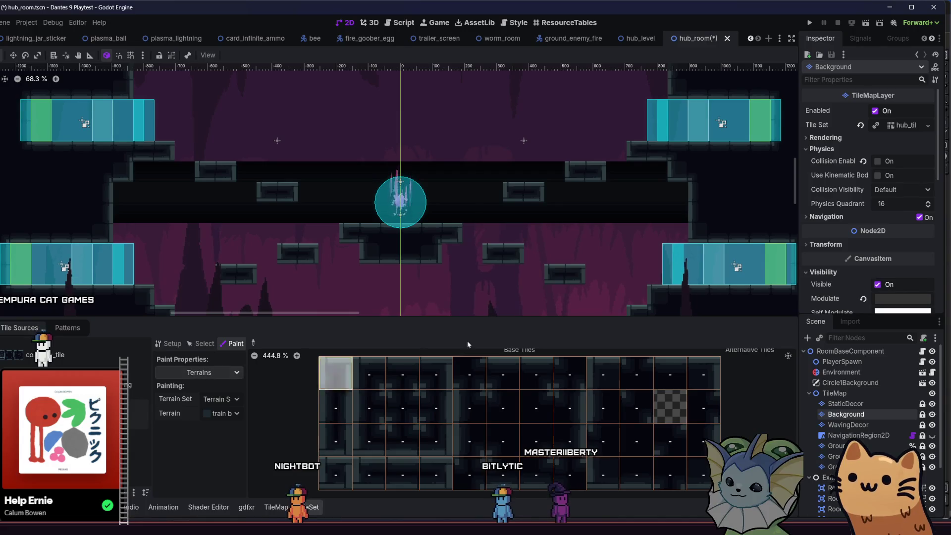
{"action": "scroll", "coordinate": [867, 206], "scroll_direction": "down", "scroll_amount": 3}
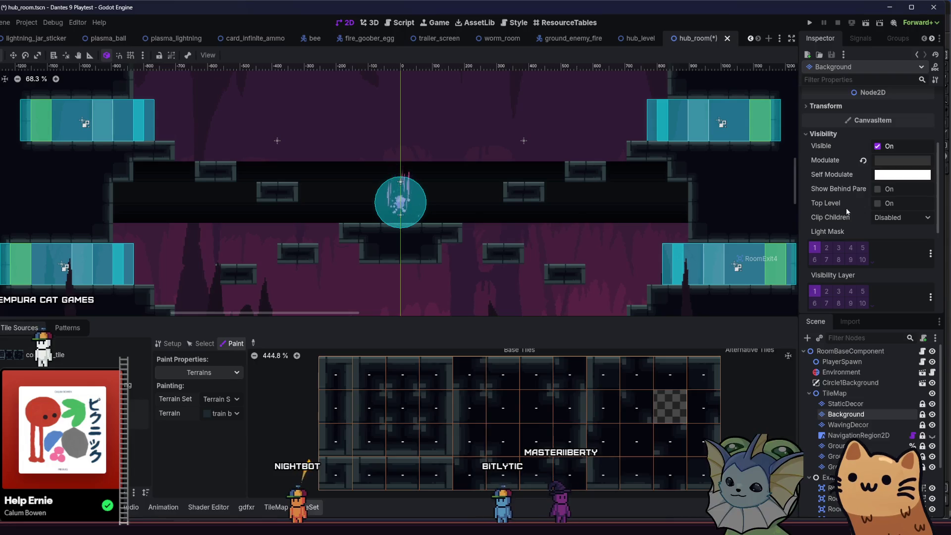
Add a new terrain to the tileset's first terrain set, typed as 'concrete_backgo'.
{"action": "scroll", "coordinate": [839, 219], "scroll_direction": "up", "scroll_amount": 3}
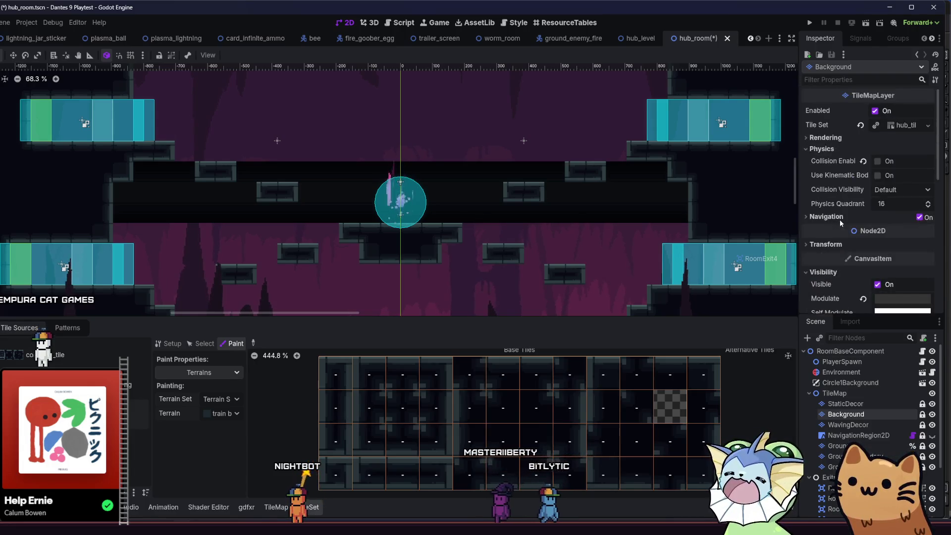
{"action": "left_click", "coordinate": [889, 129]}
{"action": "scroll", "coordinate": [854, 212], "scroll_direction": "down", "scroll_amount": 5}
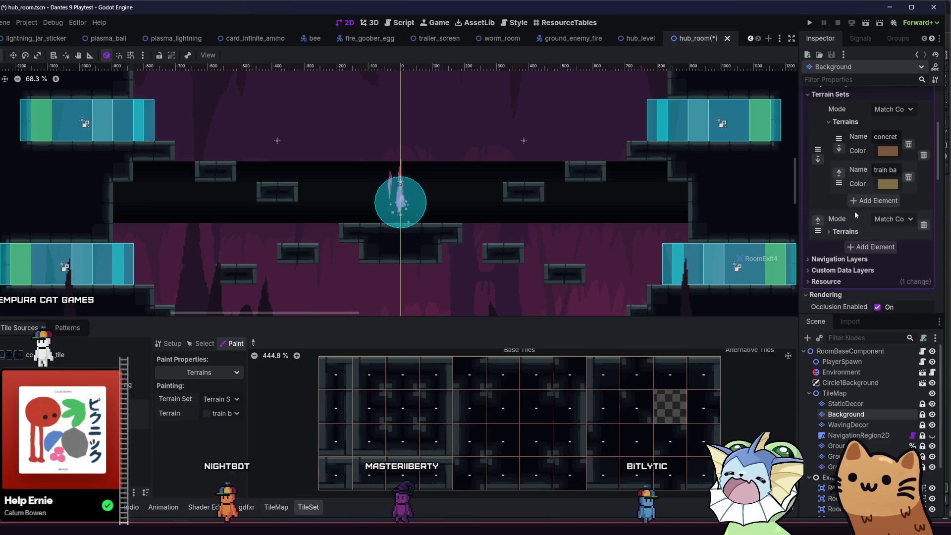
{"action": "left_click", "coordinate": [860, 201]}
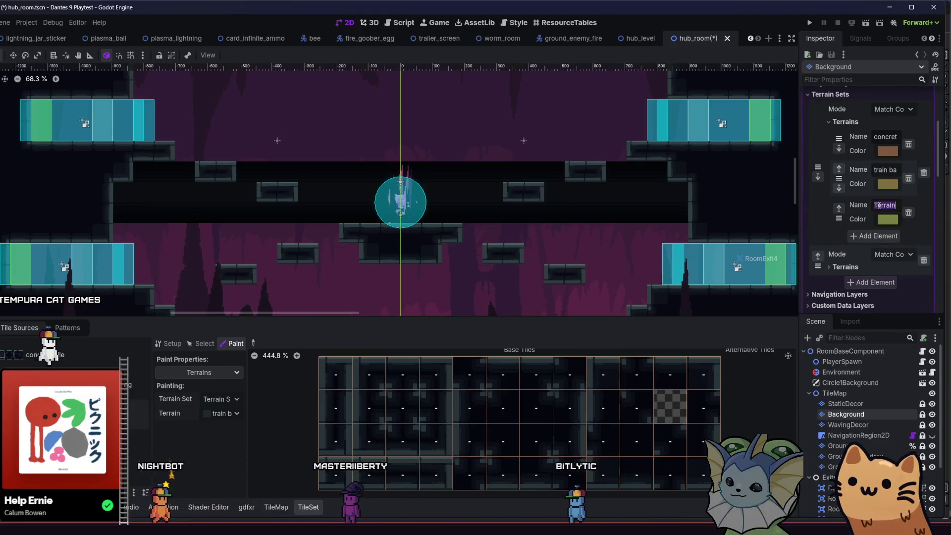
{"action": "type", "text": "conc"}
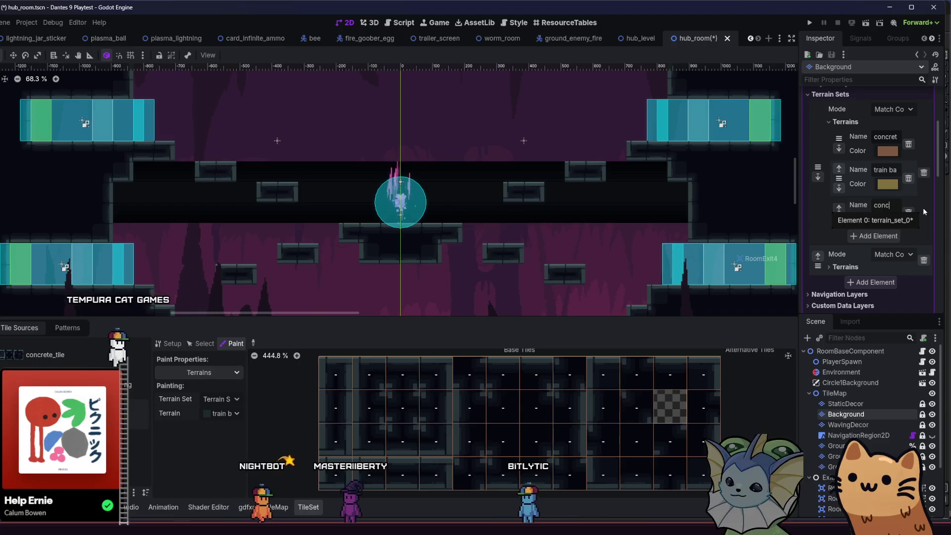
{"action": "type", "text": "rete_backgo"}
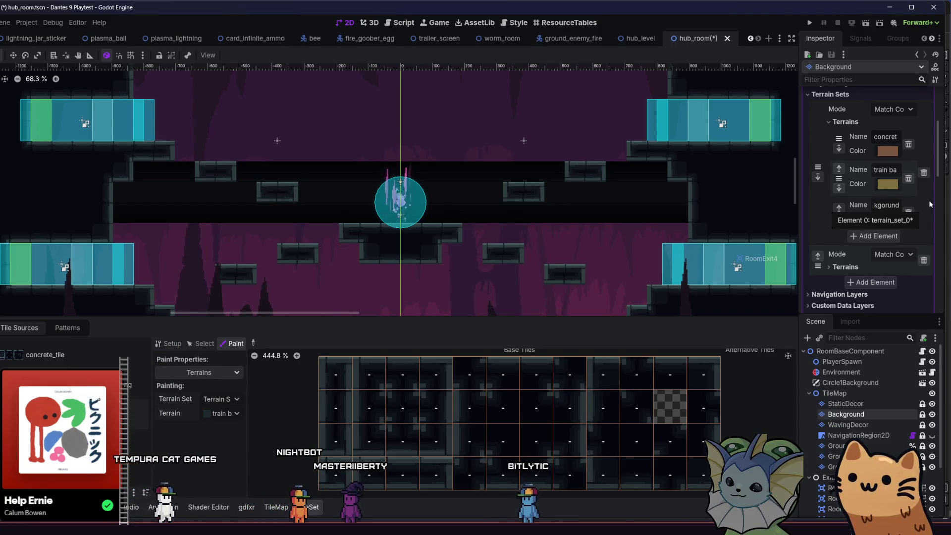
{"action": "key", "text": "Return"}
Fix the new terrain's misspelled name and move it above train background.
{"action": "scroll", "coordinate": [884, 128], "scroll_direction": "up", "scroll_amount": 7}
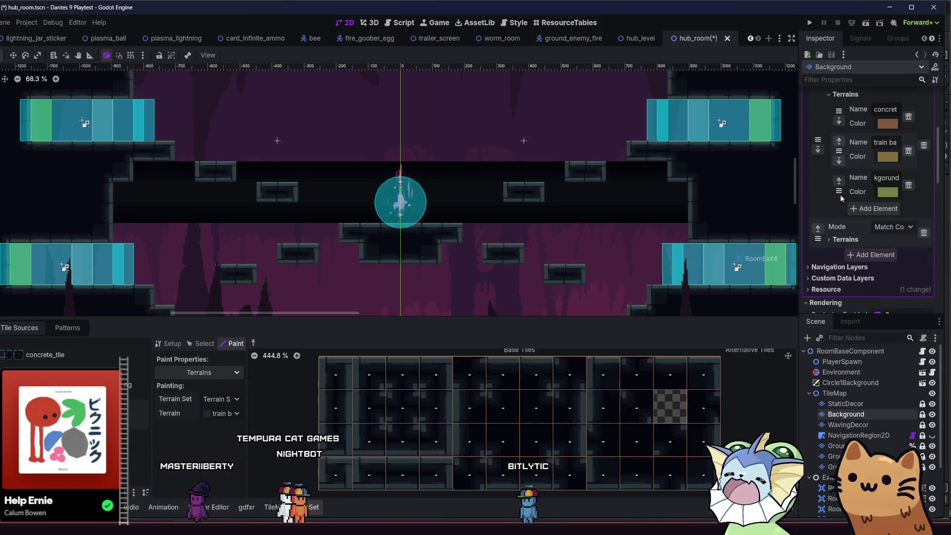
{"action": "left_click", "coordinate": [886, 177]}
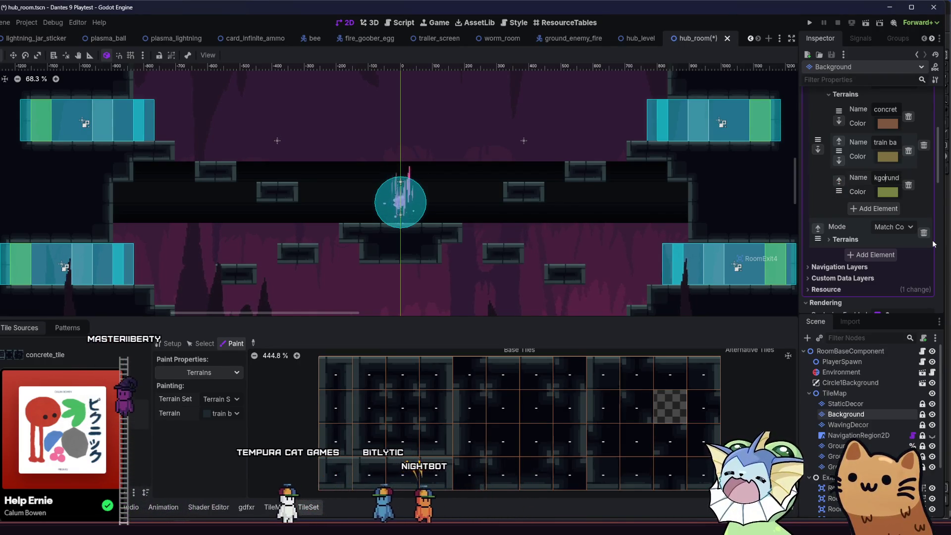
{"action": "key", "text": "BackSpace"}
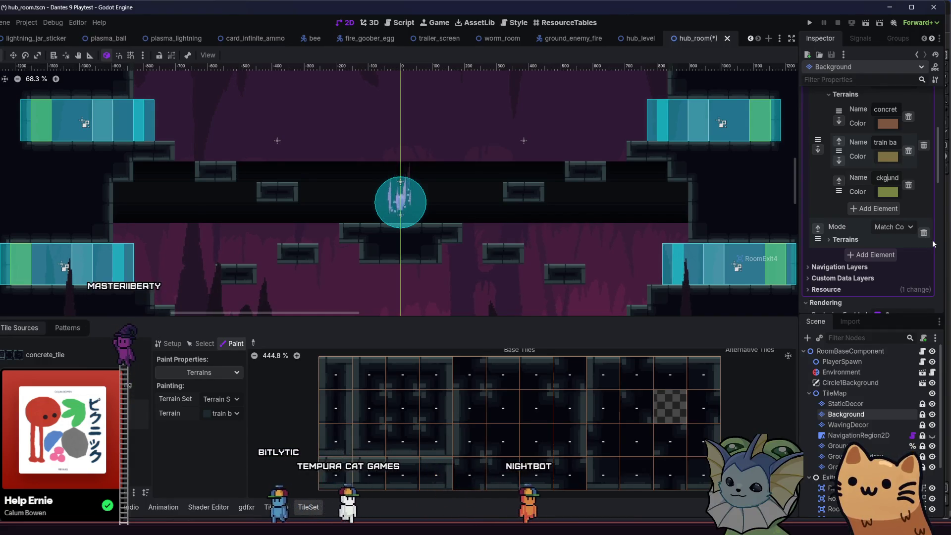
{"action": "type", "text": "o"}
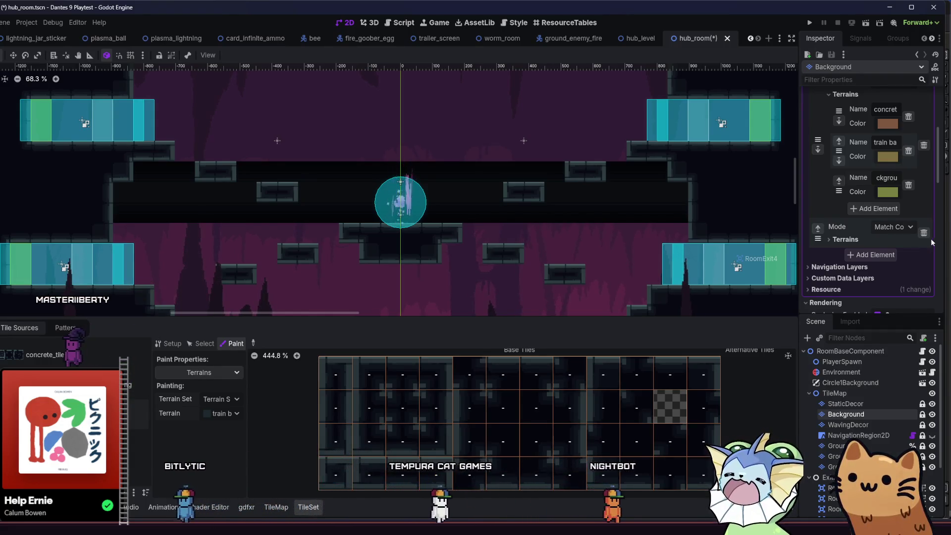
{"action": "scroll", "coordinate": [812, 198], "scroll_direction": "up", "scroll_amount": 1}
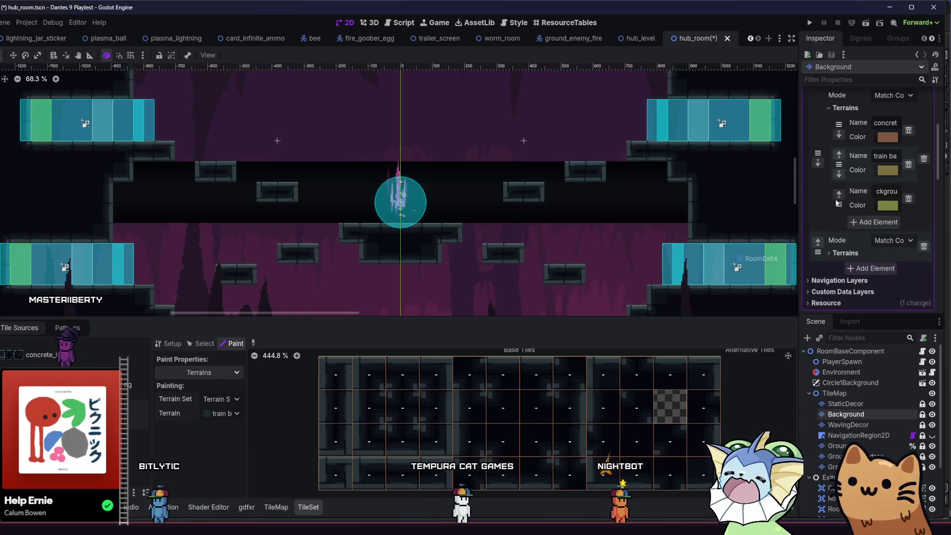
{"action": "left_click_drag", "start_coordinate": [836, 200], "coordinate": [837, 166]}
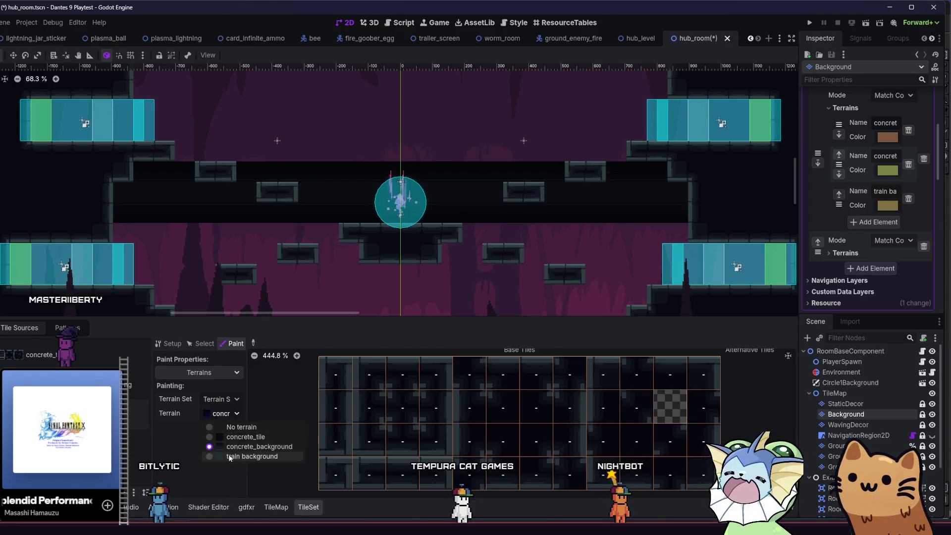
In the concrete_tile atlas source, paint terrain bits across the small 3x3 atlas's bottom row.
{"action": "left_click", "coordinate": [136, 385]}
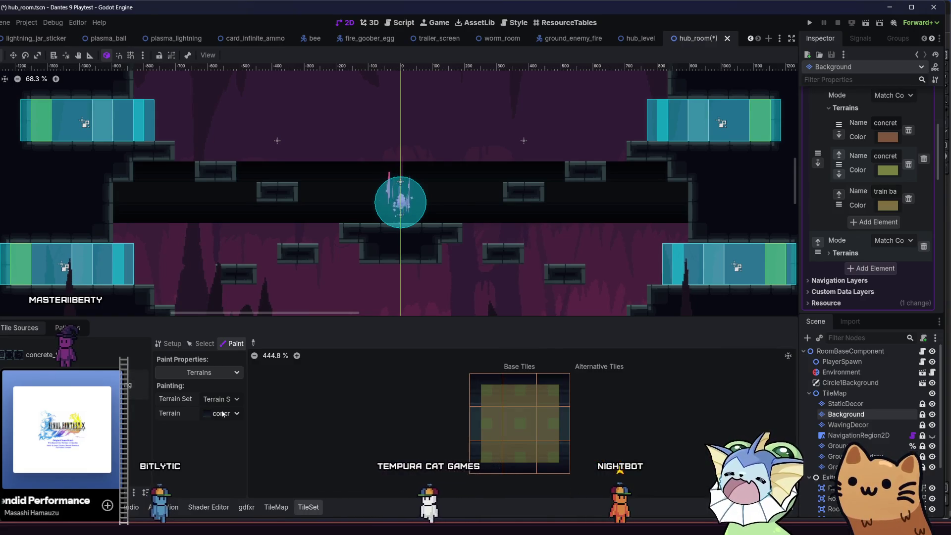
{"action": "left_click", "coordinate": [218, 455]}
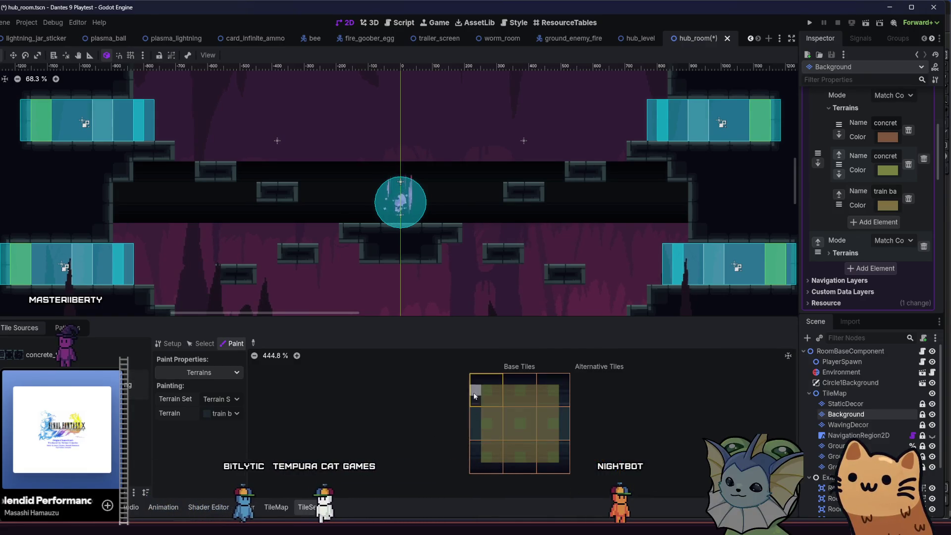
{"action": "mouse_move", "coordinate": [492, 391]}
{"action": "left_mouse_down"}
{"action": "mouse_move", "coordinate": [509, 456]}
{"action": "mouse_move", "coordinate": [553, 455]}
{"action": "mouse_move", "coordinate": [555, 396]}
{"action": "mouse_move", "coordinate": [518, 399]}
{"action": "mouse_move", "coordinate": [456, 430]}
{"action": "left_mouse_up"}
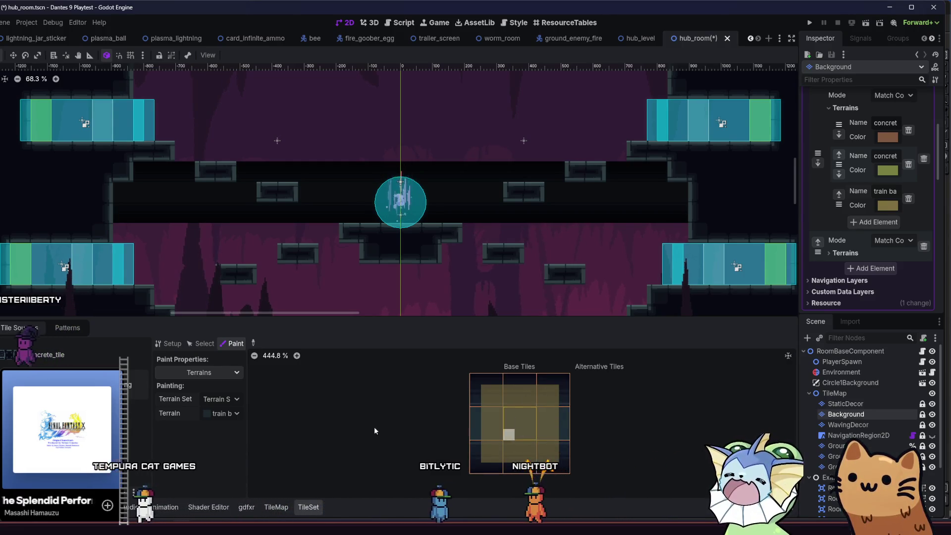
{"action": "left_click", "coordinate": [227, 415]}
{"action": "left_click", "coordinate": [228, 446]}
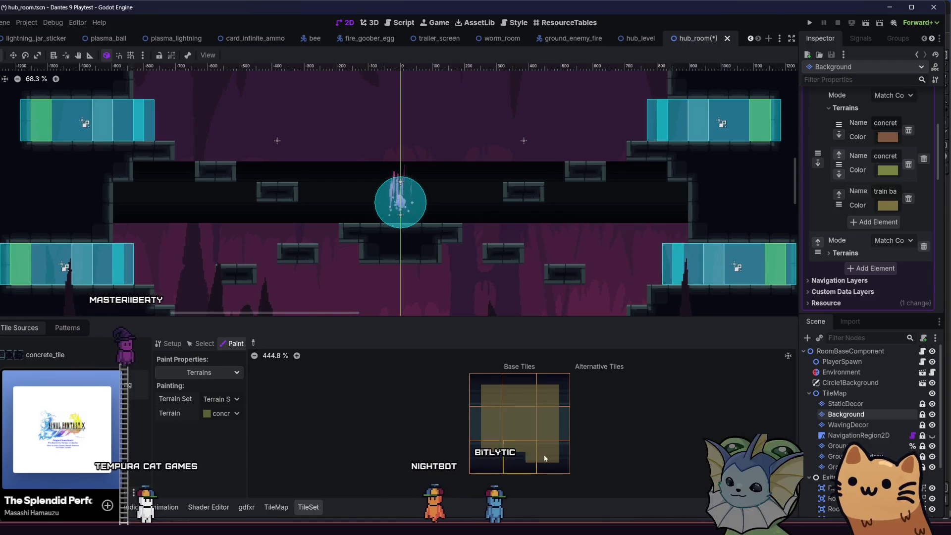
{"action": "left_click_drag", "start_coordinate": [491, 453], "coordinate": [549, 453]}
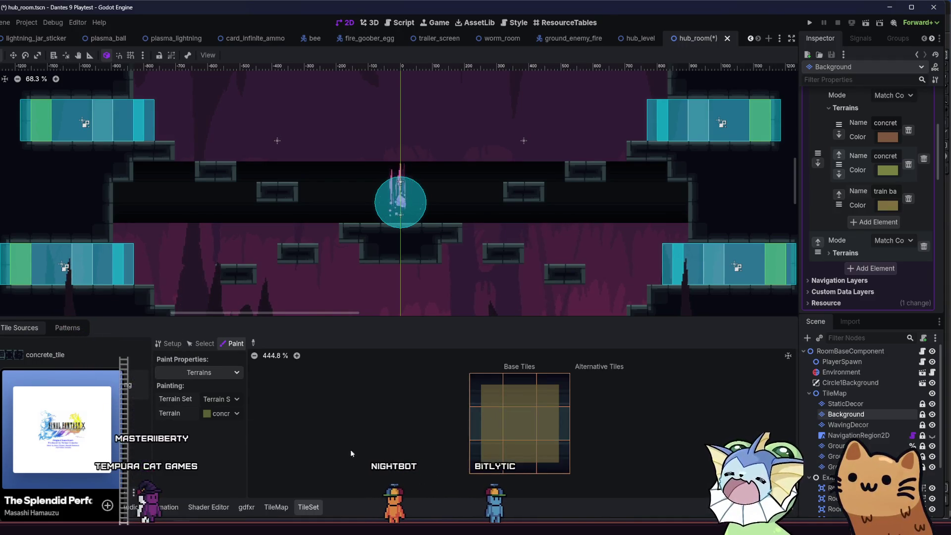
Select concrete_background as the painting terrain.
{"action": "left_click", "coordinate": [59, 368]}
{"action": "left_click", "coordinate": [221, 413]}
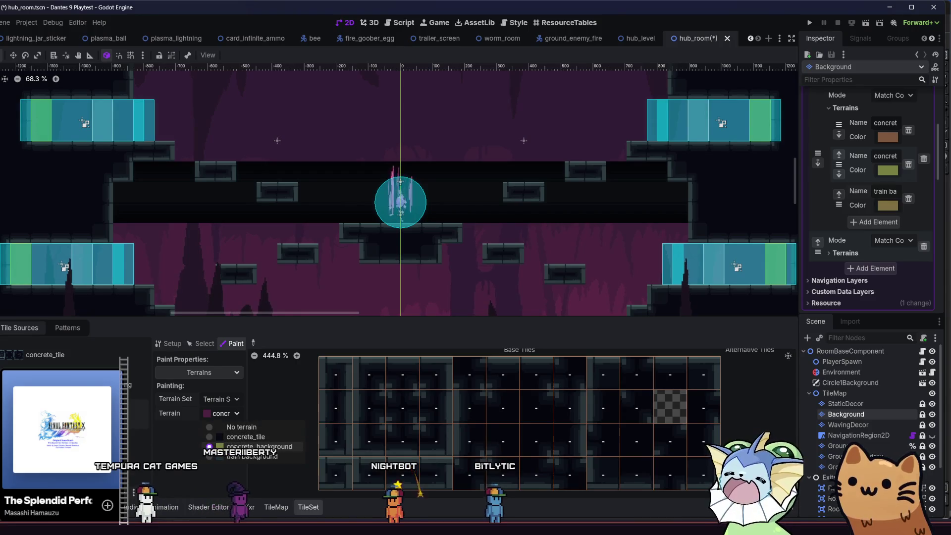
{"action": "left_click", "coordinate": [231, 457]}
{"action": "left_click", "coordinate": [221, 413]}
{"action": "left_click", "coordinate": [228, 446]}
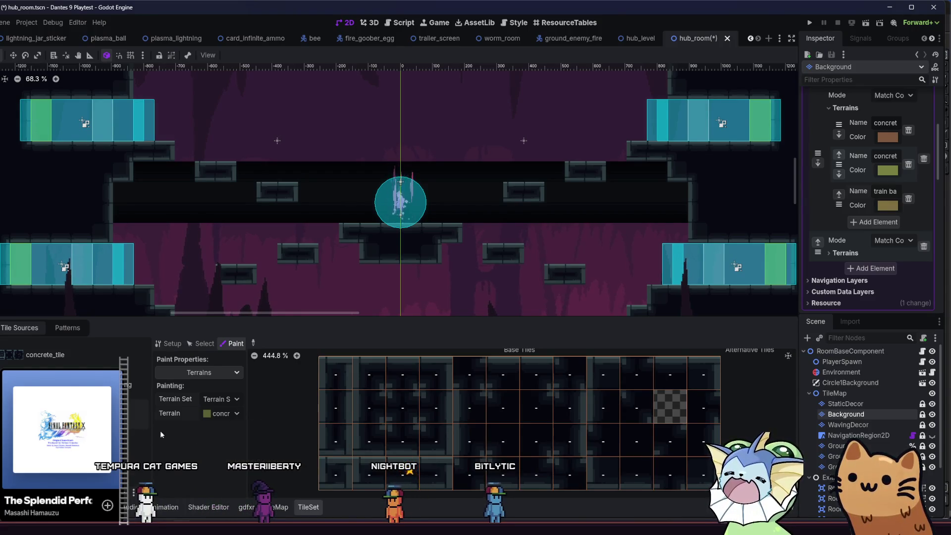
Mark the 3x3 atlas's bottom-middle tile bit, then pick concrete_background for the large atlas.
{"action": "left_click", "coordinate": [221, 413]}
{"action": "left_click", "coordinate": [219, 450]}
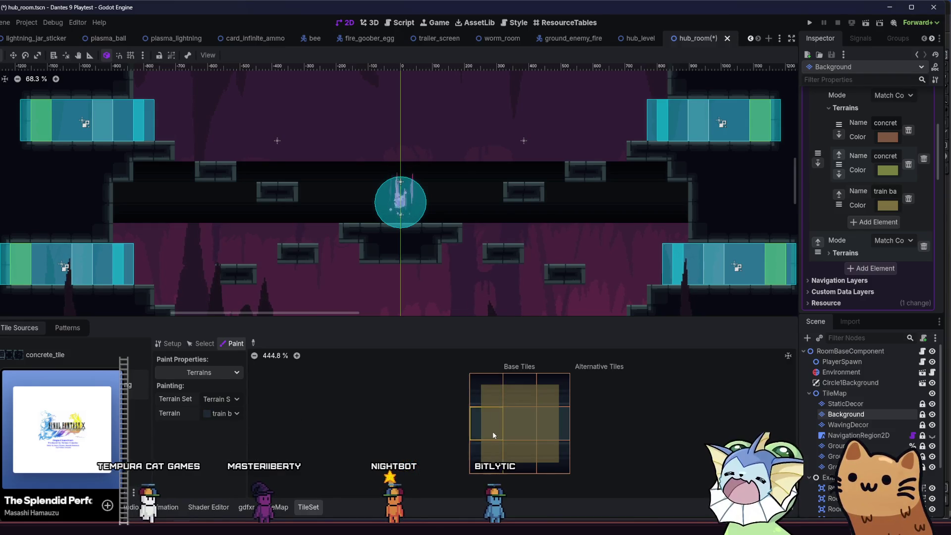
{"action": "left_click", "coordinate": [520, 445]}
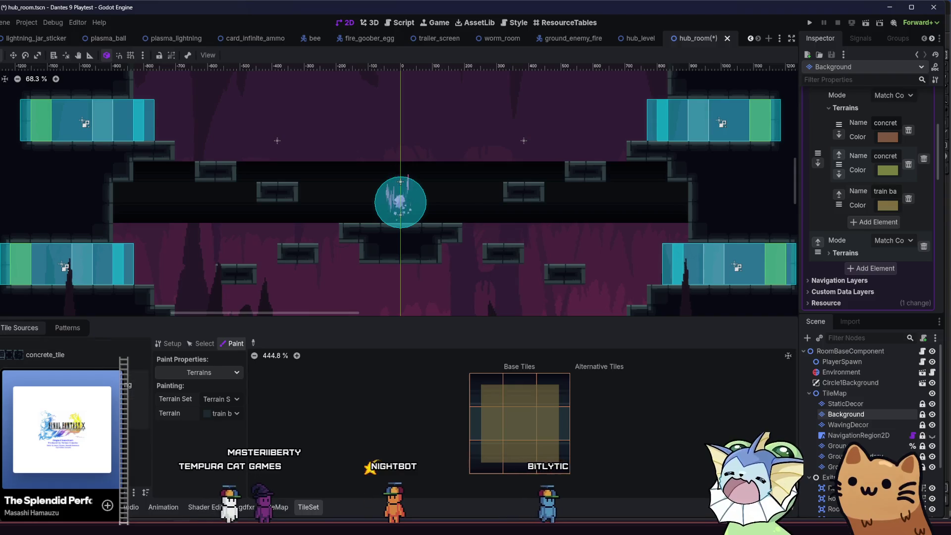
{"action": "left_click", "coordinate": [221, 413]}
{"action": "left_click", "coordinate": [247, 446]}
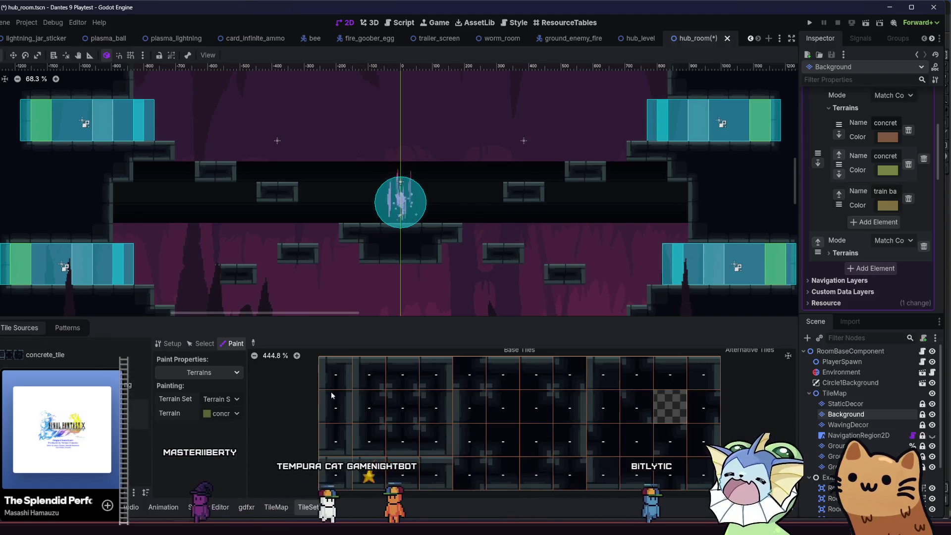
Paint concrete_background bits across the large atlas's rows and first column.
{"action": "mouse_move", "coordinate": [569, 441]}
{"action": "left_mouse_down"}
{"action": "mouse_move", "coordinate": [619, 406]}
{"action": "mouse_move", "coordinate": [455, 435]}
{"action": "left_mouse_up"}
{"action": "left_click_drag", "start_coordinate": [373, 363], "coordinate": [703, 375]}
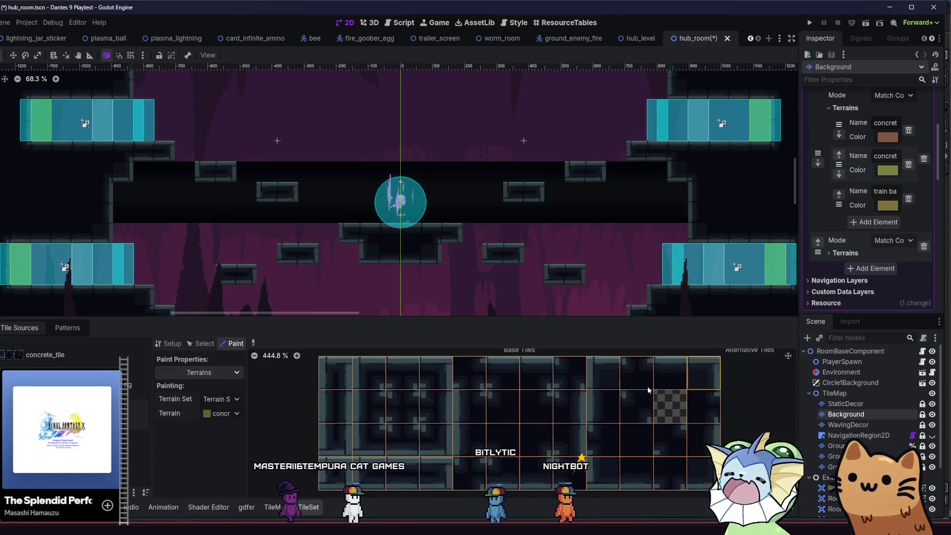
{"action": "mouse_move", "coordinate": [335, 378]}
{"action": "left_mouse_down"}
{"action": "mouse_move", "coordinate": [335, 440]}
{"action": "mouse_move", "coordinate": [378, 477]}
{"action": "mouse_move", "coordinate": [438, 478]}
{"action": "left_mouse_up"}
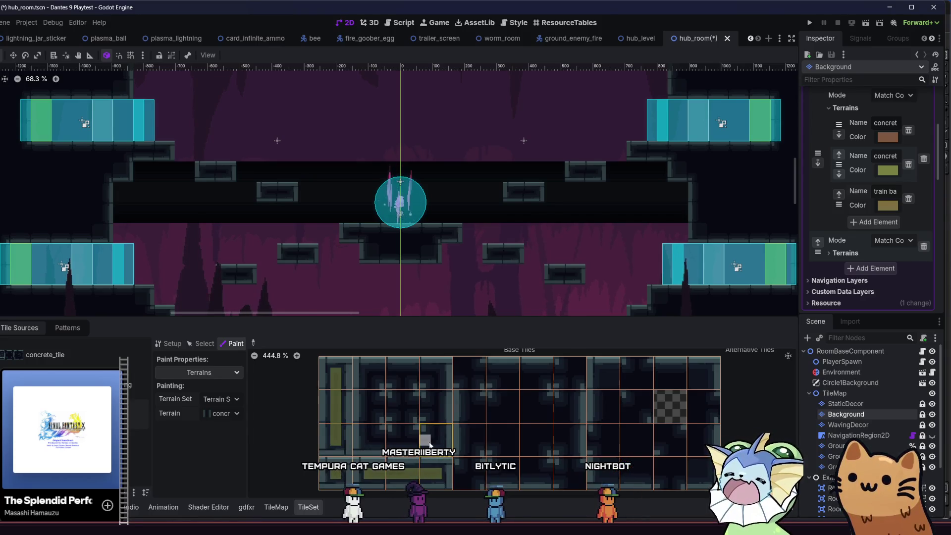
{"action": "left_click_drag", "start_coordinate": [439, 441], "coordinate": [372, 443]}
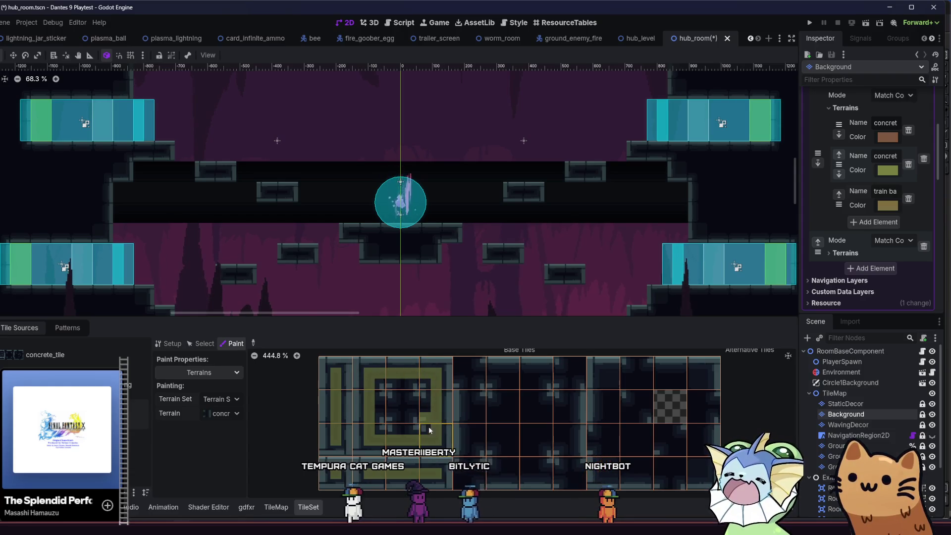
{"action": "left_click_drag", "start_coordinate": [375, 409], "coordinate": [422, 405]}
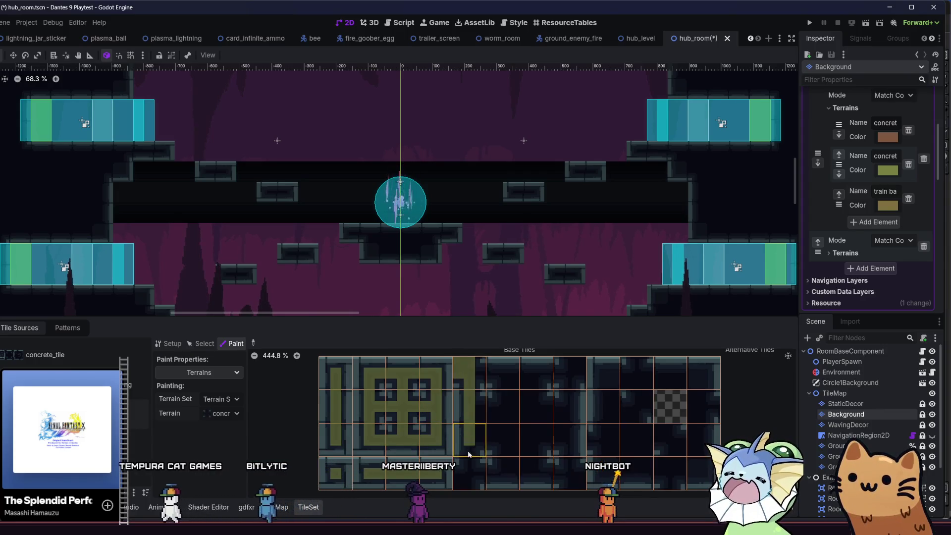
{"action": "mouse_move", "coordinate": [469, 480]}
{"action": "left_mouse_down"}
{"action": "mouse_move", "coordinate": [575, 485]}
{"action": "mouse_move", "coordinate": [569, 367]}
{"action": "mouse_move", "coordinate": [478, 369]}
{"action": "left_mouse_up"}
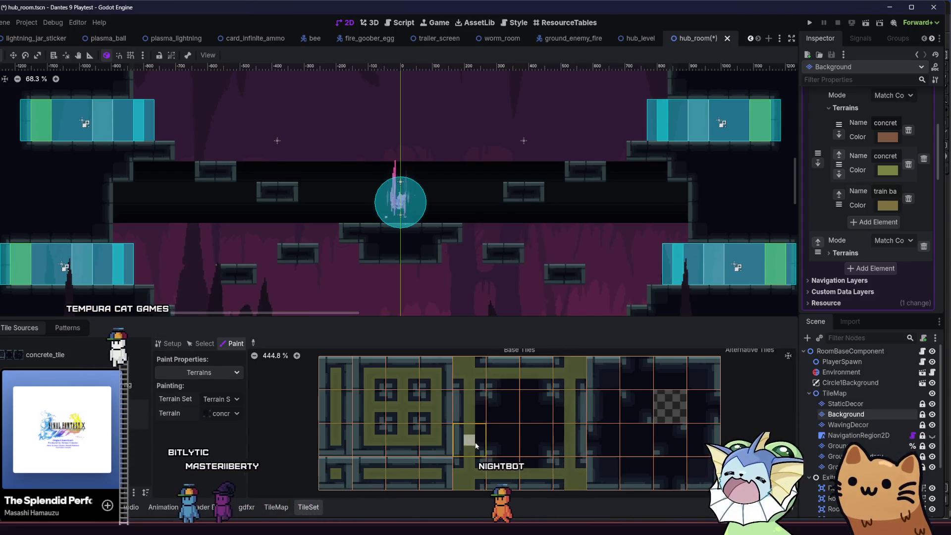
Fill the remaining middle rows and bottom-tile notches with terrain bits, then save hub_room.
{"action": "left_click_drag", "start_coordinate": [469, 439], "coordinate": [552, 442]}
{"action": "mouse_move", "coordinate": [478, 411]}
{"action": "left_mouse_down"}
{"action": "mouse_move", "coordinate": [544, 409]}
{"action": "mouse_move", "coordinate": [545, 394]}
{"action": "mouse_move", "coordinate": [536, 422]}
{"action": "left_mouse_up"}
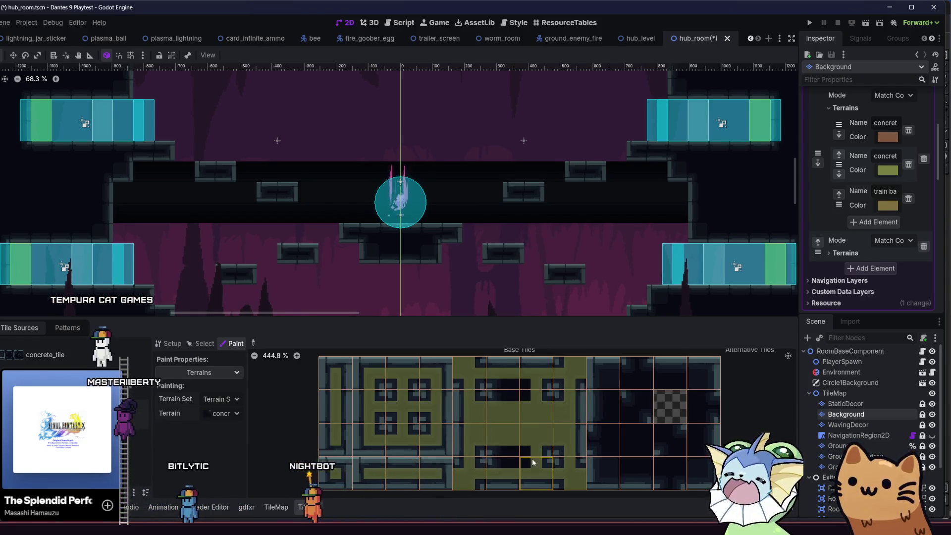
{"action": "left_click", "coordinate": [512, 457]}
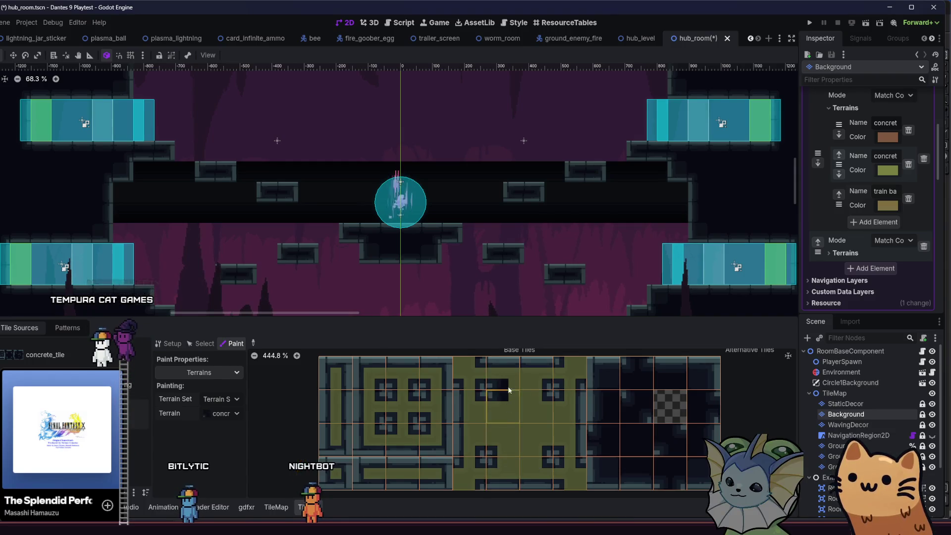
{"action": "left_click", "coordinate": [605, 377]}
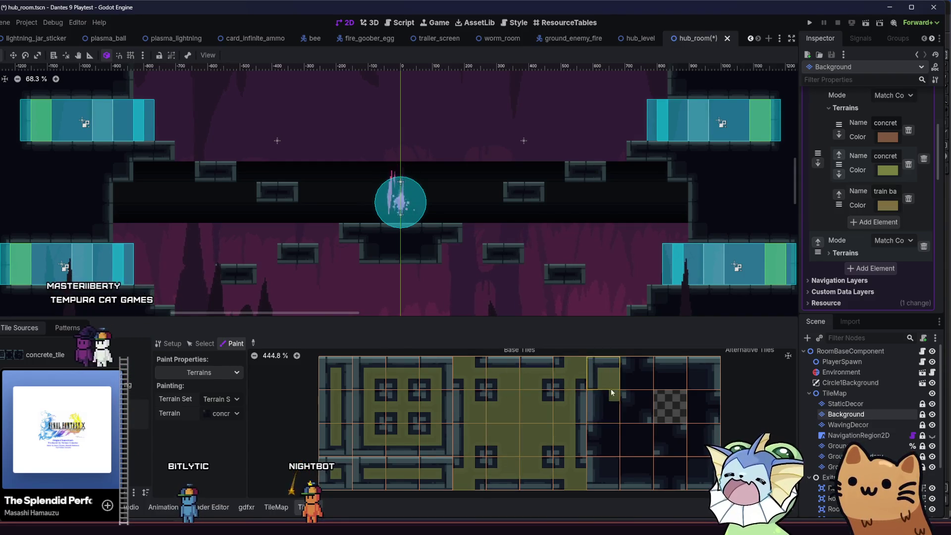
{"action": "left_click", "coordinate": [610, 443]}
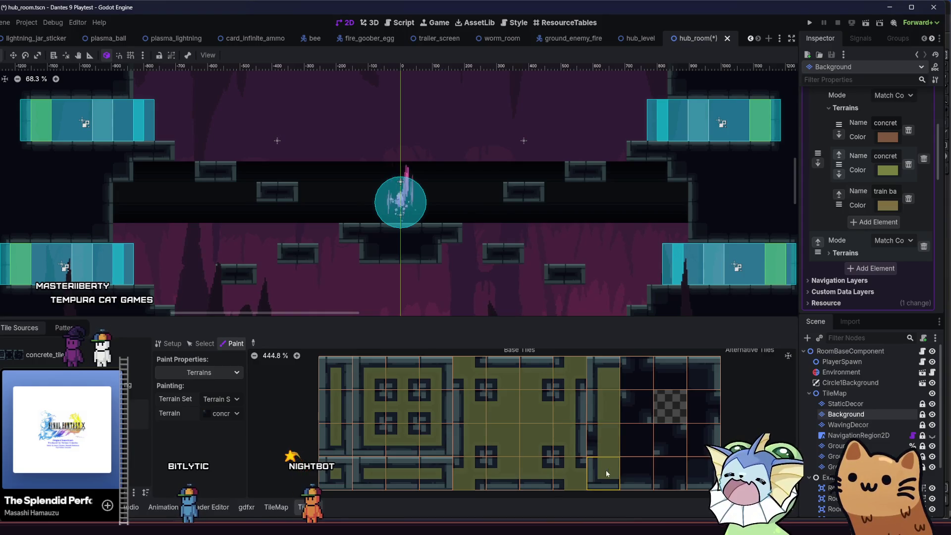
{"action": "mouse_move", "coordinate": [658, 464]}
{"action": "left_mouse_down"}
{"action": "mouse_move", "coordinate": [628, 424]}
{"action": "mouse_move", "coordinate": [641, 399]}
{"action": "mouse_move", "coordinate": [628, 391]}
{"action": "mouse_move", "coordinate": [686, 374]}
{"action": "mouse_move", "coordinate": [670, 381]}
{"action": "mouse_move", "coordinate": [703, 406]}
{"action": "mouse_move", "coordinate": [702, 453]}
{"action": "left_mouse_up"}
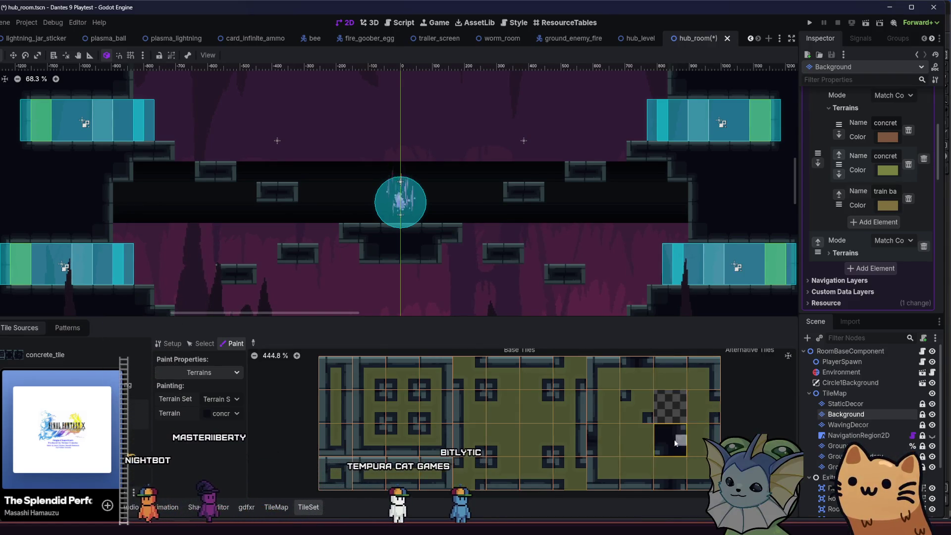
{"action": "left_click_drag", "start_coordinate": [675, 443], "coordinate": [672, 479]}
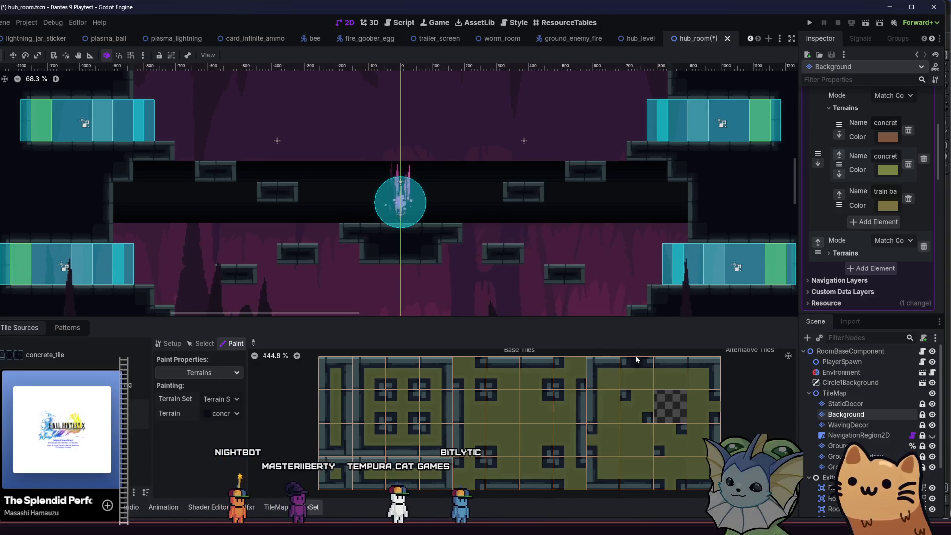
{"action": "key", "text": "ctrl+s"}
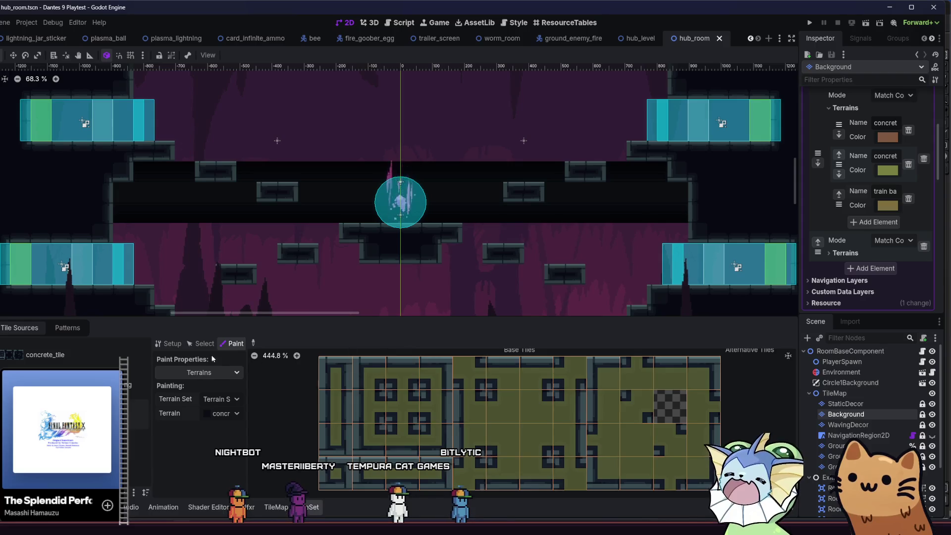
{"action": "left_click", "coordinate": [271, 507]}
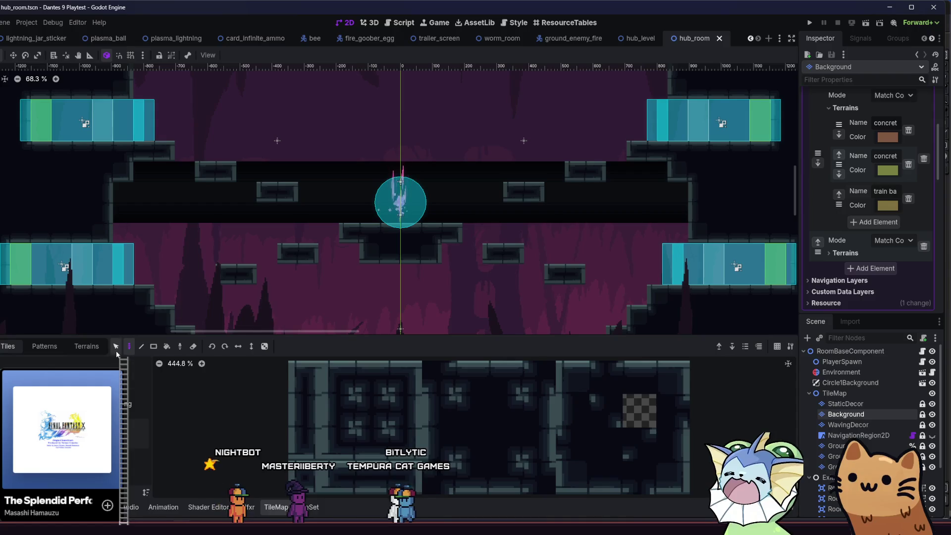
Fill the room's wide central pink Background area with concrete_background terrain rectangles.
{"action": "left_click", "coordinate": [83, 349]}
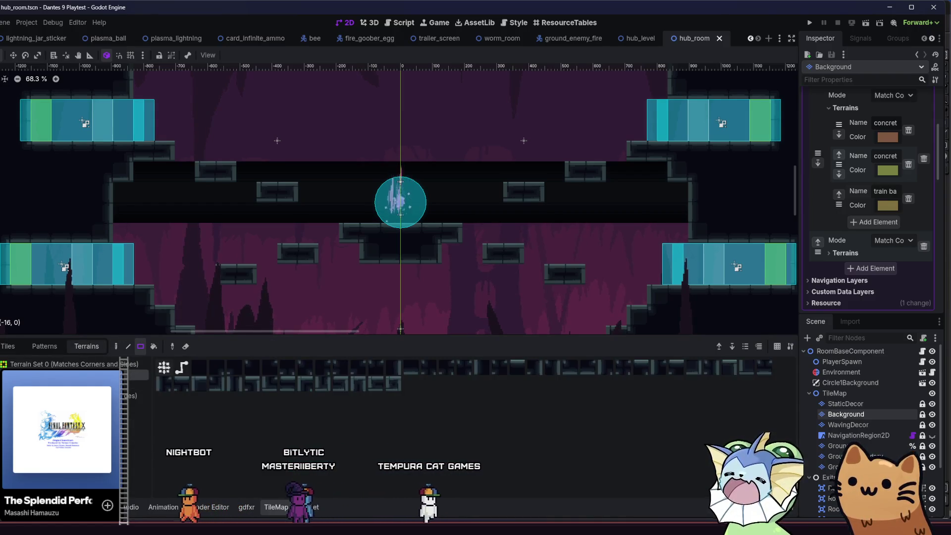
{"action": "left_click", "coordinate": [839, 414]}
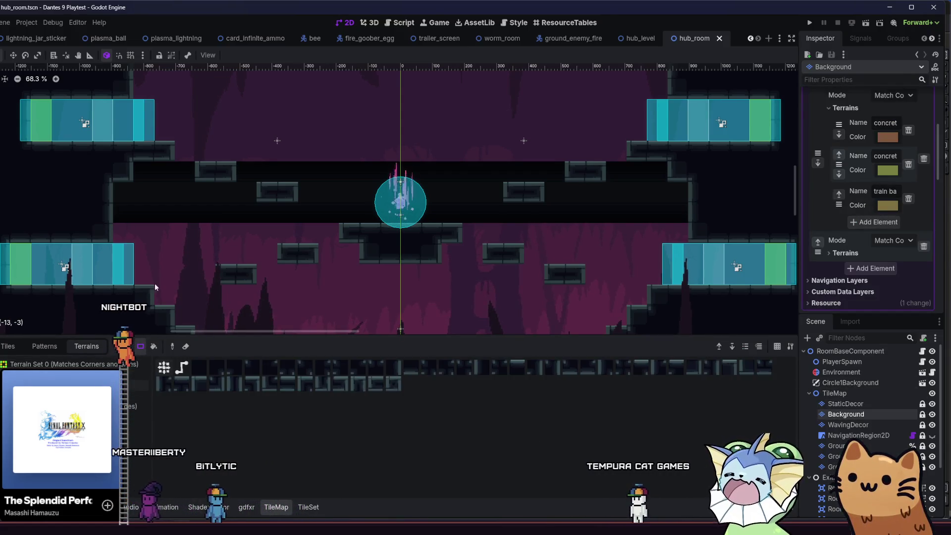
{"action": "left_click_drag", "start_coordinate": [127, 239], "coordinate": [123, 278]}
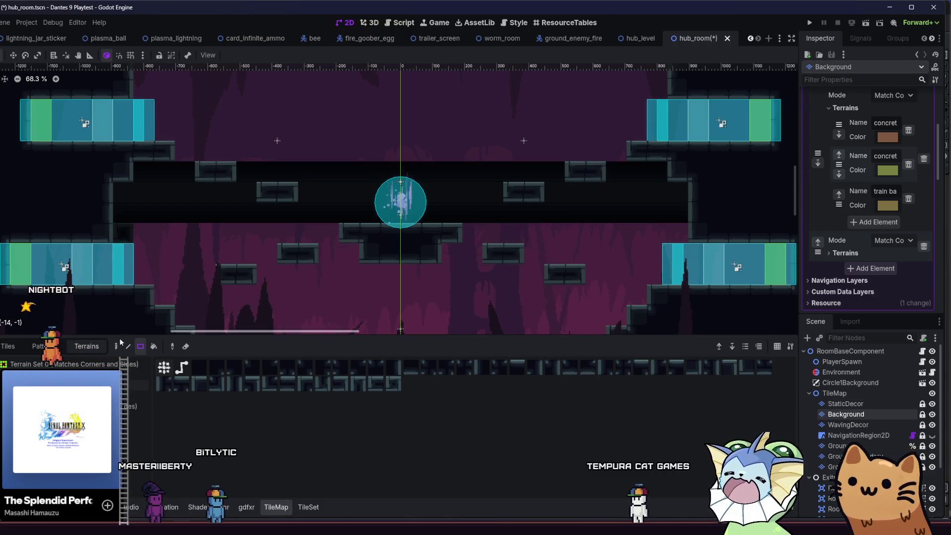
{"action": "left_click_drag", "start_coordinate": [107, 239], "coordinate": [700, 259]}
{"action": "left_click_drag", "start_coordinate": [489, 276], "coordinate": [477, 239]}
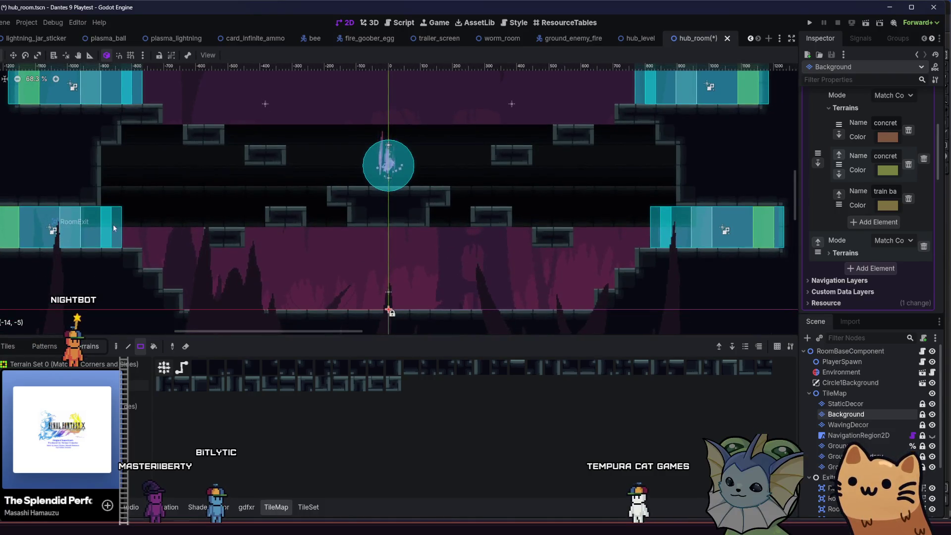
{"action": "mouse_move", "coordinate": [112, 214]}
{"action": "left_mouse_down"}
{"action": "mouse_move", "coordinate": [550, 314]}
{"action": "mouse_move", "coordinate": [747, 294]}
{"action": "mouse_move", "coordinate": [785, 315]}
{"action": "mouse_move", "coordinate": [767, 323]}
{"action": "left_mouse_up"}
Cover the remaining left, top and top-left pink areas with concrete_background.
{"action": "mouse_move", "coordinate": [110, 200]}
{"action": "left_mouse_down"}
{"action": "mouse_move", "coordinate": [132, 210]}
{"action": "mouse_move", "coordinate": [9, 269]}
{"action": "left_mouse_up"}
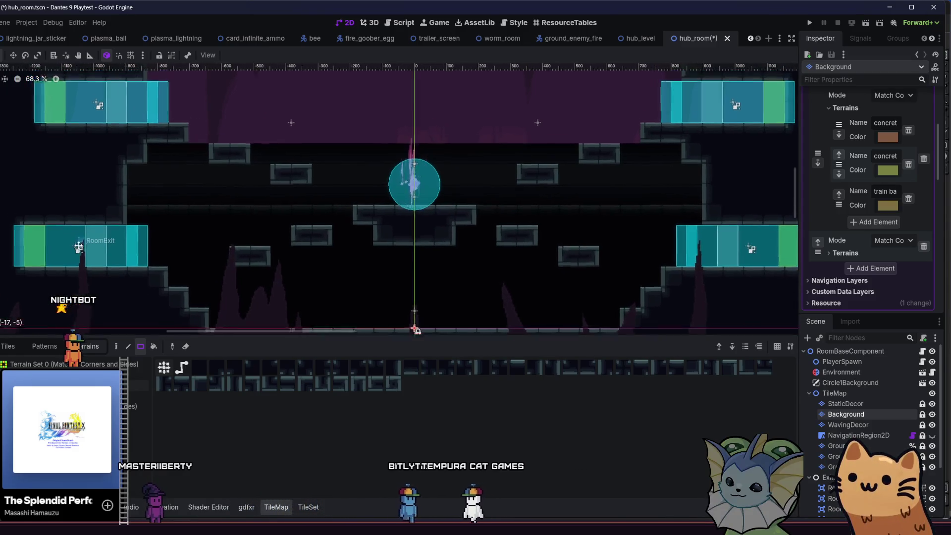
{"action": "scroll", "coordinate": [128, 230], "scroll_direction": "up", "scroll_amount": 5}
{"action": "mouse_move", "coordinate": [131, 221]}
{"action": "left_mouse_down"}
{"action": "mouse_move", "coordinate": [659, 126]}
{"action": "mouse_move", "coordinate": [733, 83]}
{"action": "left_mouse_up"}
{"action": "scroll", "coordinate": [185, 139], "scroll_direction": "down", "scroll_amount": 1}
{"action": "mouse_move", "coordinate": [94, 96]}
{"action": "left_mouse_down"}
{"action": "mouse_move", "coordinate": [269, 145]}
{"action": "mouse_move", "coordinate": [787, 203]}
{"action": "mouse_move", "coordinate": [755, 217]}
{"action": "mouse_move", "coordinate": [782, 212]}
{"action": "left_mouse_up"}
{"action": "left_click_drag", "start_coordinate": [81, 136], "coordinate": [138, 218]}
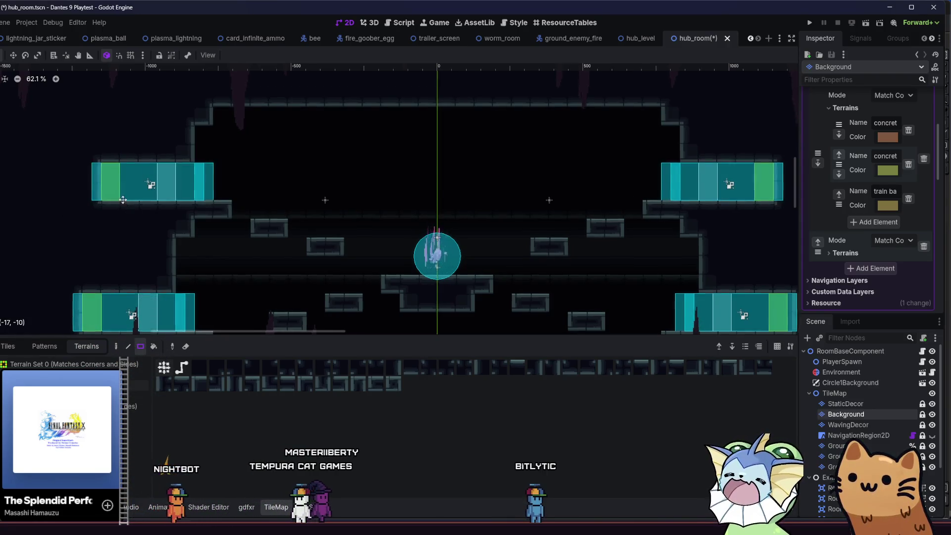
{"action": "scroll", "coordinate": [156, 187], "scroll_direction": "down", "scroll_amount": 1}
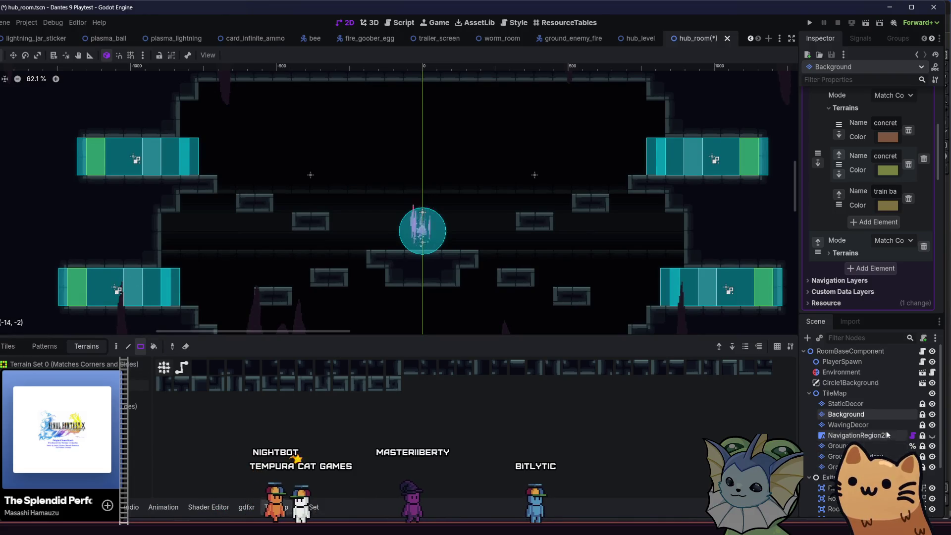
{"action": "left_click", "coordinate": [882, 447]}
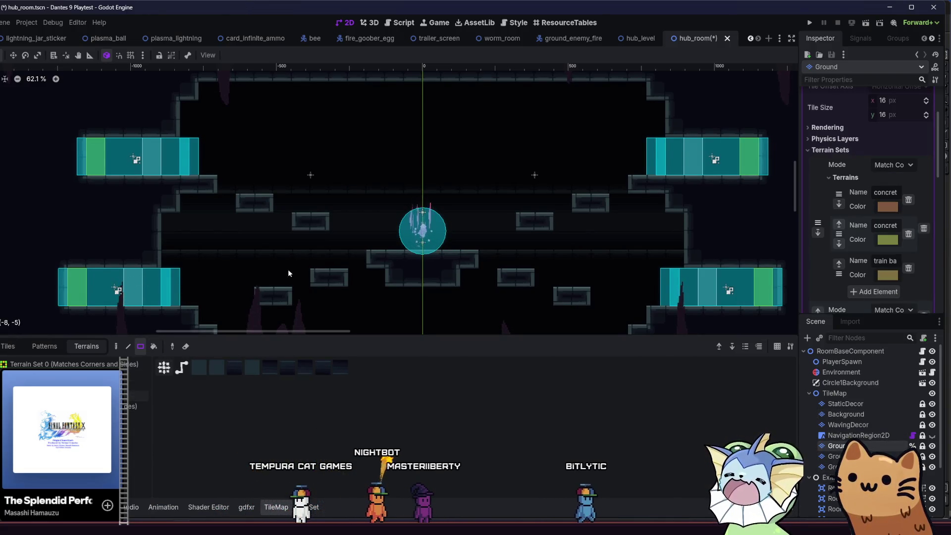
Erase the small floating platforms left and right of centre and clear the floor row.
{"action": "left_click", "coordinate": [64, 365]}
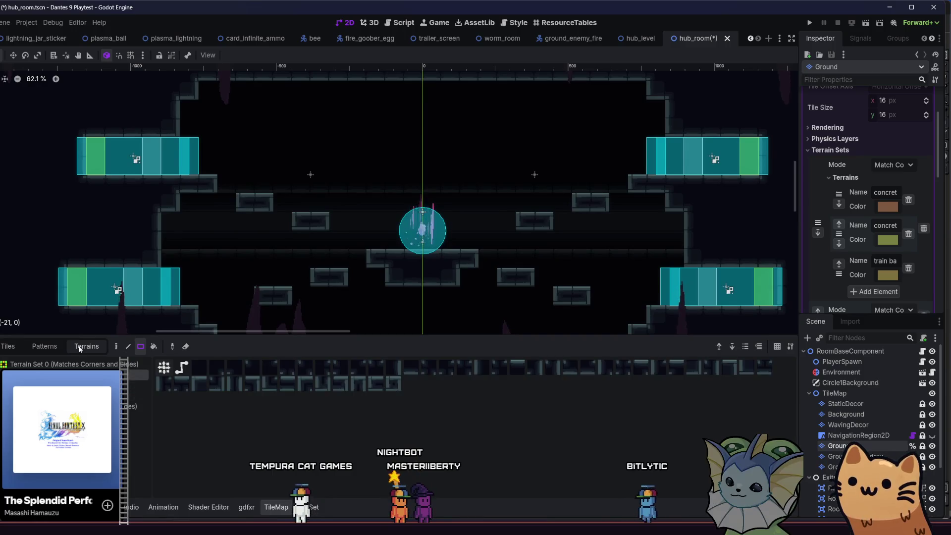
{"action": "left_click_drag", "start_coordinate": [227, 206], "coordinate": [326, 233]}
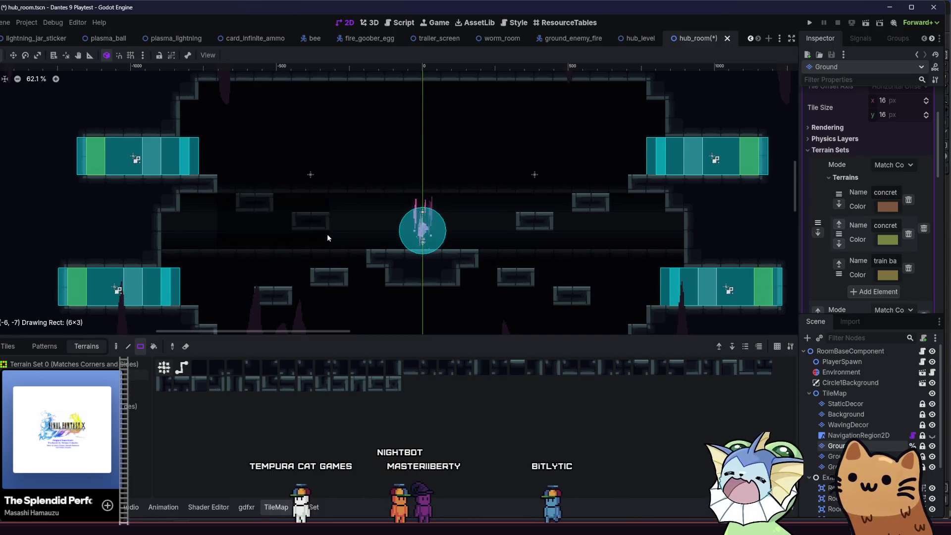
{"action": "left_click_drag", "start_coordinate": [603, 222], "coordinate": [610, 221]}
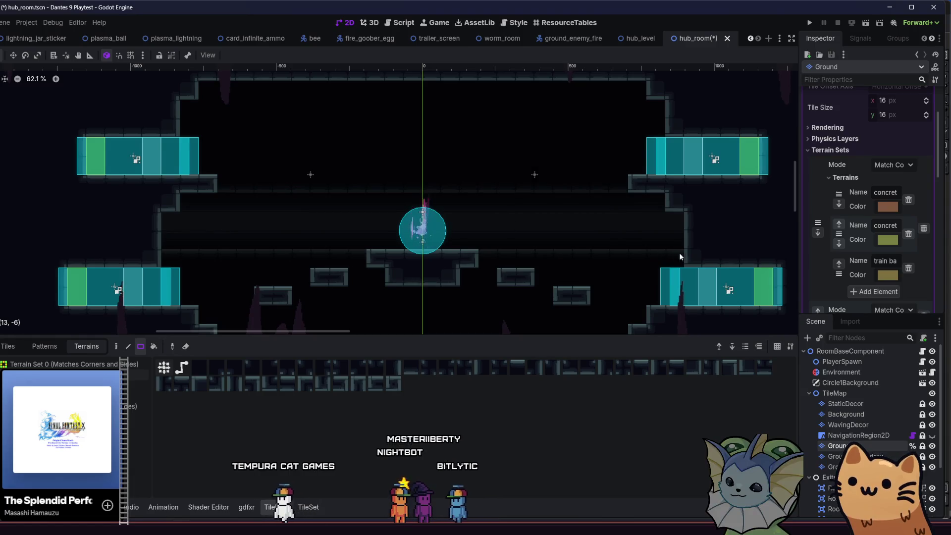
{"action": "mouse_move", "coordinate": [621, 273]}
{"action": "left_mouse_down"}
{"action": "mouse_move", "coordinate": [89, 267]}
{"action": "mouse_move", "coordinate": [141, 270]}
{"action": "left_mouse_up"}
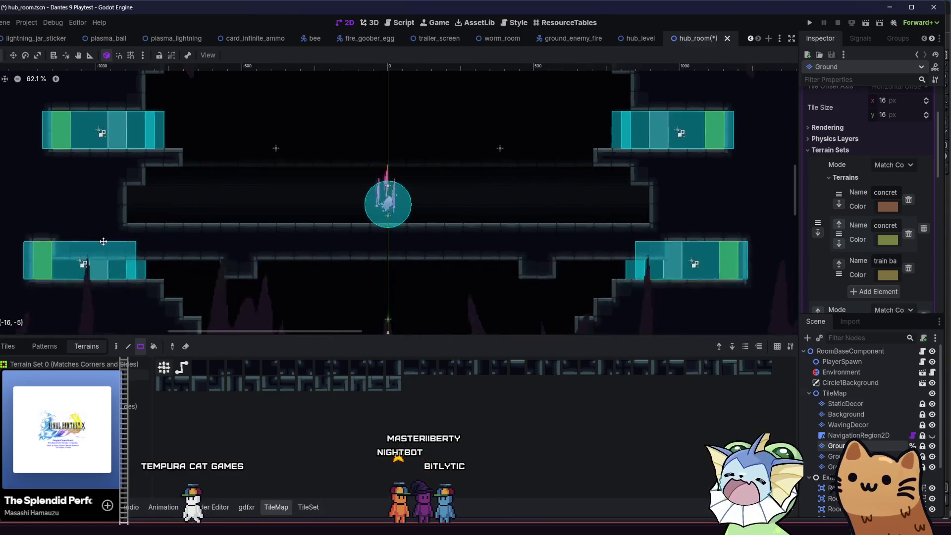
{"action": "mouse_move", "coordinate": [42, 249]}
{"action": "left_mouse_down"}
{"action": "mouse_move", "coordinate": [251, 278]}
{"action": "mouse_move", "coordinate": [746, 312]}
{"action": "left_mouse_up"}
Extend the corridor out into the left and right side floor areas.
{"action": "left_click_drag", "start_coordinate": [390, 268], "coordinate": [373, 226]}
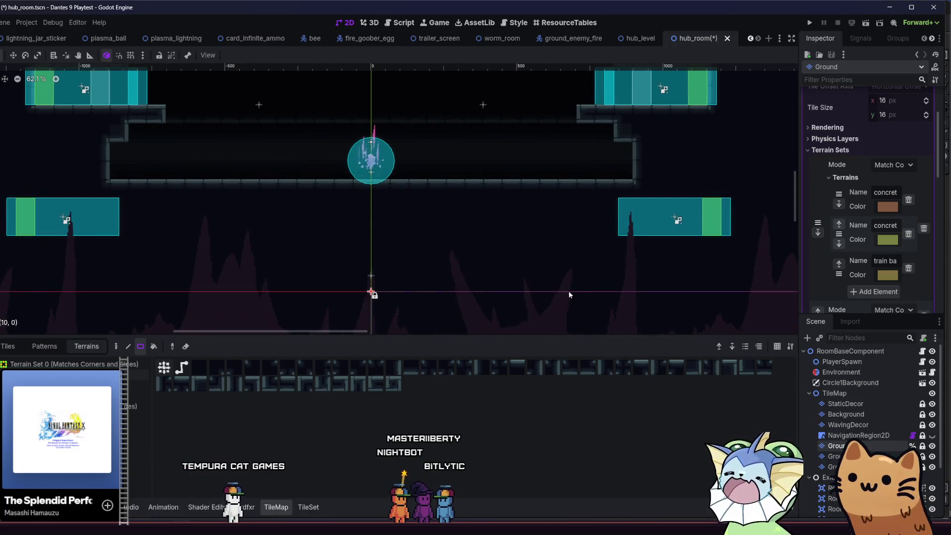
{"action": "scroll", "coordinate": [171, 266], "scroll_direction": "up", "scroll_amount": 5}
{"action": "scroll", "coordinate": [171, 266], "scroll_direction": "left", "scroll_amount": 3}
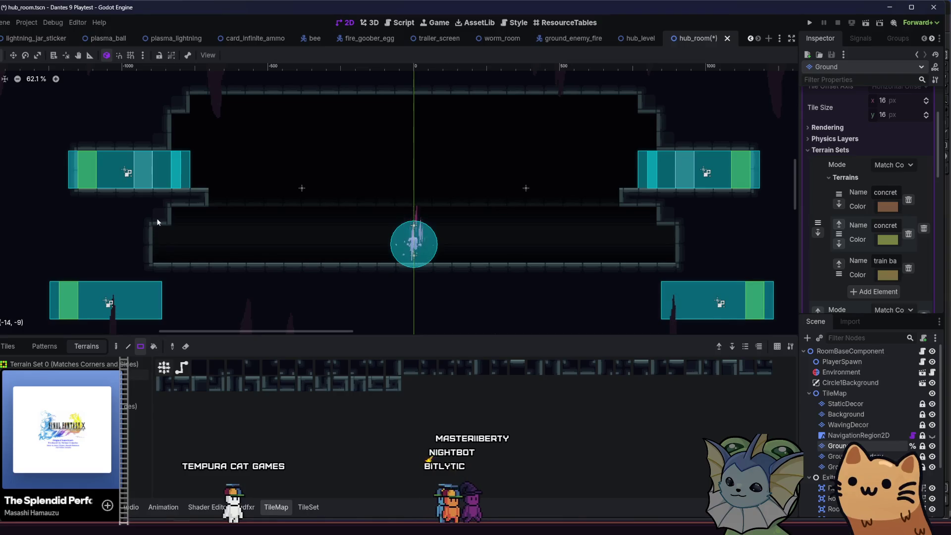
{"action": "left_click_drag", "start_coordinate": [26, 259], "coordinate": [28, 258]}
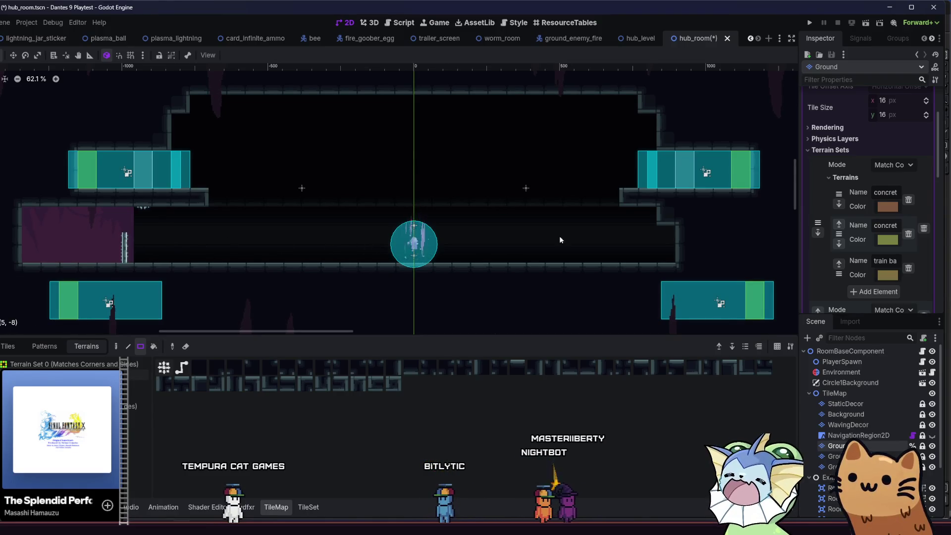
{"action": "left_click_drag", "start_coordinate": [770, 253], "coordinate": [773, 257]}
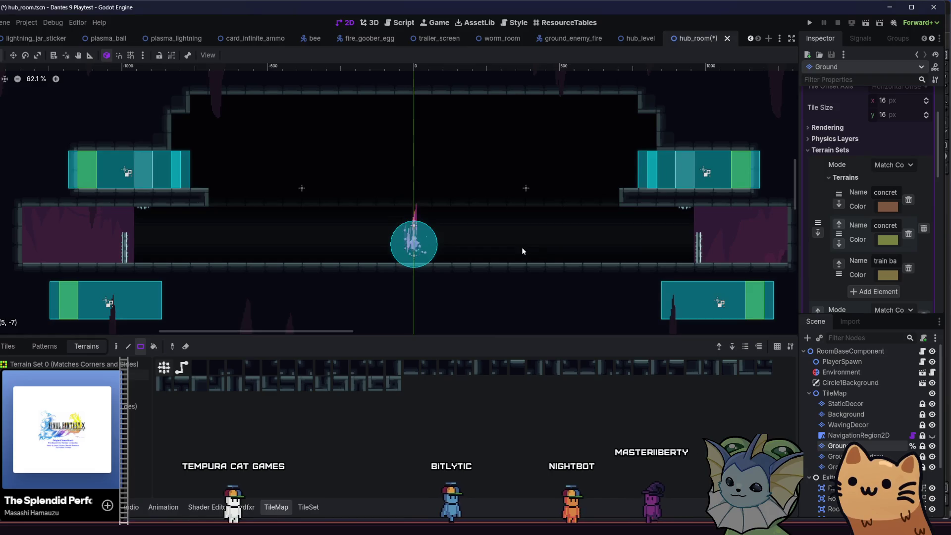
{"action": "scroll", "coordinate": [522, 247], "scroll_direction": "right", "scroll_amount": 1}
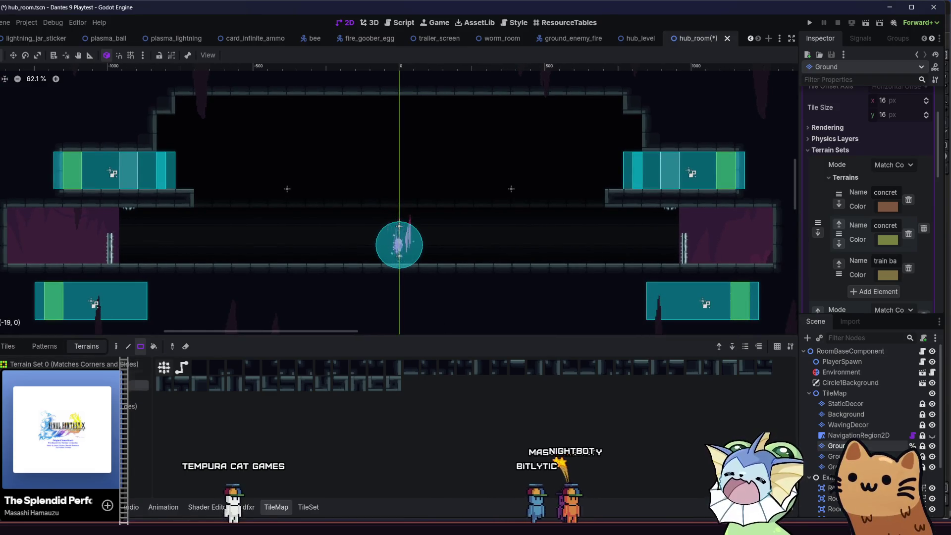
{"action": "left_click", "coordinate": [138, 395]}
{"action": "left_click", "coordinate": [848, 424]}
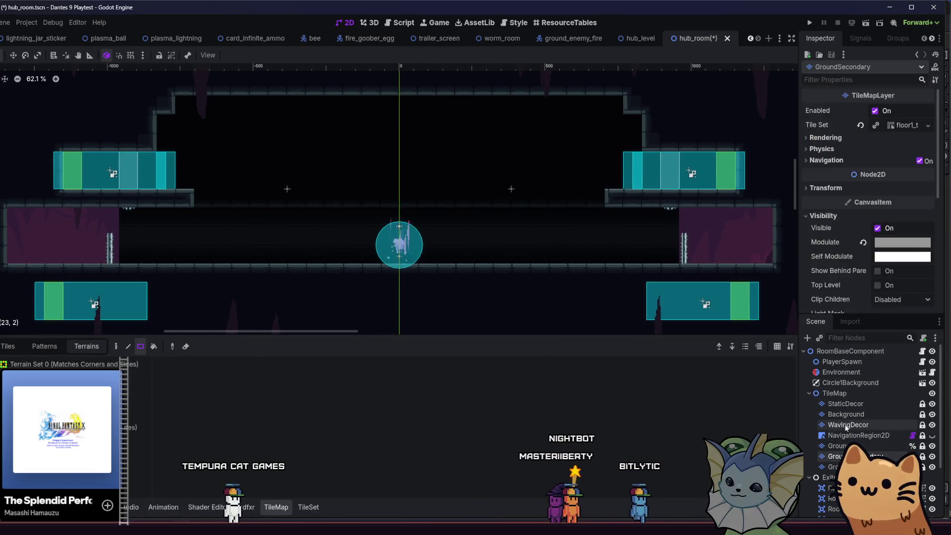
On the Background layer, paint dark concrete tiles over the left and right purple corridor ends.
{"action": "left_click", "coordinate": [845, 414]}
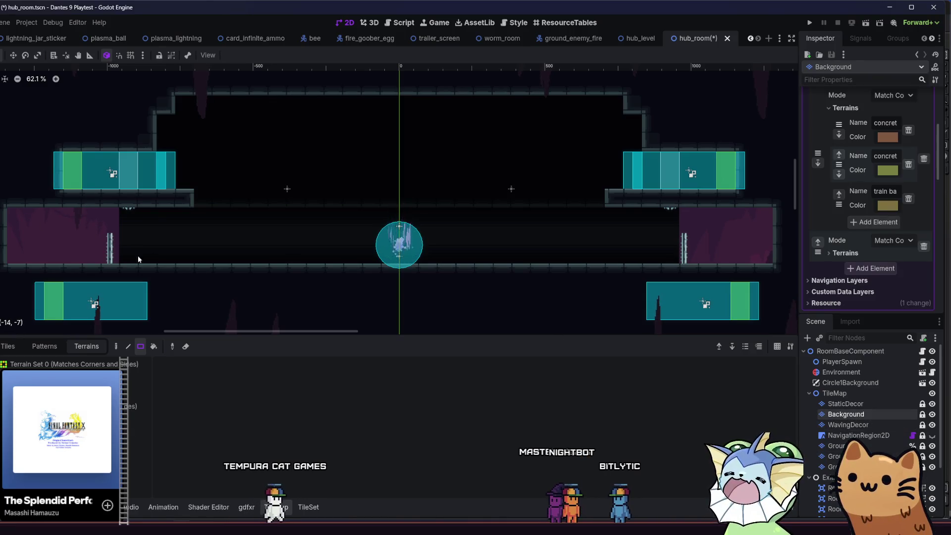
{"action": "left_click_drag", "start_coordinate": [86, 247], "coordinate": [150, 260]}
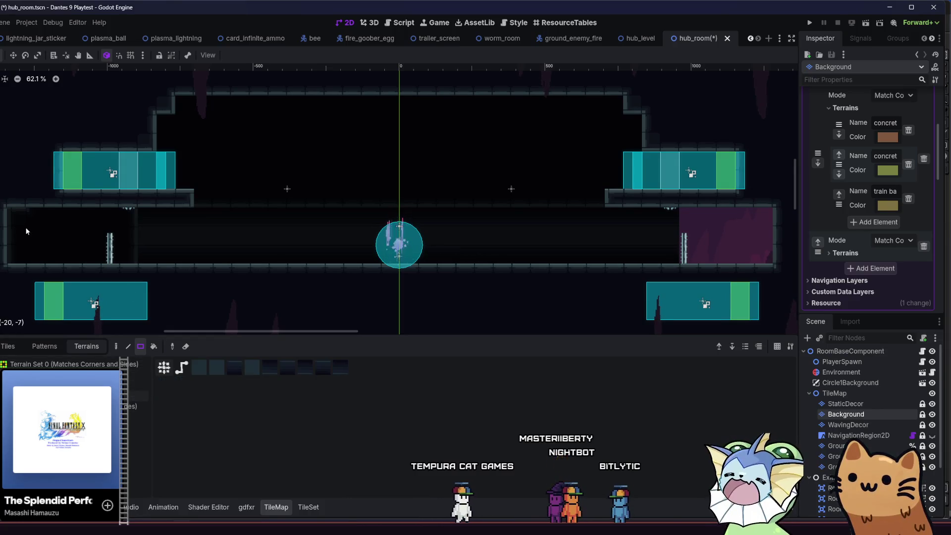
{"action": "left_click_drag", "start_coordinate": [15, 218], "coordinate": [151, 259]}
{"action": "left_click_drag", "start_coordinate": [648, 226], "coordinate": [767, 260]}
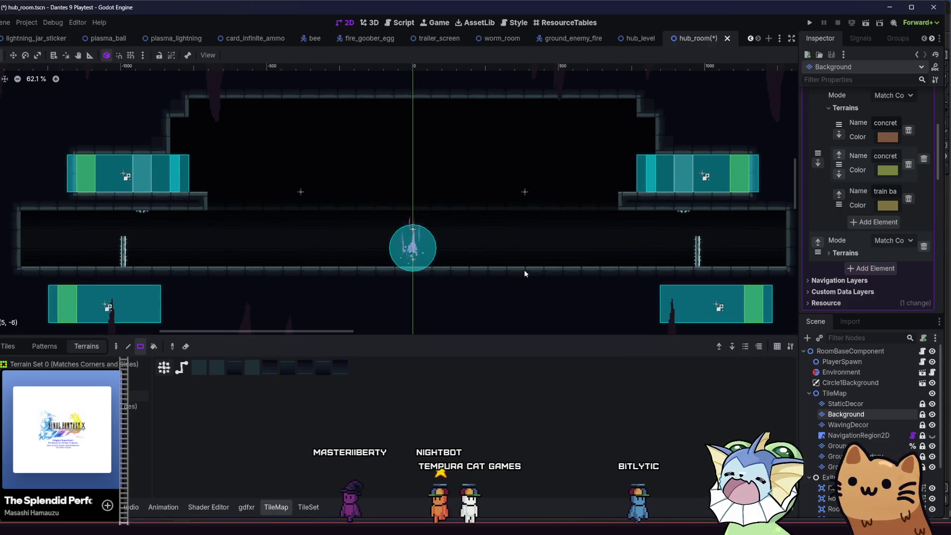
{"action": "scroll", "coordinate": [381, 251], "scroll_direction": "down", "scroll_amount": 2}
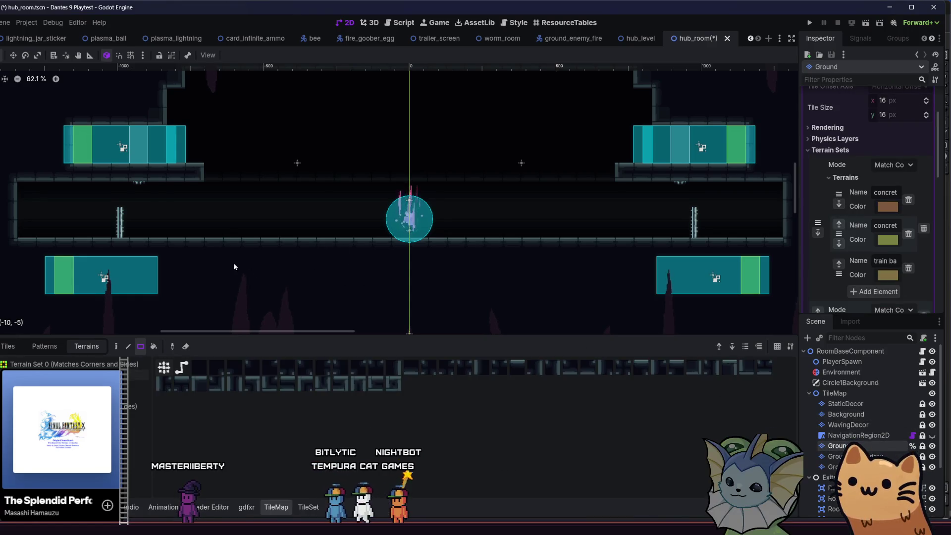
Widen the floor notch and fill the wall and floor below the left exit block.
{"action": "scroll", "coordinate": [218, 224], "scroll_direction": "down", "scroll_amount": 2}
{"action": "mouse_move", "coordinate": [237, 248]}
{"action": "left_mouse_down"}
{"action": "mouse_move", "coordinate": [272, 231]}
{"action": "mouse_move", "coordinate": [229, 251]}
{"action": "mouse_move", "coordinate": [233, 239]}
{"action": "mouse_move", "coordinate": [274, 258]}
{"action": "mouse_move", "coordinate": [260, 257]}
{"action": "mouse_move", "coordinate": [239, 281]}
{"action": "left_mouse_up"}
{"action": "scroll", "coordinate": [232, 239], "scroll_direction": "left", "scroll_amount": 3}
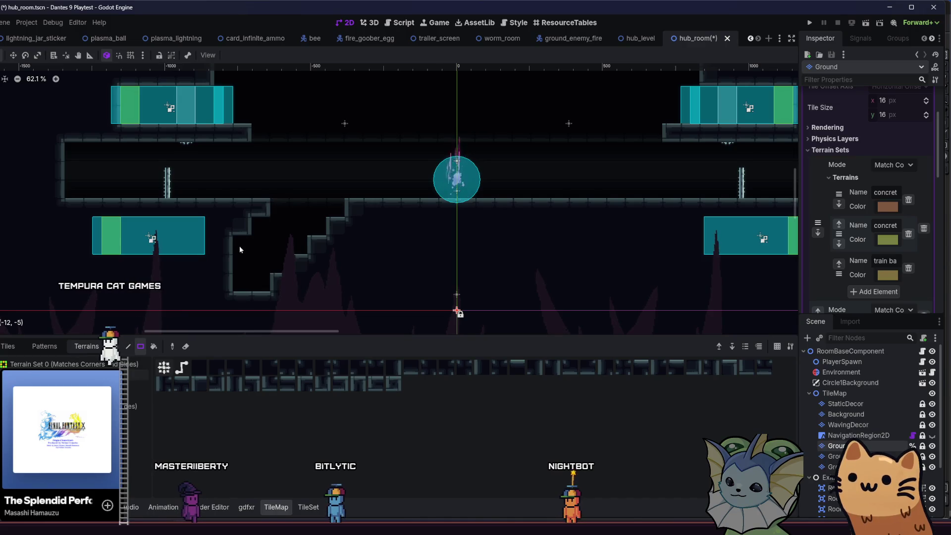
{"action": "left_click_drag", "start_coordinate": [224, 288], "coordinate": [218, 295]}
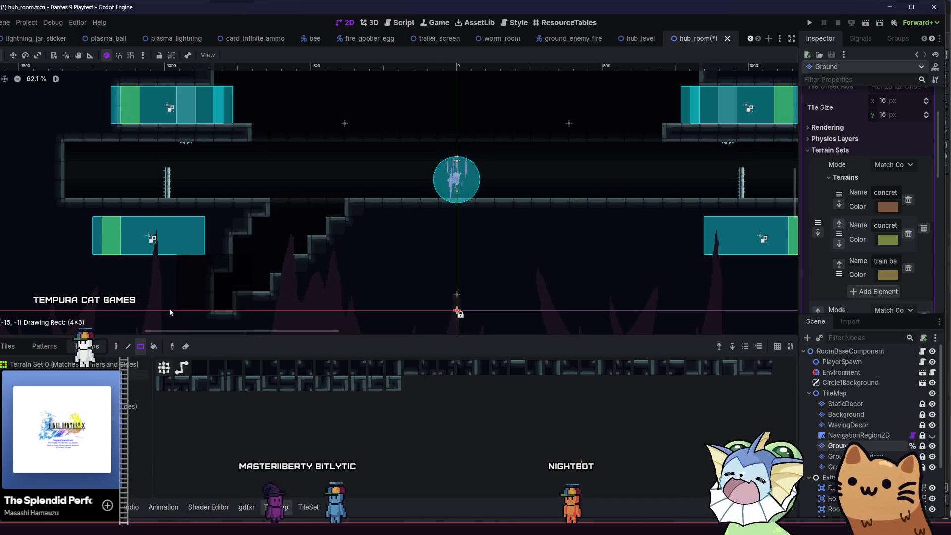
{"action": "left_click_drag", "start_coordinate": [118, 322], "coordinate": [103, 315]}
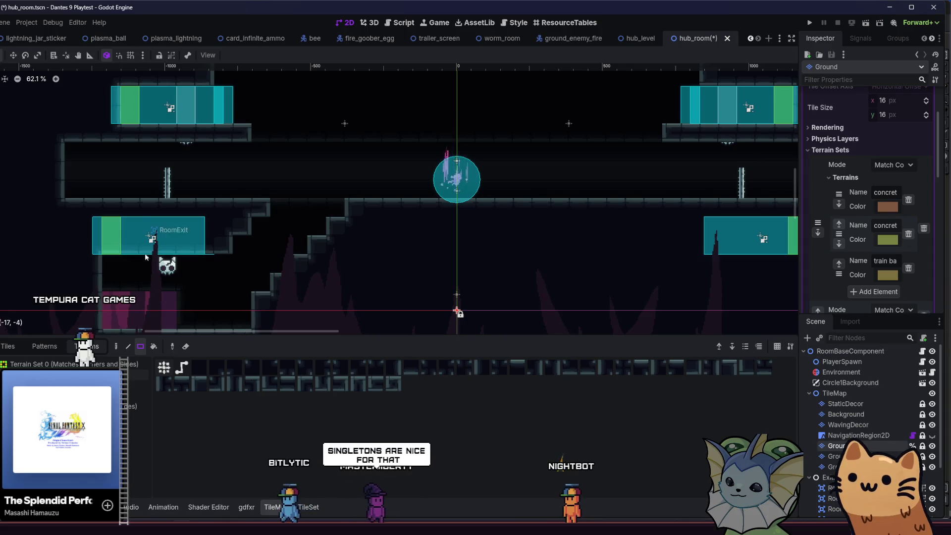
{"action": "mouse_move", "coordinate": [156, 289]}
{"action": "left_mouse_down"}
{"action": "mouse_move", "coordinate": [219, 236]}
{"action": "mouse_move", "coordinate": [124, 275]}
{"action": "left_mouse_up"}
{"action": "scroll", "coordinate": [848, 432], "scroll_direction": "down", "scroll_amount": 3}
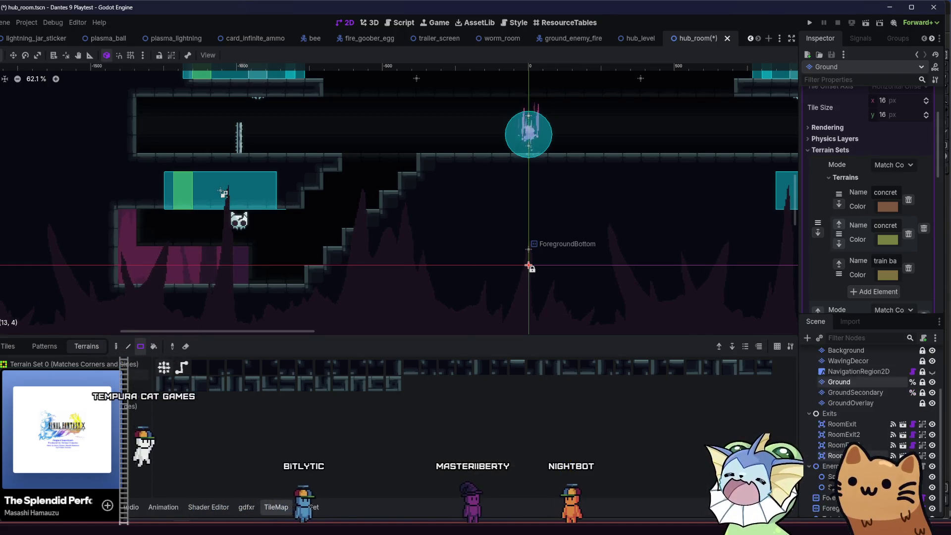
Delete the four RoomExit nodes from the hub room scene.
{"action": "left_click", "coordinate": [842, 424]}
{"action": "left_click", "coordinate": [842, 455], "text": "shift"}
{"action": "key", "text": "Delete"}
{"action": "left_click", "coordinate": [283, 287]}
{"action": "scroll", "coordinate": [293, 306], "scroll_direction": "up", "scroll_amount": 3}
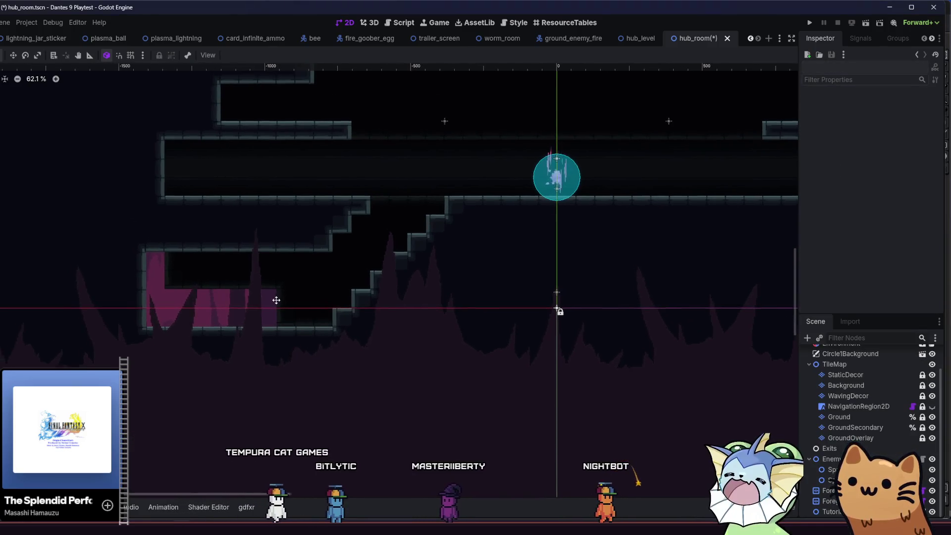
{"action": "scroll", "coordinate": [198, 259], "scroll_direction": "down", "scroll_amount": 3}
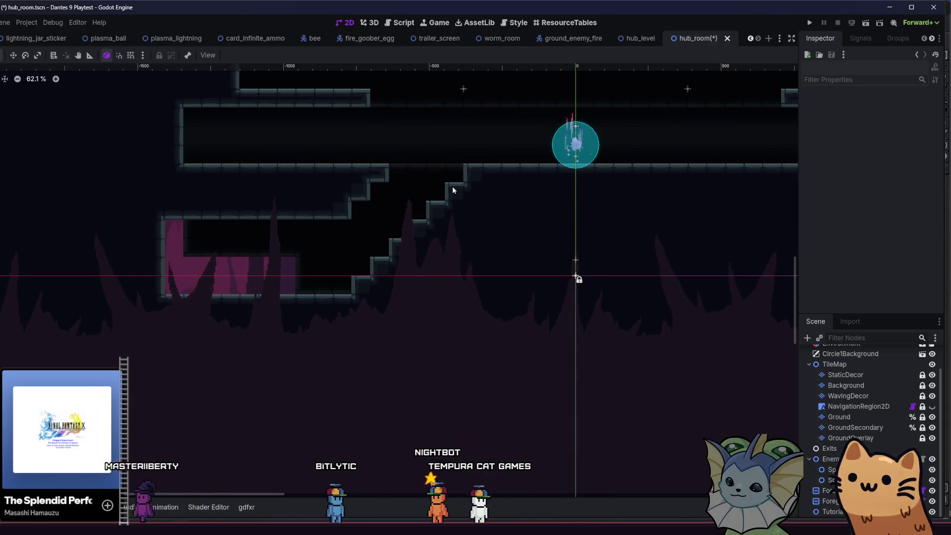
{"action": "left_click", "coordinate": [381, 238]}
{"action": "left_click_drag", "start_coordinate": [456, 188], "coordinate": [355, 296]}
Back on the Ground layer, repaint terrain around the staircase ledge and lower corridor.
{"action": "left_click", "coordinate": [245, 507]}
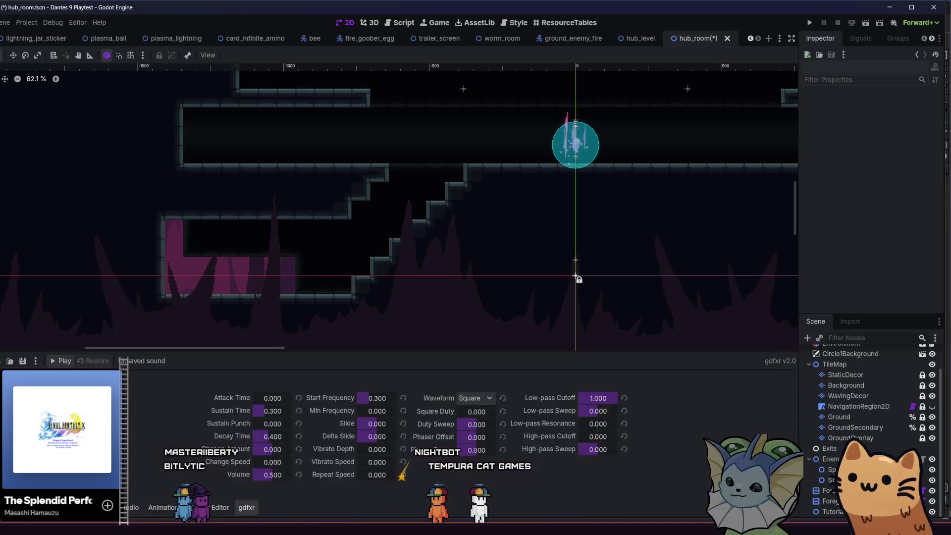
{"action": "key", "text": "alt+f"}
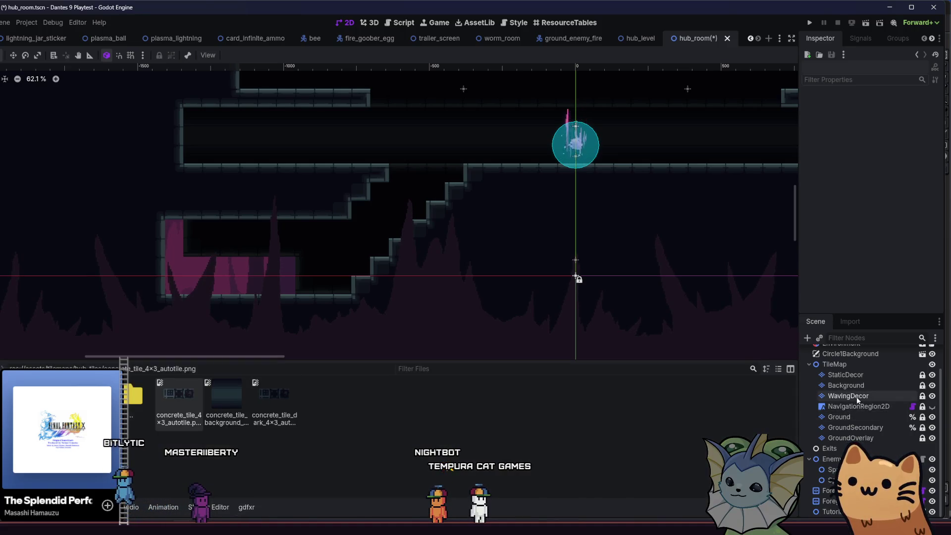
{"action": "left_click", "coordinate": [846, 375]}
{"action": "left_click", "coordinate": [841, 416]}
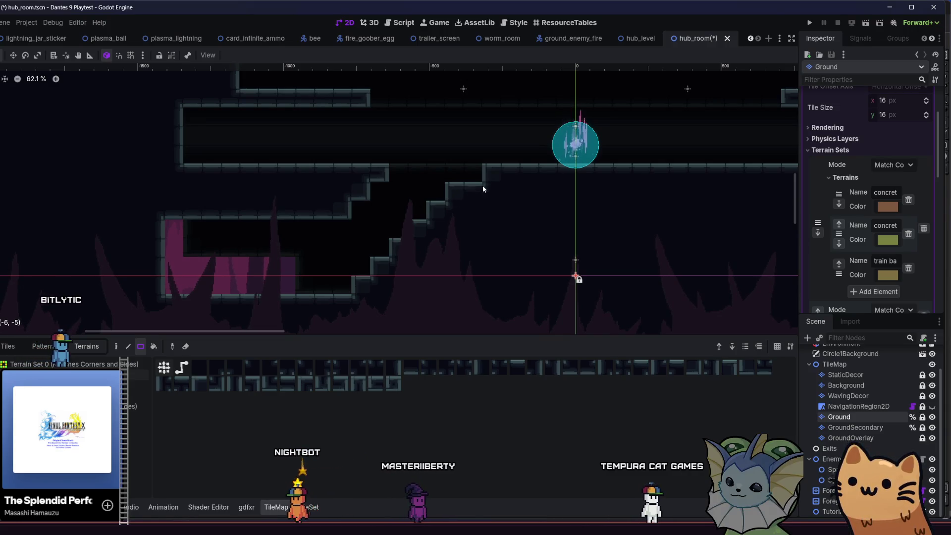
{"action": "mouse_move", "coordinate": [475, 191]}
{"action": "left_mouse_down"}
{"action": "mouse_move", "coordinate": [492, 176]}
{"action": "mouse_move", "coordinate": [432, 207]}
{"action": "mouse_move", "coordinate": [450, 189]}
{"action": "mouse_move", "coordinate": [369, 260]}
{"action": "mouse_move", "coordinate": [374, 268]}
{"action": "left_mouse_up"}
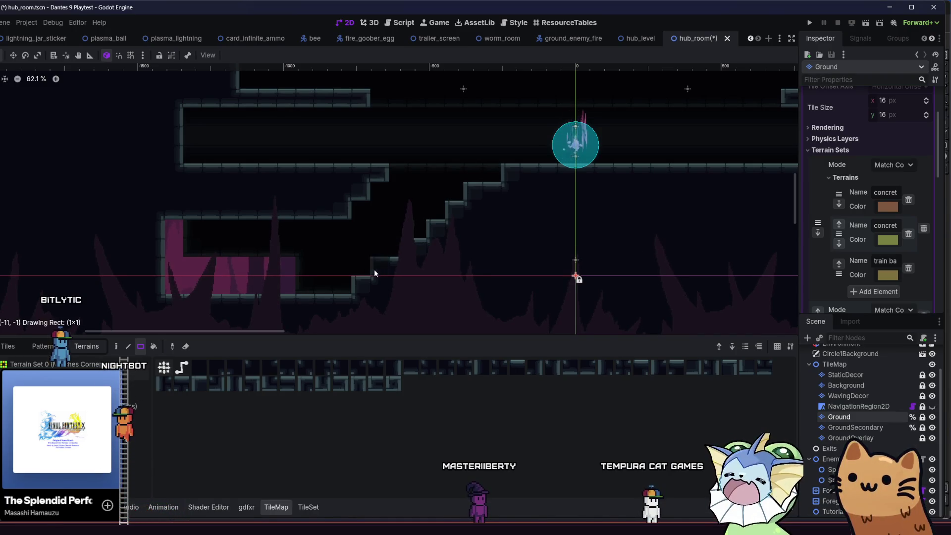
{"action": "scroll", "coordinate": [318, 230], "scroll_direction": "left", "scroll_amount": 2}
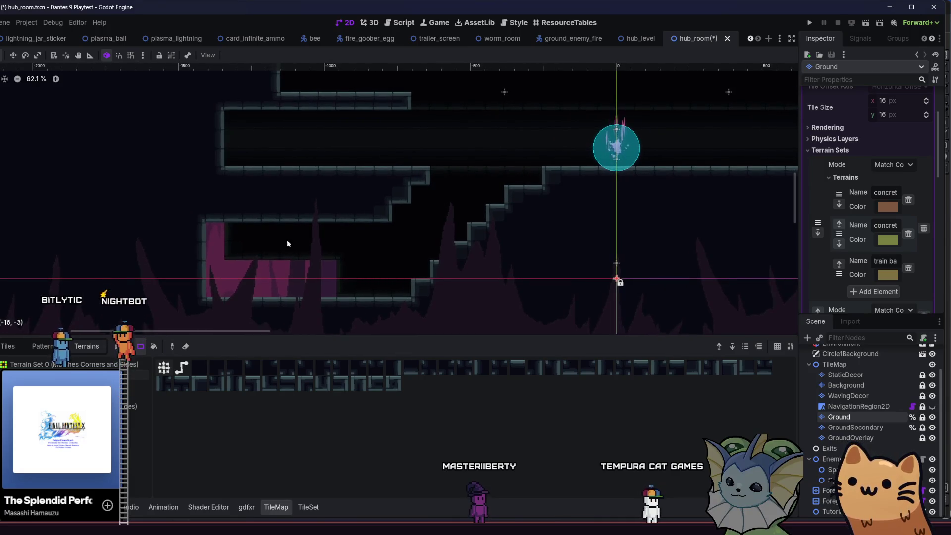
{"action": "scroll", "coordinate": [238, 256], "scroll_direction": "down", "scroll_amount": 2}
{"action": "scroll", "coordinate": [238, 256], "scroll_direction": "left", "scroll_amount": 1}
{"action": "left_click_drag", "start_coordinate": [229, 198], "coordinate": [237, 260]}
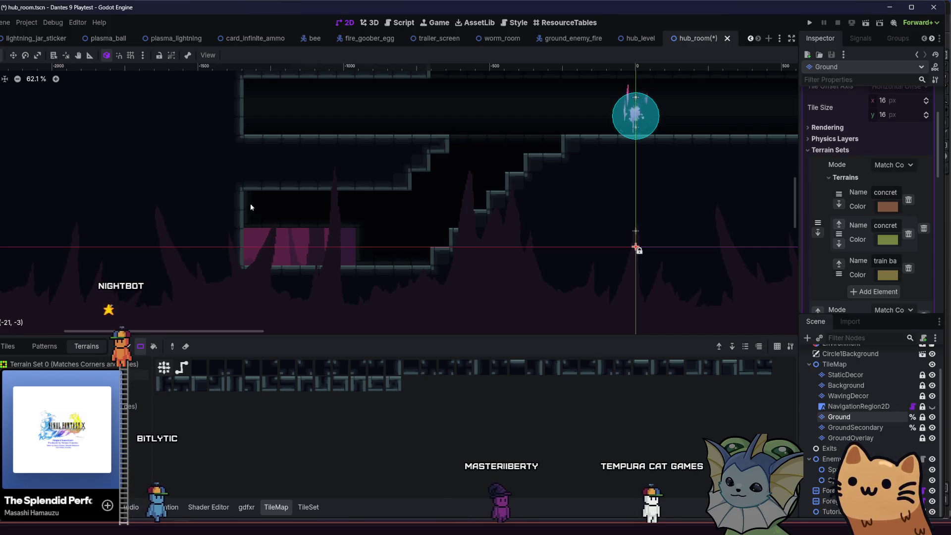
{"action": "left_click_drag", "start_coordinate": [373, 189], "coordinate": [244, 180]}
Paint an 8-tile terrain row across the corridor to narrow it.
{"action": "scroll", "coordinate": [244, 198], "scroll_direction": "up", "scroll_amount": 2}
{"action": "scroll", "coordinate": [244, 198], "scroll_direction": "left", "scroll_amount": 3}
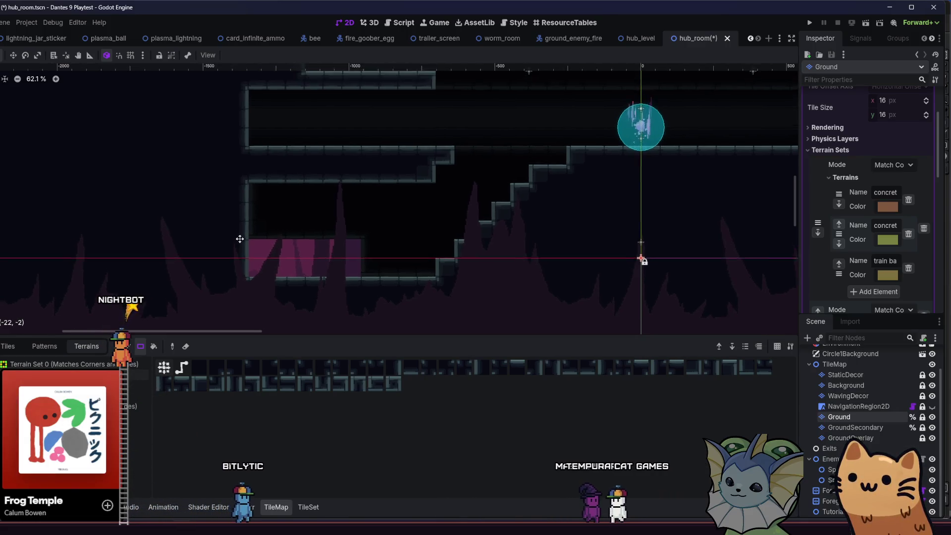
{"action": "scroll", "coordinate": [319, 257], "scroll_direction": "left", "scroll_amount": 2}
{"action": "scroll", "coordinate": [272, 248], "scroll_direction": "right", "scroll_amount": 3}
{"action": "left_click_drag", "start_coordinate": [297, 206], "coordinate": [442, 206]}
{"action": "mouse_move", "coordinate": [351, 239]}
{"action": "left_mouse_down"}
{"action": "mouse_move", "coordinate": [307, 215]}
{"action": "mouse_move", "coordinate": [137, 228]}
{"action": "left_mouse_up"}
{"action": "scroll", "coordinate": [140, 234], "scroll_direction": "right", "scroll_amount": 3}
{"action": "scroll", "coordinate": [141, 236], "scroll_direction": "down", "scroll_amount": 2}
{"action": "scroll", "coordinate": [143, 242], "scroll_direction": "left", "scroll_amount": 2}
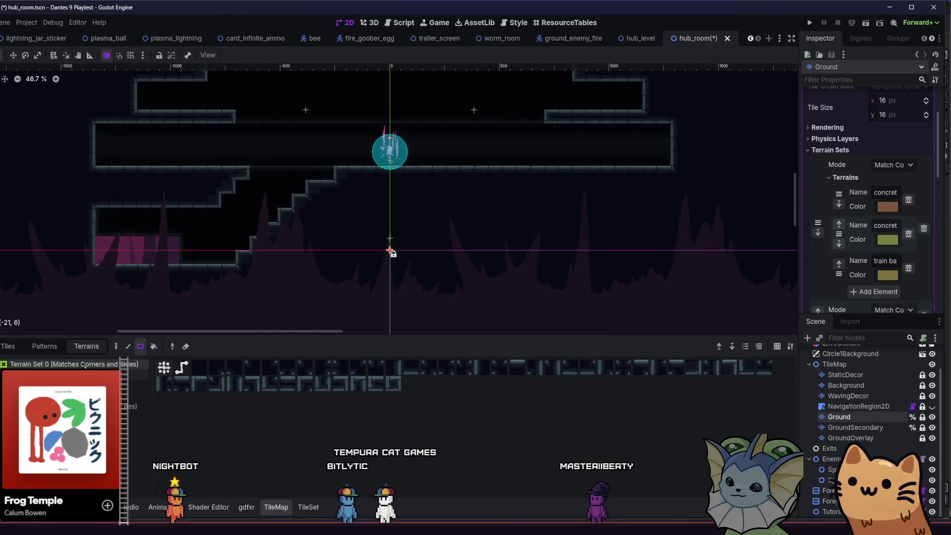
{"action": "left_click", "coordinate": [847, 379]}
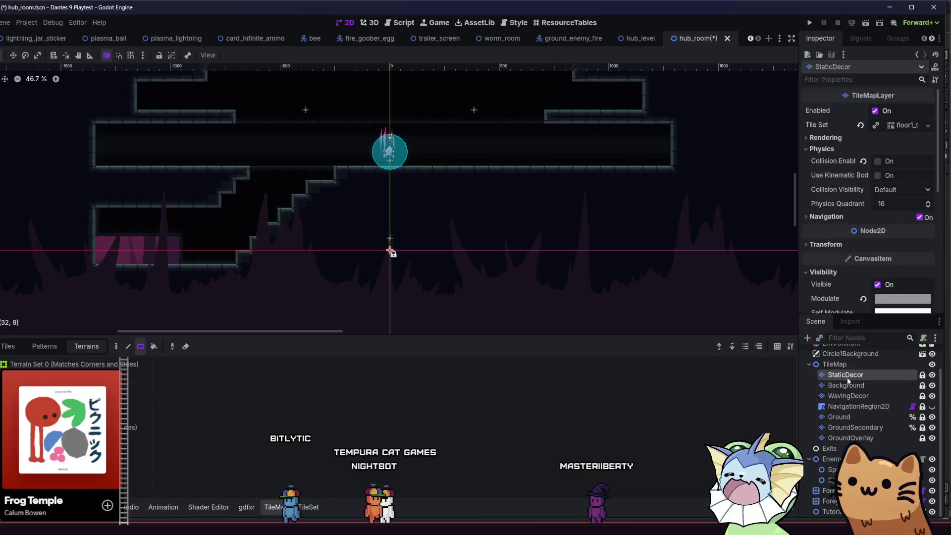
On the Background layer, fill the lower-left chamber's pink gap with dark Background tiles.
{"action": "left_click", "coordinate": [845, 385]}
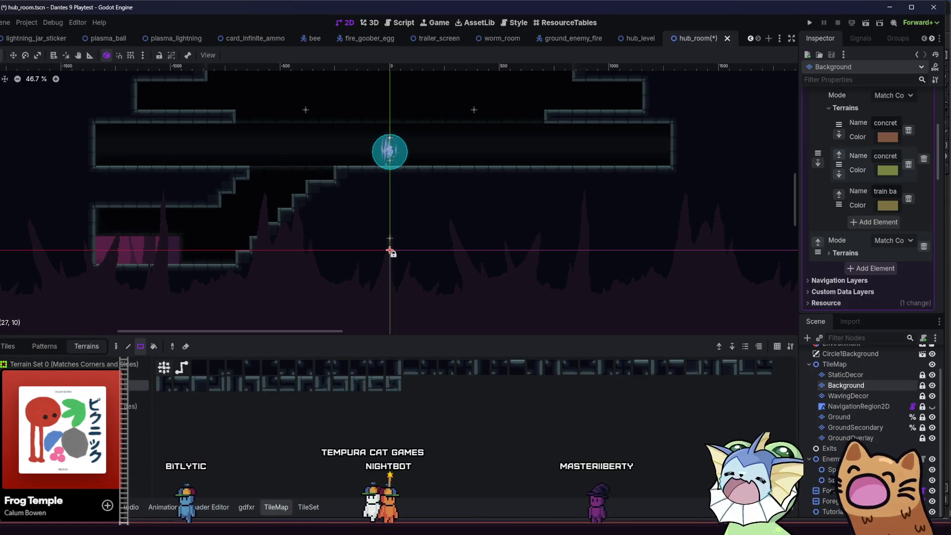
{"action": "mouse_move", "coordinate": [70, 196]}
{"action": "left_mouse_down"}
{"action": "mouse_move", "coordinate": [206, 306]}
{"action": "mouse_move", "coordinate": [236, 283]}
{"action": "left_mouse_up"}
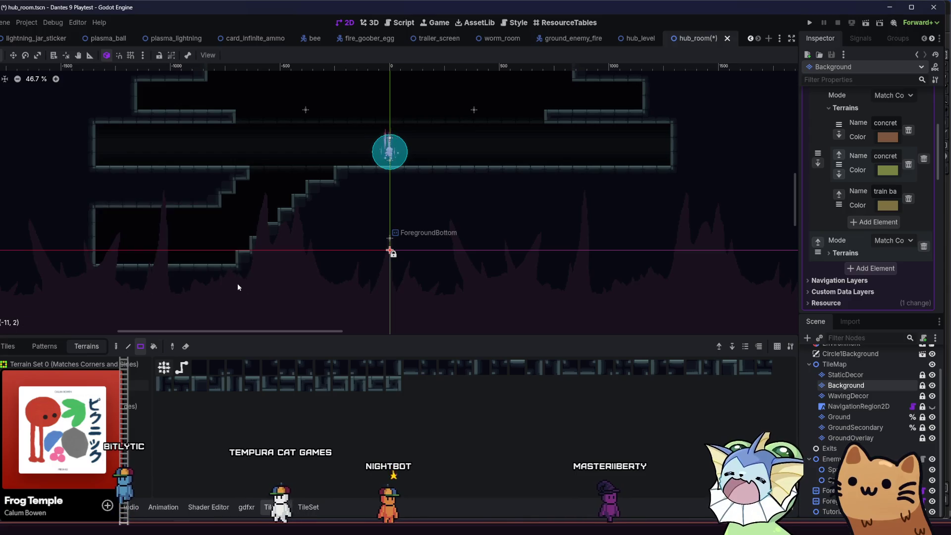
{"action": "scroll", "coordinate": [197, 275], "scroll_direction": "left", "scroll_amount": 2}
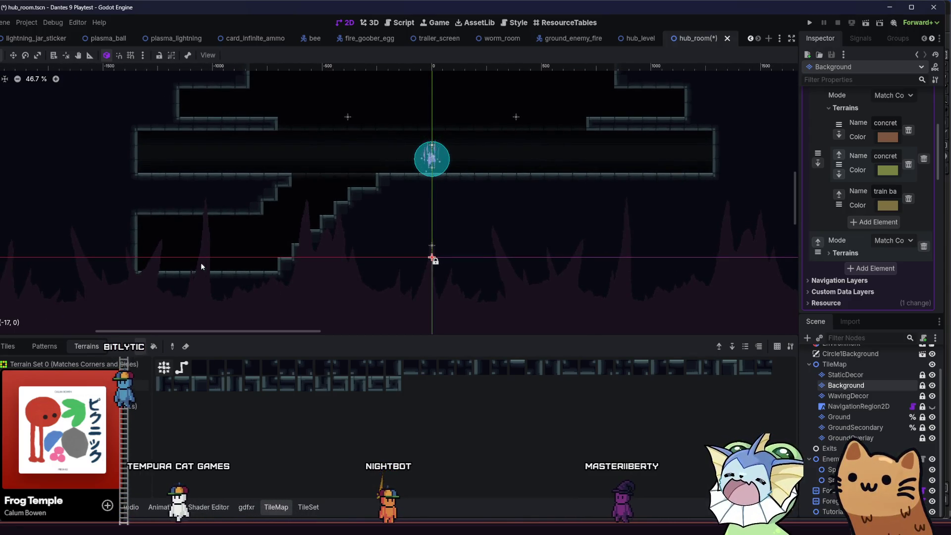
{"action": "scroll", "coordinate": [200, 262], "scroll_direction": "up", "scroll_amount": 2}
{"action": "left_click_drag", "start_coordinate": [473, 166], "coordinate": [485, 211]}
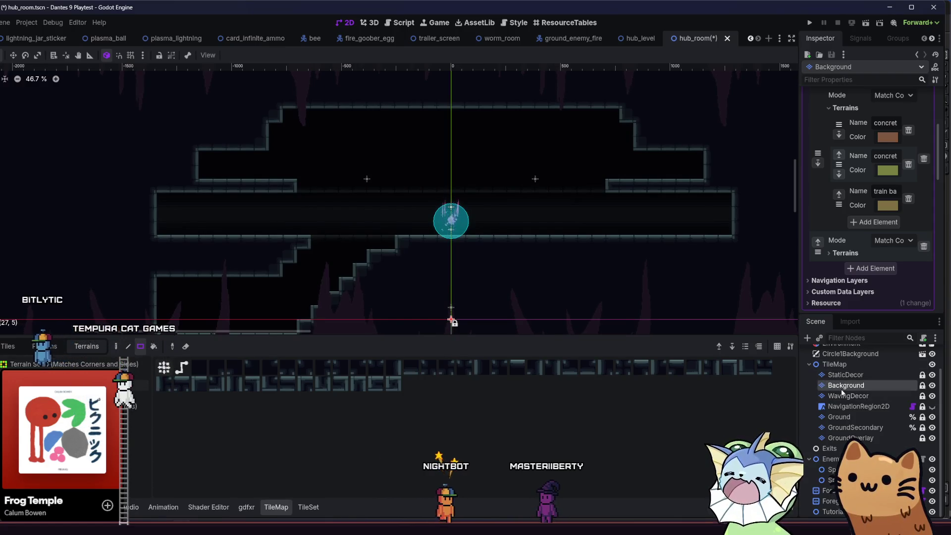
{"action": "left_click", "coordinate": [841, 406]}
On Ground, fill the chamber's left wall and top-left step, and straighten the upper-right wall.
{"action": "left_click", "coordinate": [837, 417]}
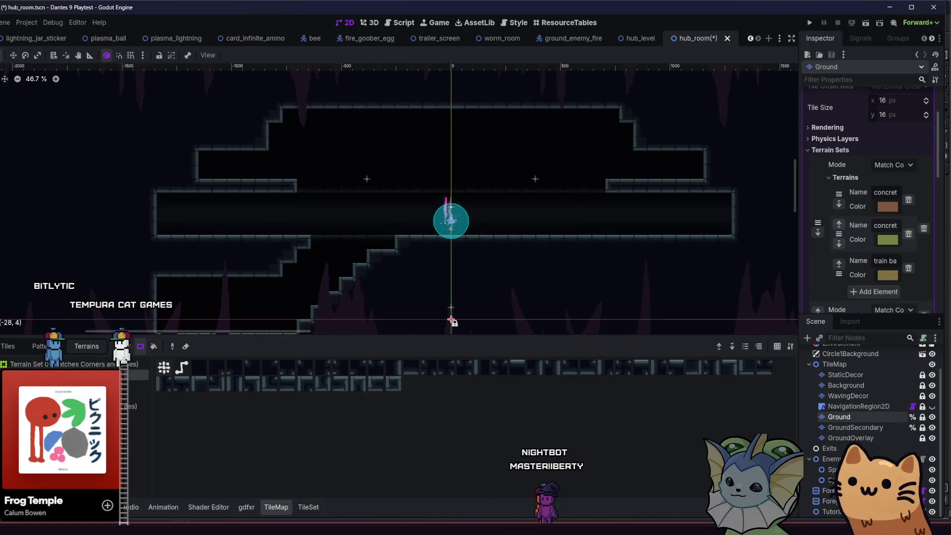
{"action": "left_click_drag", "start_coordinate": [180, 151], "coordinate": [268, 190]}
{"action": "left_click_drag", "start_coordinate": [280, 172], "coordinate": [289, 168]}
{"action": "left_click", "coordinate": [300, 126]}
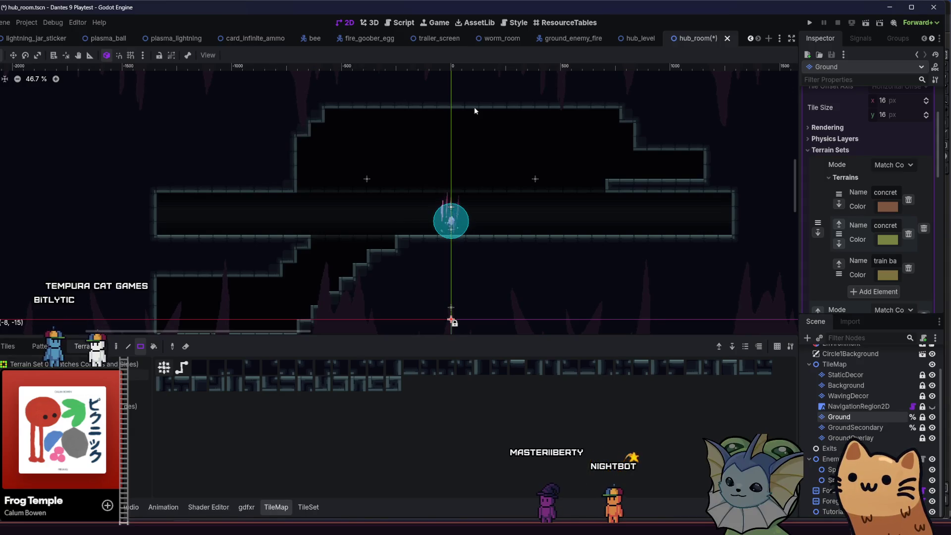
{"action": "left_click_drag", "start_coordinate": [609, 111], "coordinate": [717, 179]}
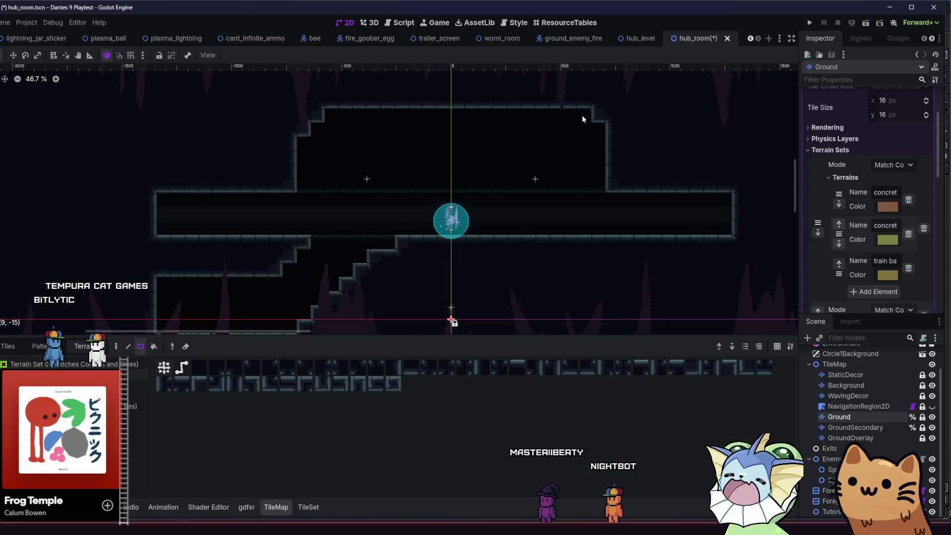
Paint a seven-tile strip along the top wall, then save and run the project.
{"action": "mouse_move", "coordinate": [428, 150]}
{"action": "left_mouse_down"}
{"action": "mouse_move", "coordinate": [444, 153]}
{"action": "mouse_move", "coordinate": [386, 159]}
{"action": "left_mouse_up"}
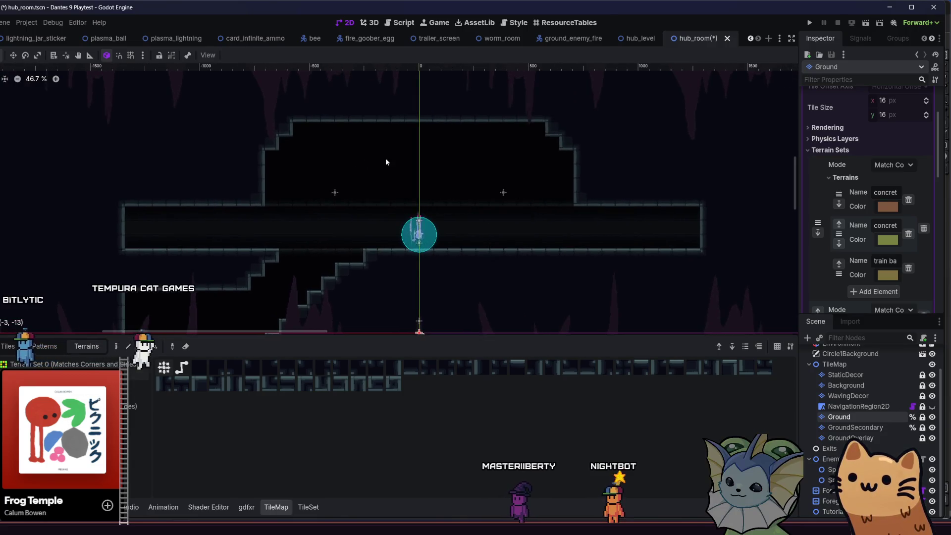
{"action": "mouse_move", "coordinate": [311, 120]}
{"action": "left_mouse_down"}
{"action": "mouse_move", "coordinate": [487, 115]}
{"action": "mouse_move", "coordinate": [319, 115]}
{"action": "left_mouse_up"}
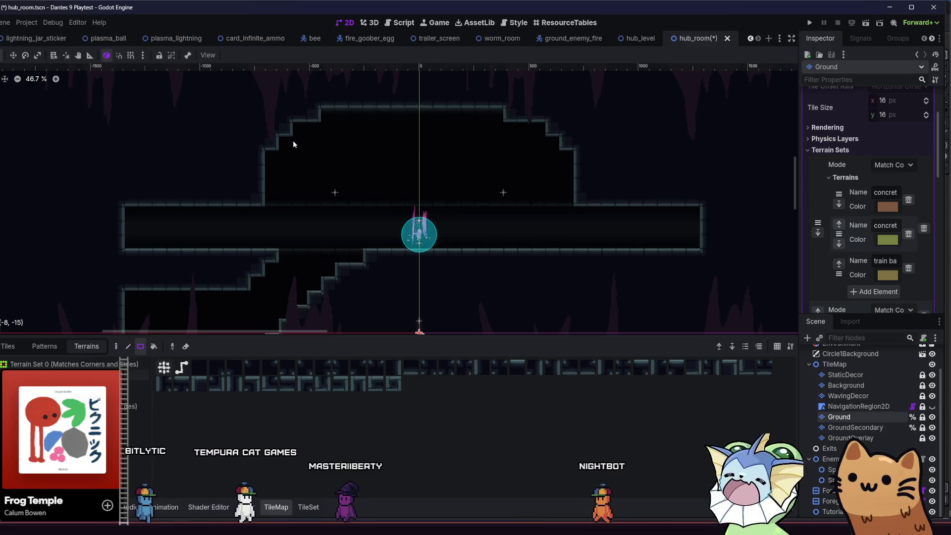
{"action": "left_click_drag", "start_coordinate": [395, 153], "coordinate": [436, 150]}
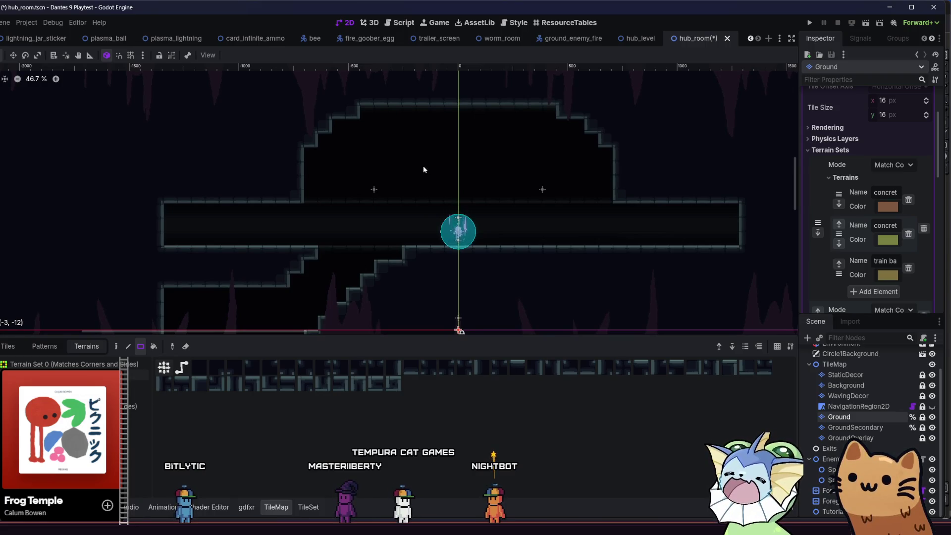
{"action": "left_click_drag", "start_coordinate": [348, 164], "coordinate": [306, 185]}
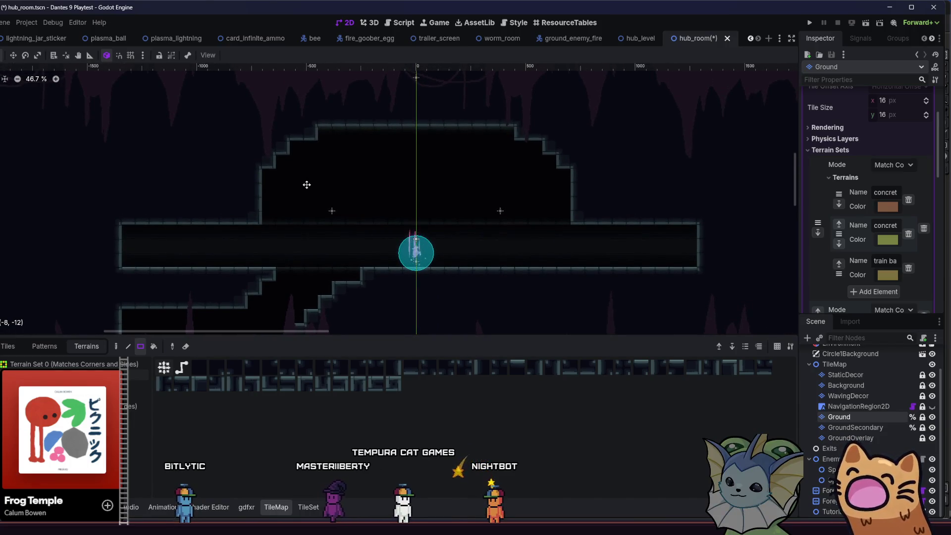
{"action": "left_click_drag", "start_coordinate": [306, 185], "coordinate": [300, 174]}
{"action": "left_click", "coordinate": [807, 24]}
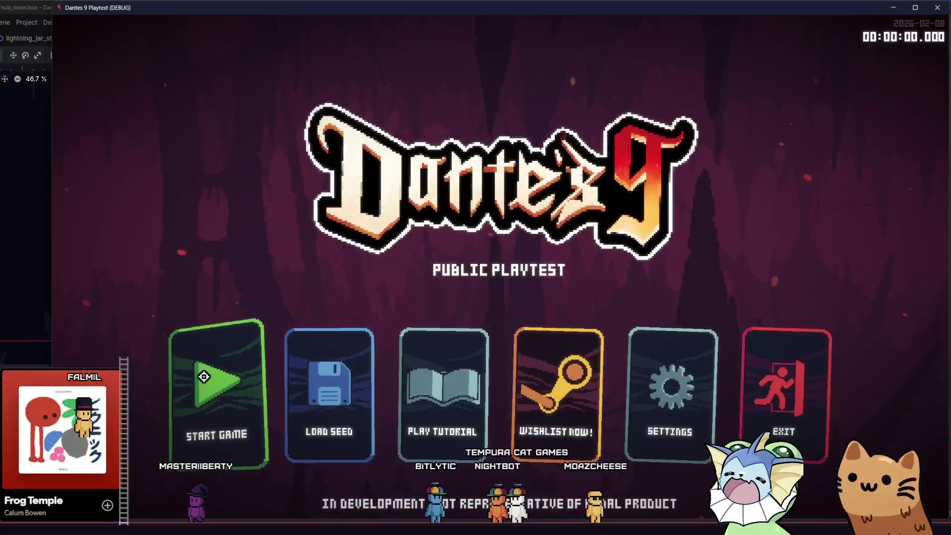
Choose the Start Game card on the Dantes 9 Playtest main menu.
{"action": "left_click", "coordinate": [233, 389]}
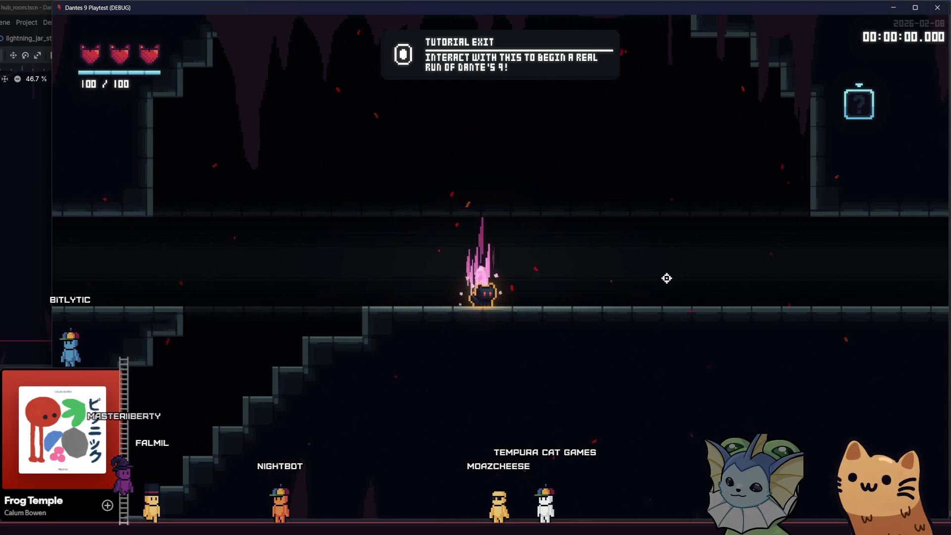
Run the cat left down the stairs and back up to the spawn ledge.
{"action": "key", "text": "a"}
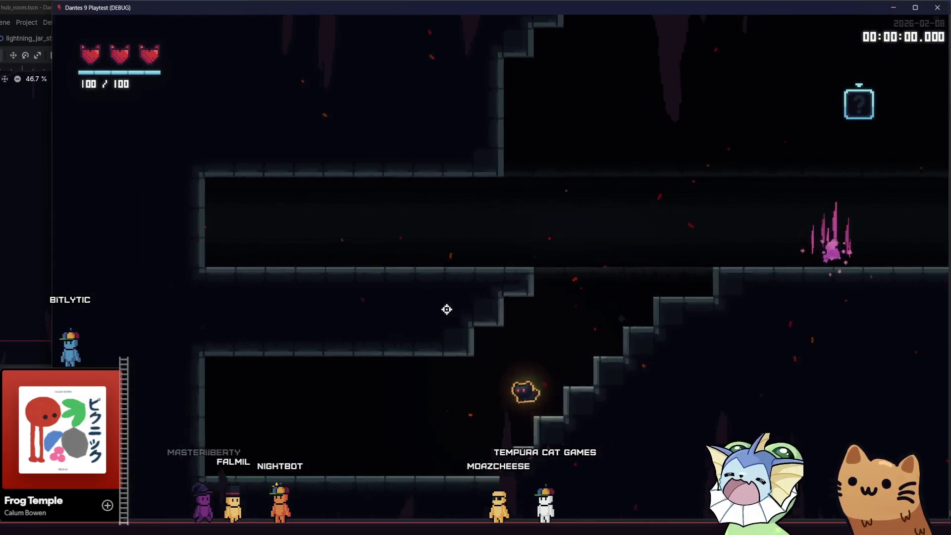
{"action": "key", "text": "a"}
{"action": "key", "text": "d"}
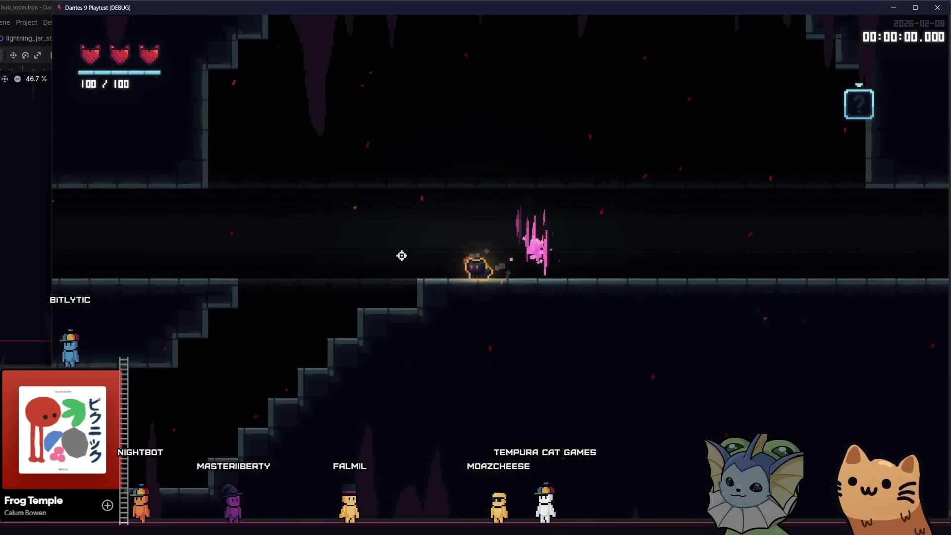
{"action": "key", "text": "a"}
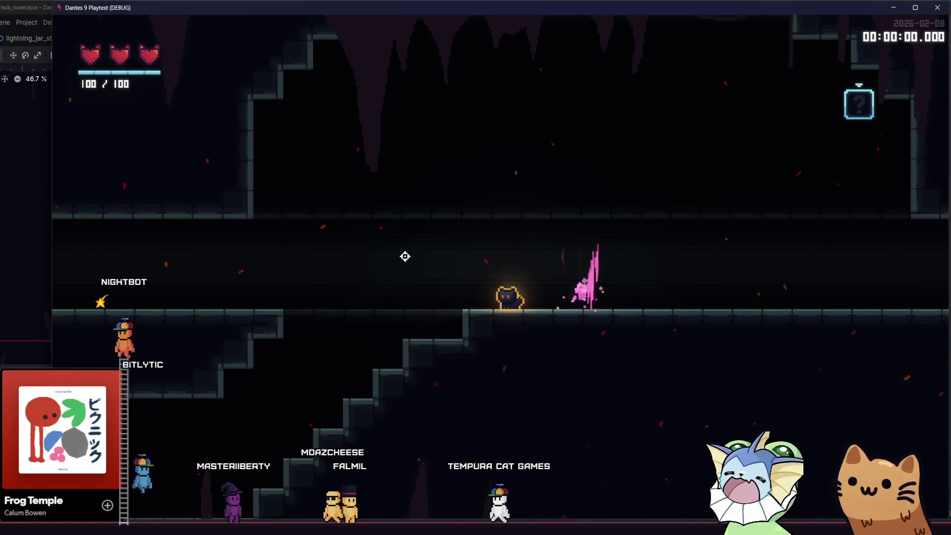
Run the cat along the corridor, jump onto a lower step, then jump back up into the corridor.
{"action": "key", "text": "a"}
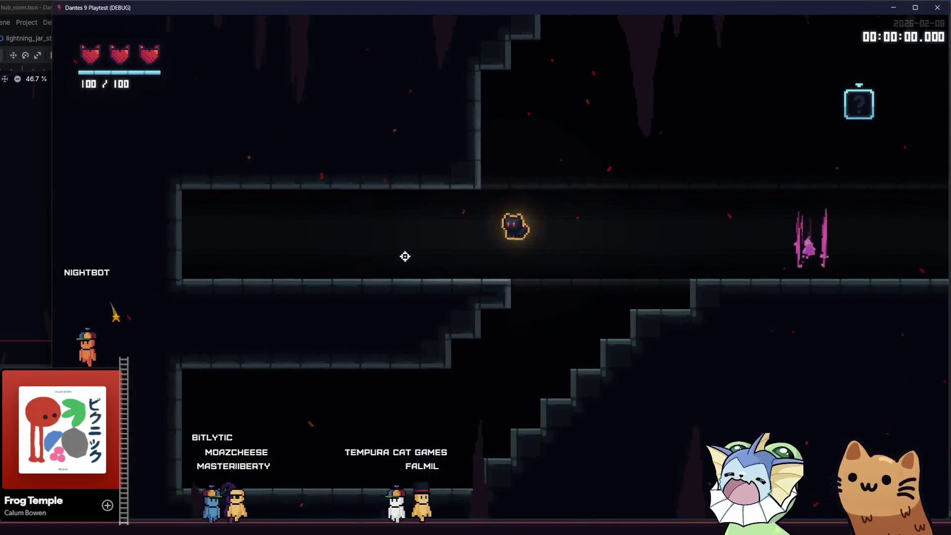
{"action": "key", "text": "d"}
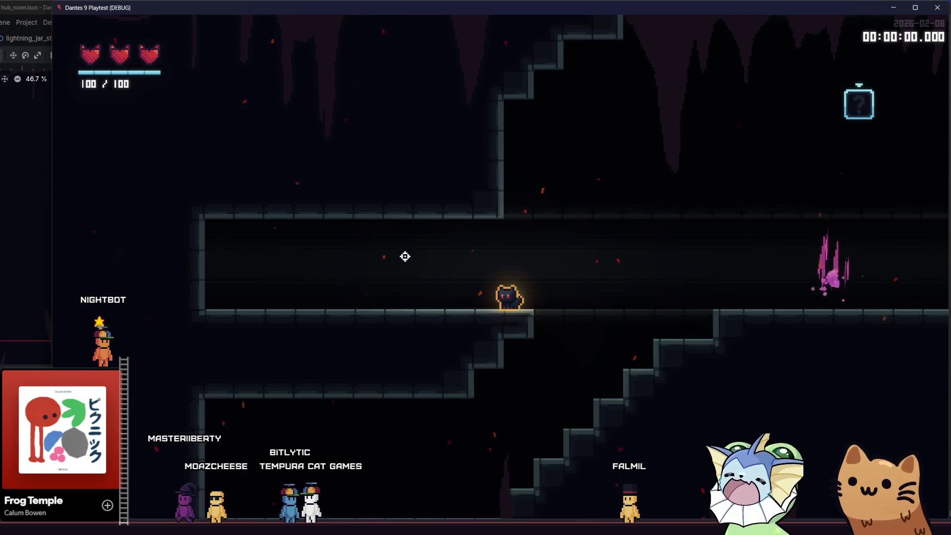
{"action": "key", "text": "d"}
{"action": "key", "text": "space"}
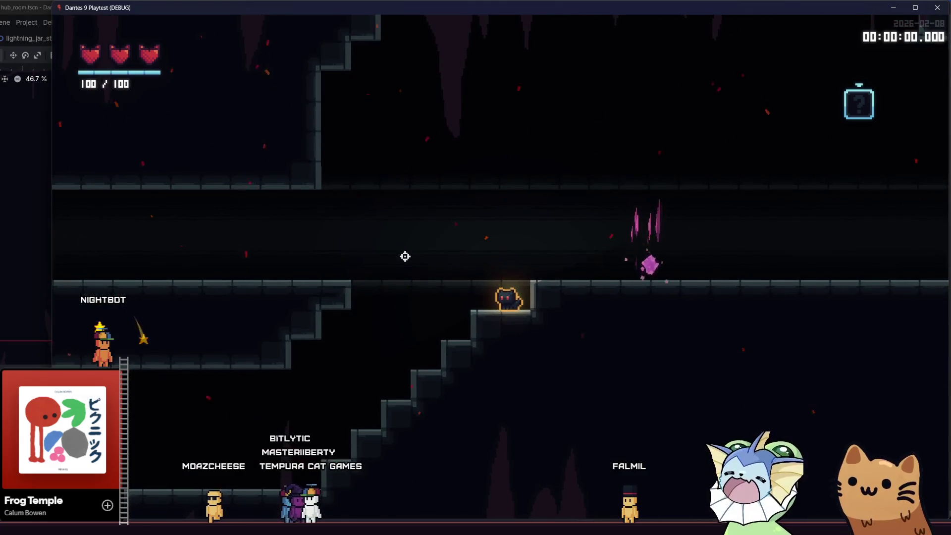
{"action": "key", "text": "space"}
{"action": "key", "text": "a"}
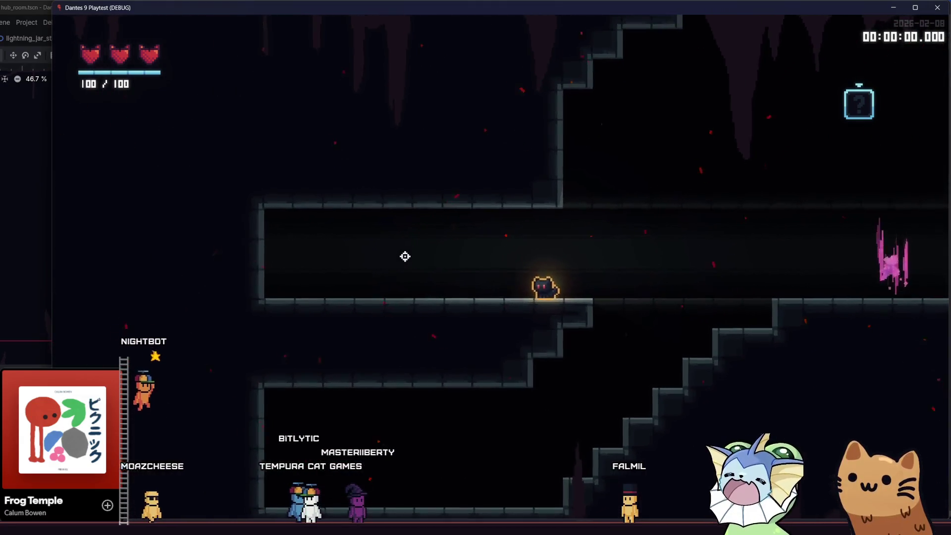
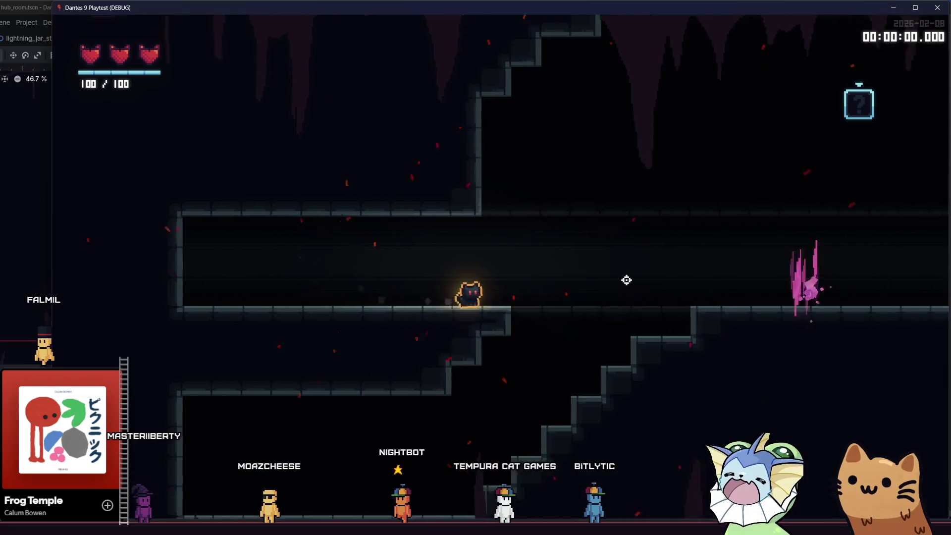
Run and jump the player right, run back left along the corridor, then close the Dantes 9 Playtest window.
{"action": "key", "text": "space"}
{"action": "key", "text": "d"}
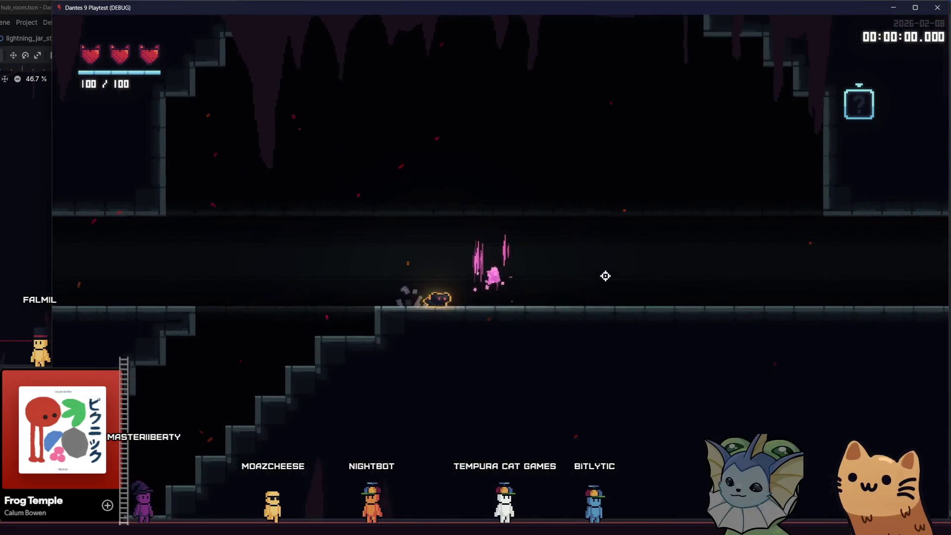
{"action": "key", "text": "d"}
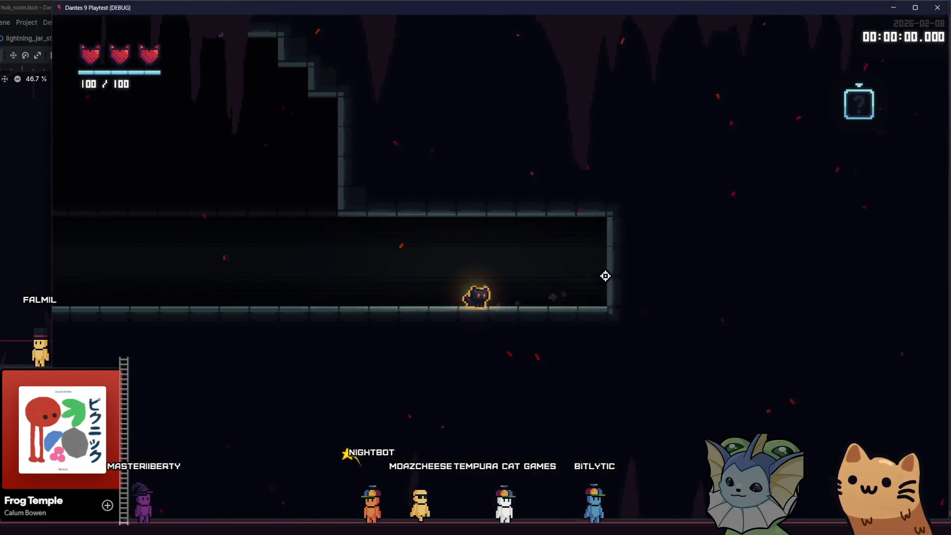
{"action": "key", "text": "a"}
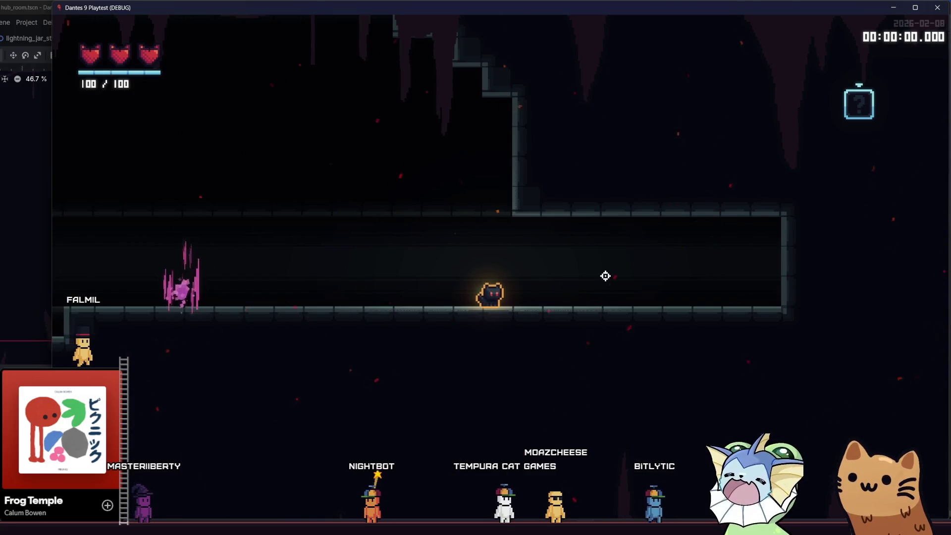
{"action": "key", "text": "a"}
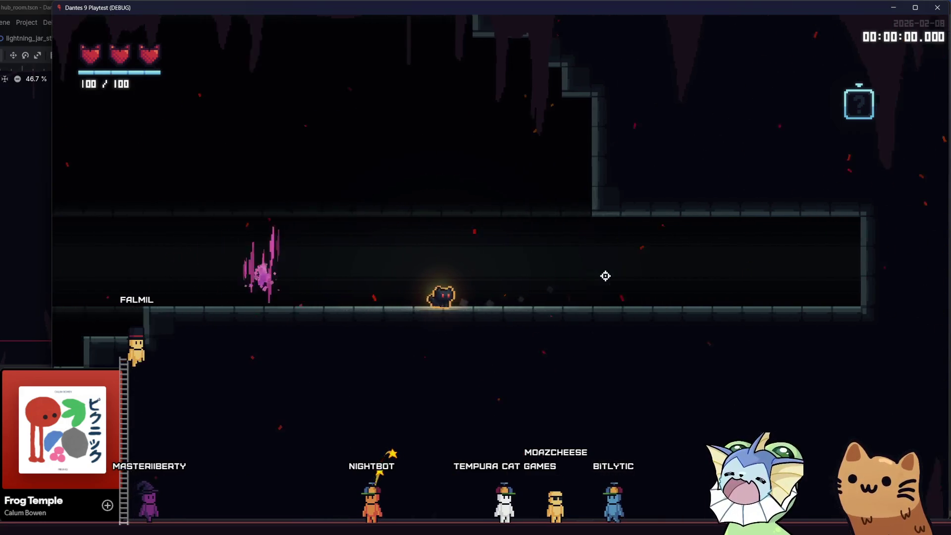
{"action": "key", "text": "a"}
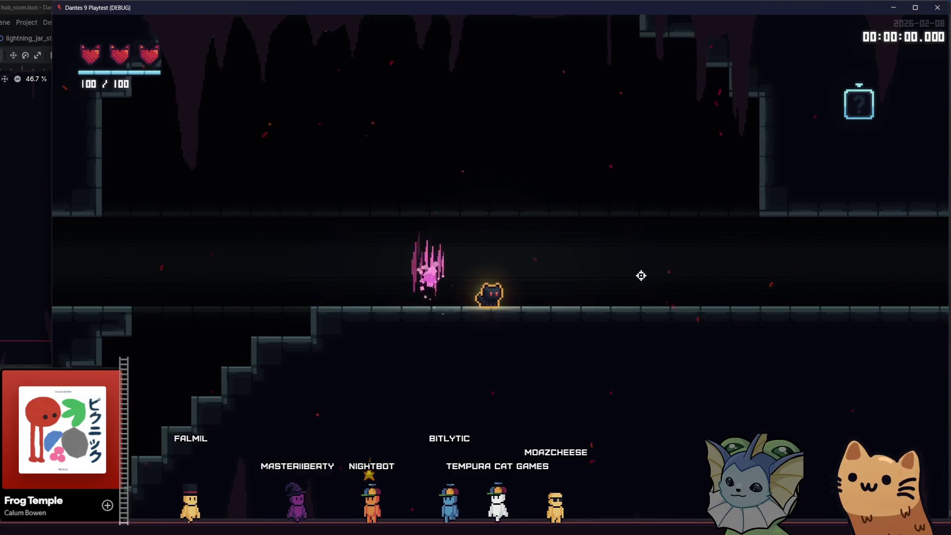
{"action": "left_click", "coordinate": [938, 8]}
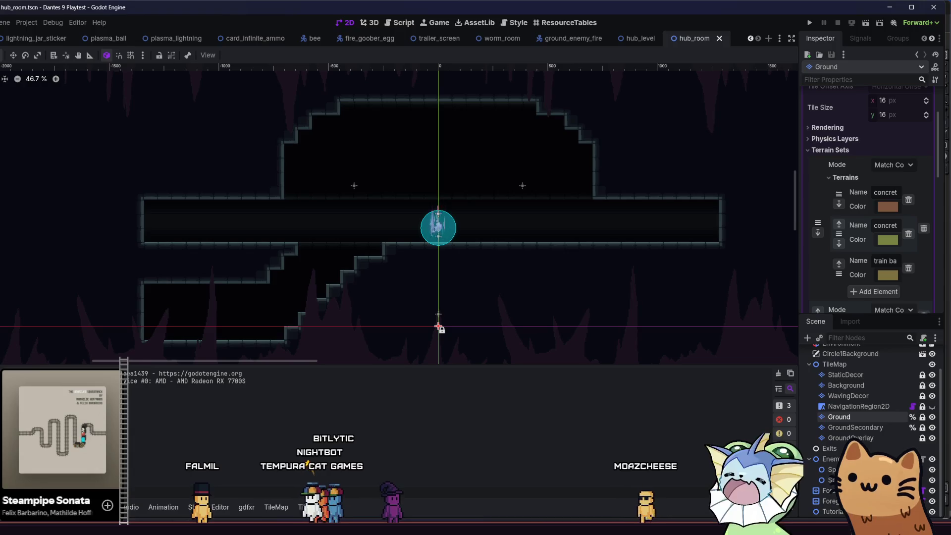
In the TileMap Terrains panel, mark out a 37×6 Ground rectangle over the upper room and clear it.
{"action": "key", "text": "alt+f"}
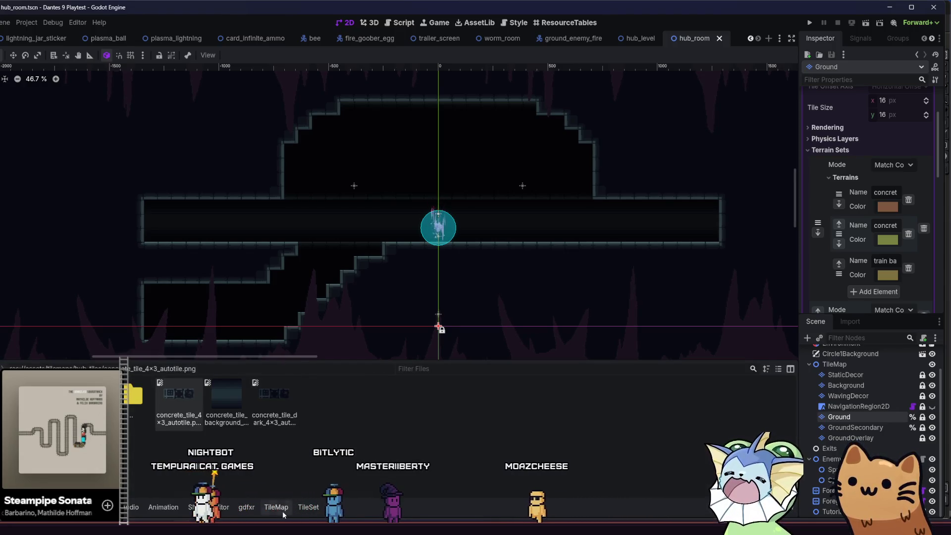
{"action": "left_click", "coordinate": [284, 510]}
{"action": "mouse_move", "coordinate": [158, 213]}
{"action": "left_mouse_down"}
{"action": "mouse_move", "coordinate": [415, 151]}
{"action": "mouse_move", "coordinate": [691, 129]}
{"action": "left_mouse_up"}
{"action": "mouse_move", "coordinate": [695, 206]}
{"action": "left_mouse_down"}
{"action": "mouse_move", "coordinate": [371, 213]}
{"action": "mouse_move", "coordinate": [157, 195]}
{"action": "mouse_move", "coordinate": [167, 207]}
{"action": "left_mouse_up"}
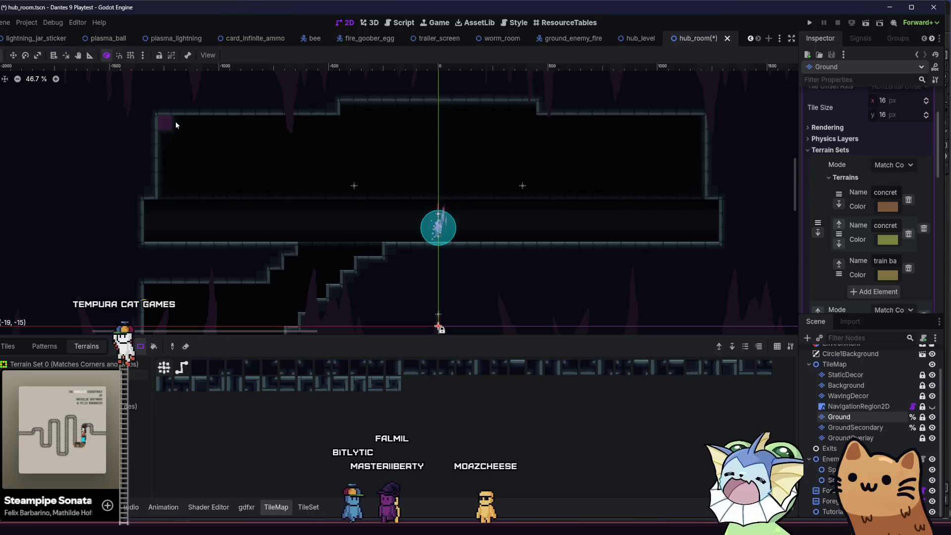
Shift the upper wall steps and turn both upper corners into stair steps.
{"action": "left_click_drag", "start_coordinate": [338, 109], "coordinate": [233, 109]}
{"action": "left_click_drag", "start_coordinate": [542, 110], "coordinate": [607, 110]}
{"action": "mouse_move", "coordinate": [700, 106]}
{"action": "left_mouse_down"}
{"action": "mouse_move", "coordinate": [678, 143]}
{"action": "mouse_move", "coordinate": [696, 143]}
{"action": "left_mouse_up"}
{"action": "left_click", "coordinate": [673, 122]}
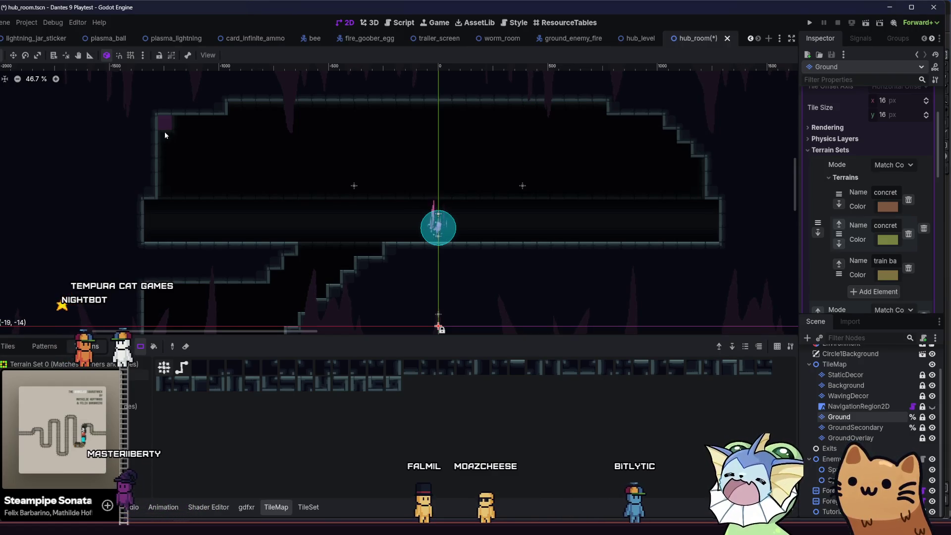
{"action": "mouse_move", "coordinate": [166, 123]}
{"action": "left_mouse_down"}
{"action": "mouse_move", "coordinate": [178, 121]}
{"action": "mouse_move", "coordinate": [143, 180]}
{"action": "mouse_move", "coordinate": [189, 132]}
{"action": "left_mouse_up"}
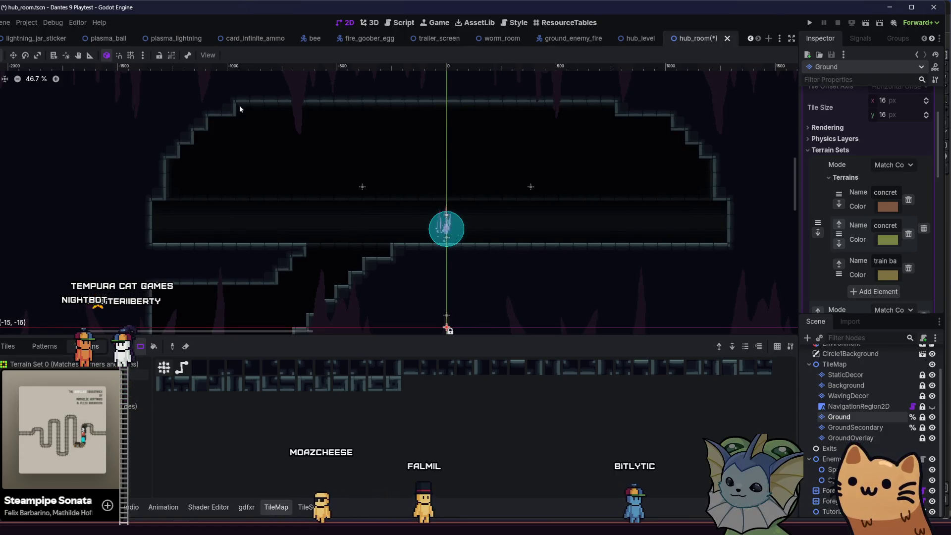
{"action": "left_click", "coordinate": [254, 114]}
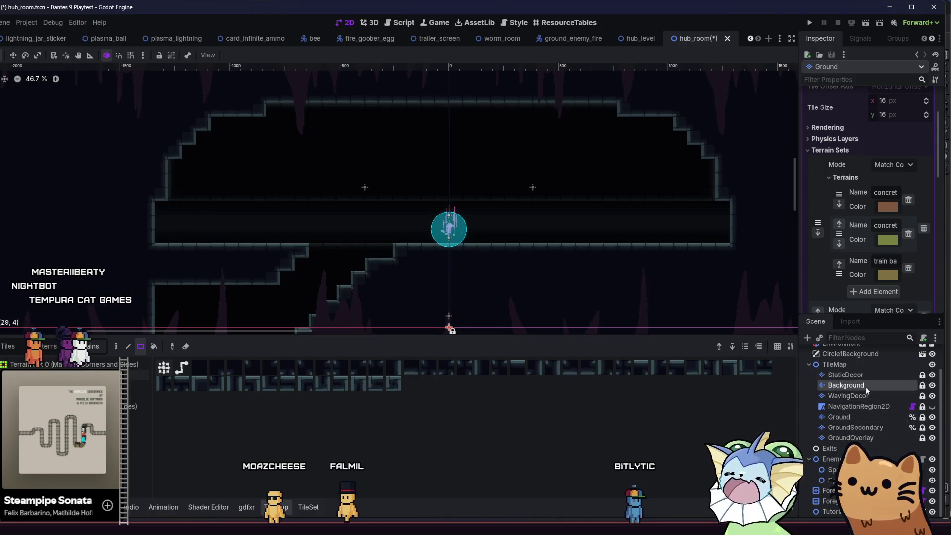
Fill the room interior and a missing tile on the Background layer, save the scene, and run it.
{"action": "left_click", "coordinate": [845, 385]}
{"action": "mouse_move", "coordinate": [144, 197]}
{"action": "left_mouse_down"}
{"action": "mouse_move", "coordinate": [644, 131]}
{"action": "mouse_move", "coordinate": [752, 91]}
{"action": "left_mouse_up"}
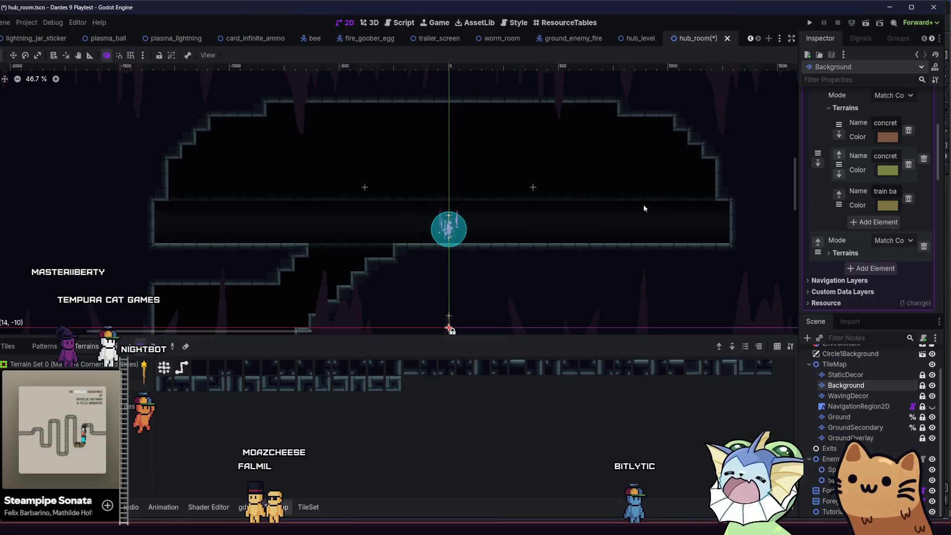
{"action": "left_click", "coordinate": [446, 156]}
{"action": "key", "text": "ctrl+s"}
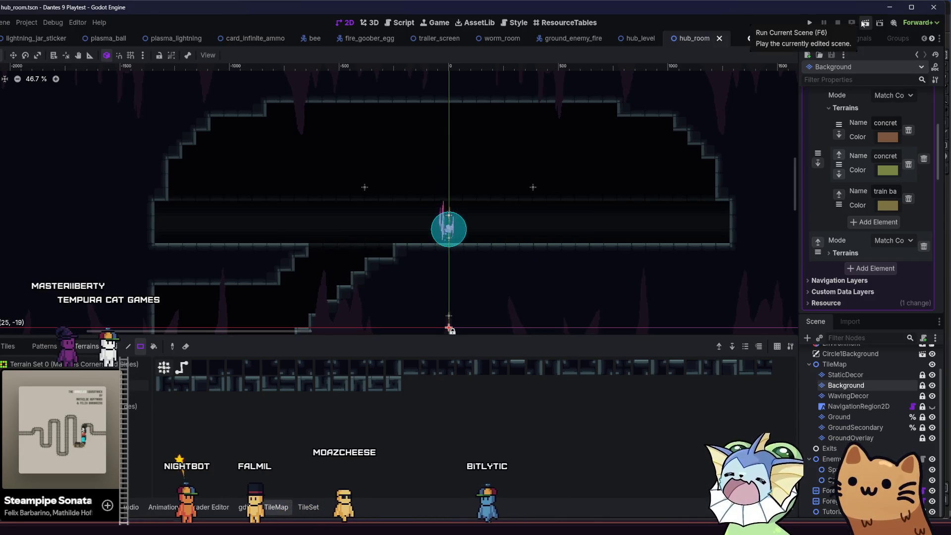
{"action": "left_click", "coordinate": [810, 22]}
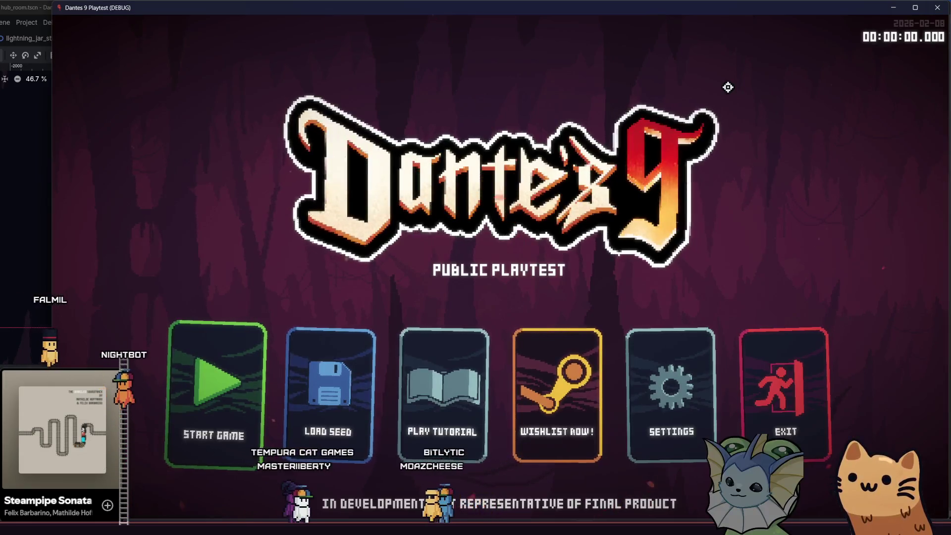
{"action": "left_click", "coordinate": [217, 394]}
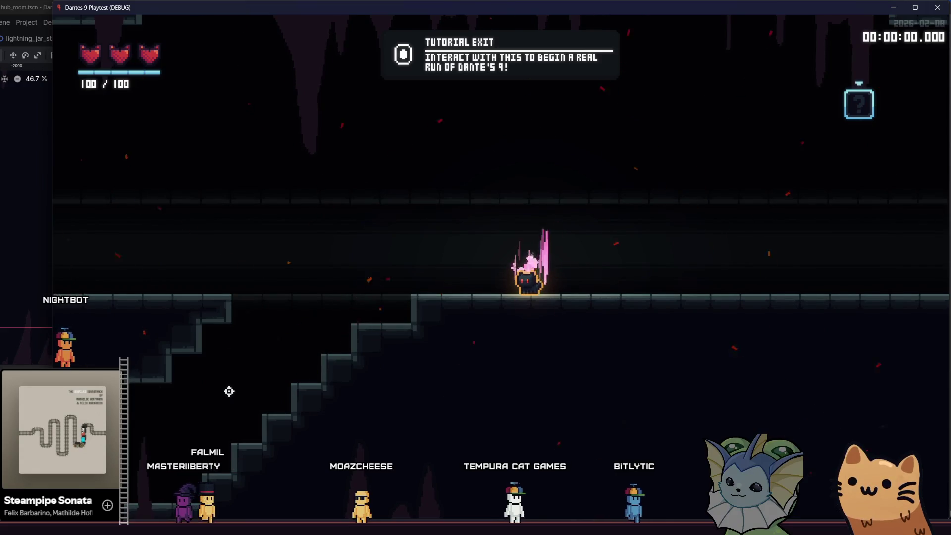
{"action": "key", "text": "d"}
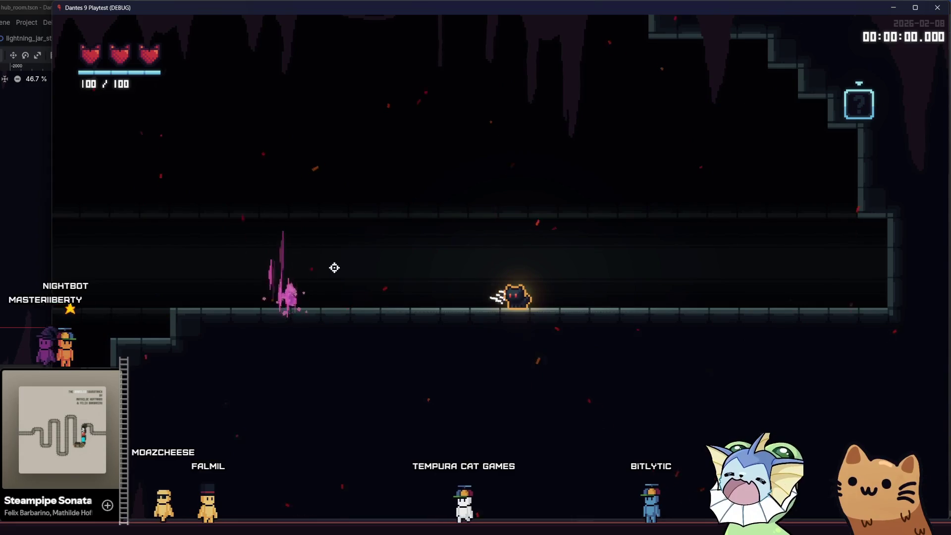
{"action": "key", "text": "a"}
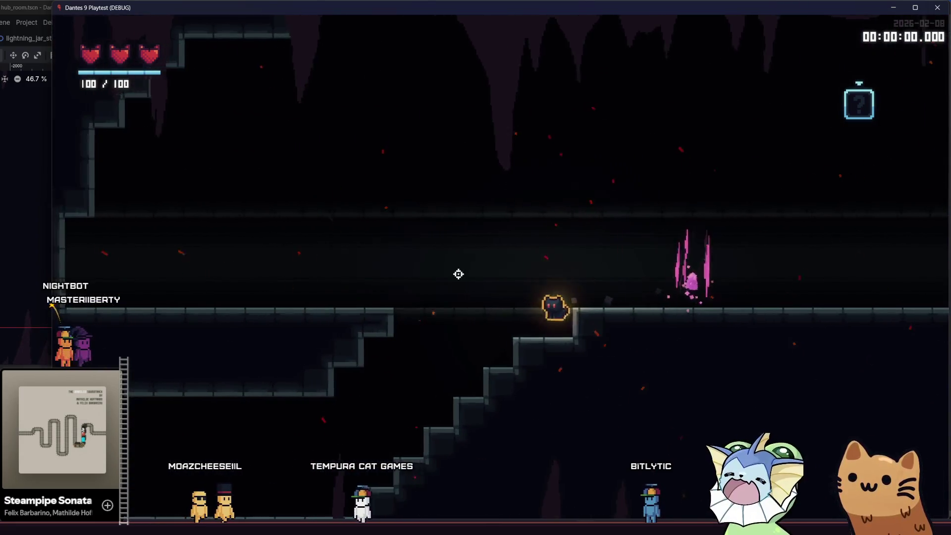
{"action": "key", "text": "space"}
{"action": "key", "text": "a"}
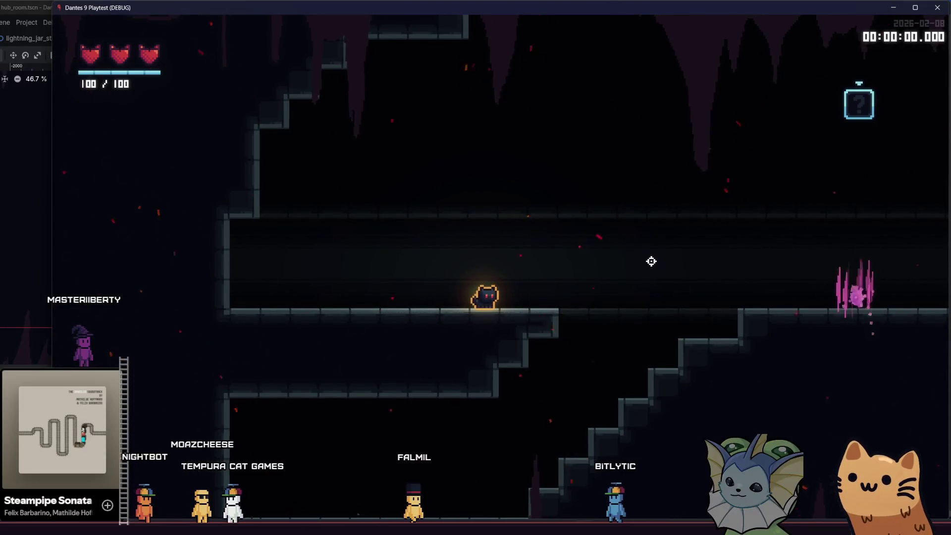
{"action": "key", "text": "d"}
{"action": "key", "text": "space"}
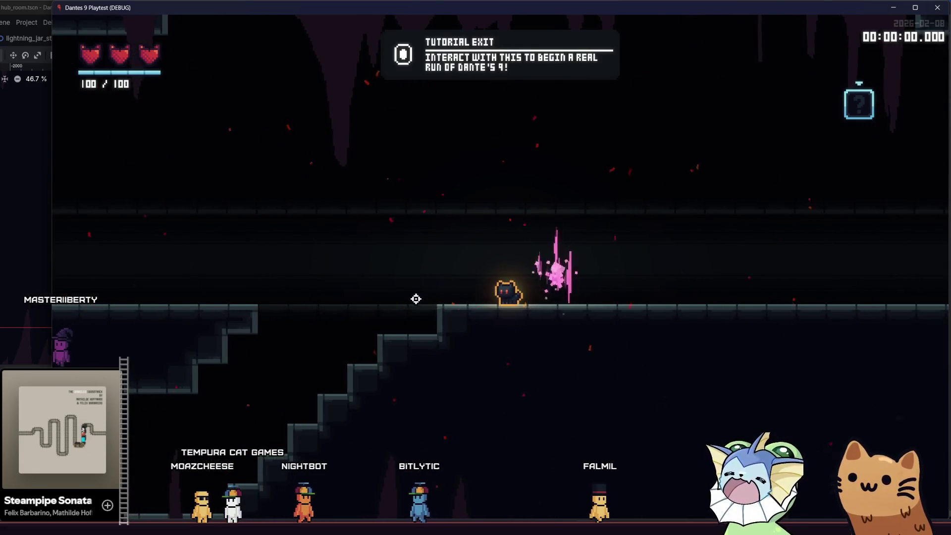
{"action": "key", "text": "a"}
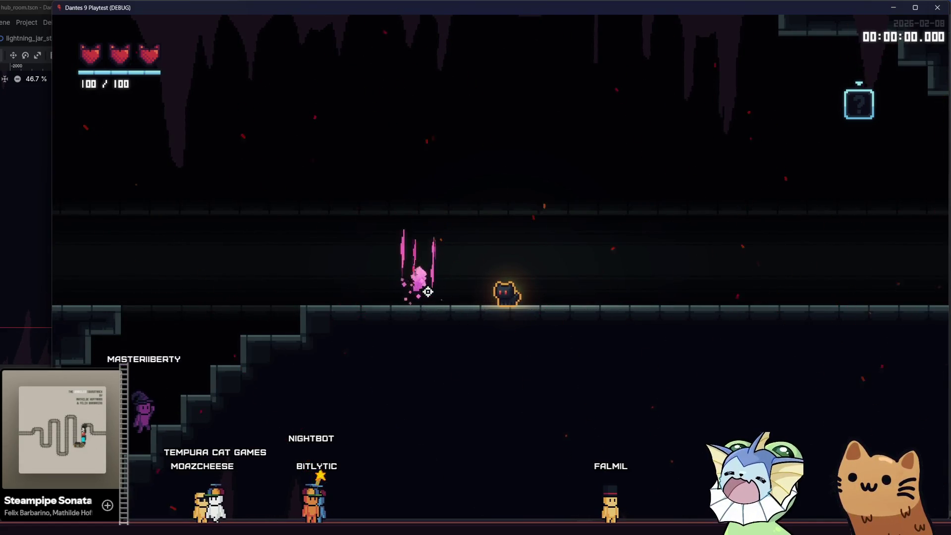
{"action": "key", "text": "d"}
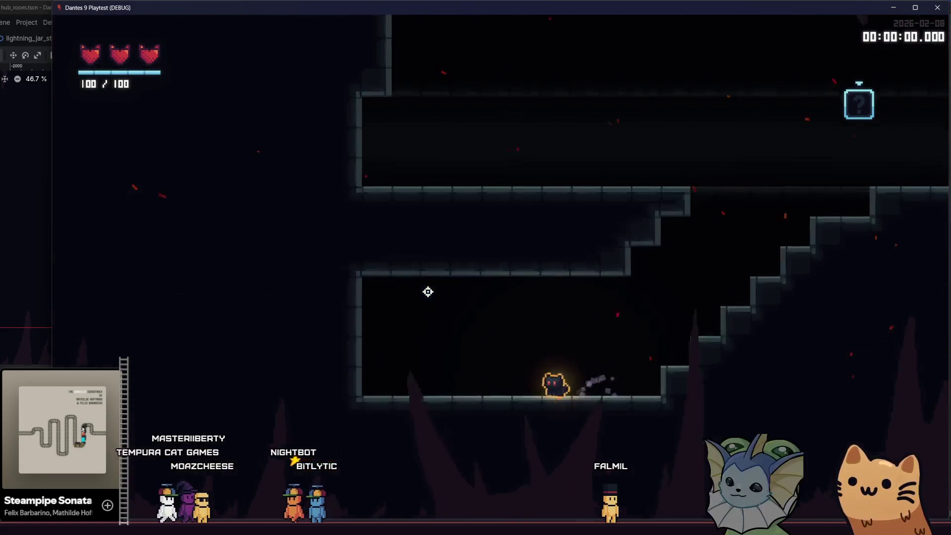
{"action": "key", "text": "a"}
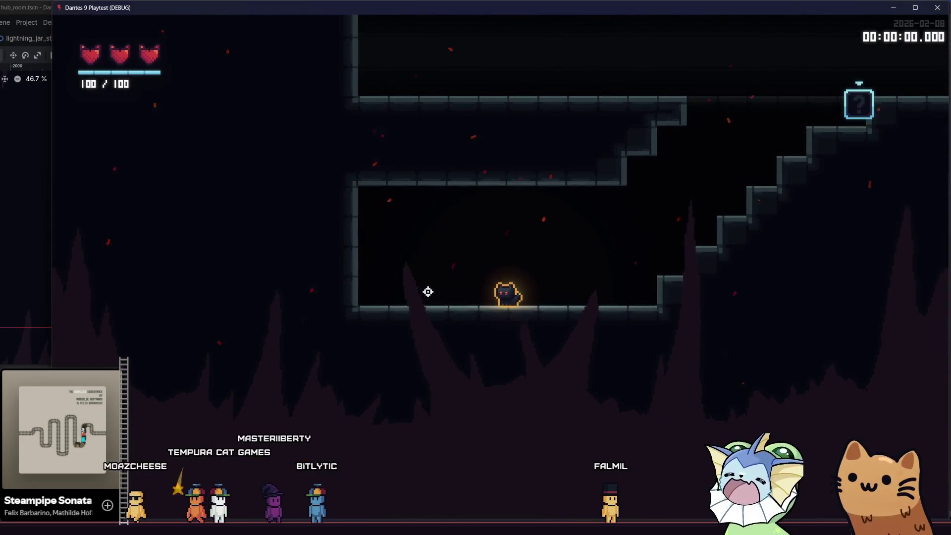
{"action": "key", "text": "space"}
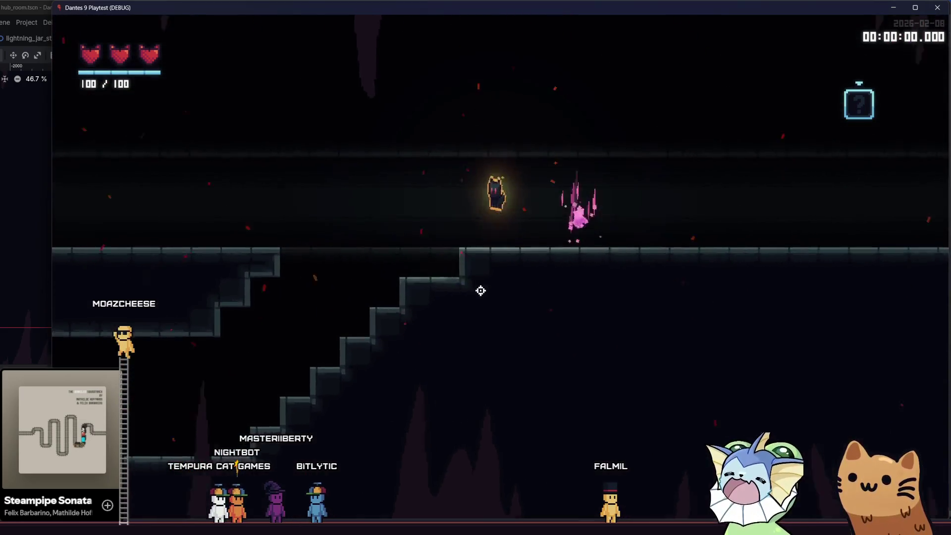
{"action": "key", "text": "F8"}
{"action": "mouse_move", "coordinate": [306, 528]}
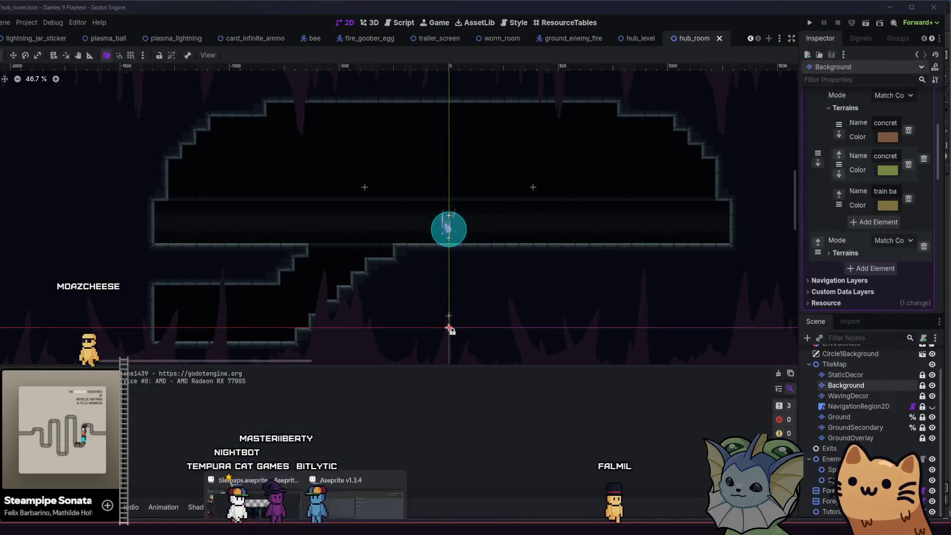
Bring the tilemaps sprite sheet to the front and clear the selection around its tiles.
{"action": "left_click", "coordinate": [300, 477]}
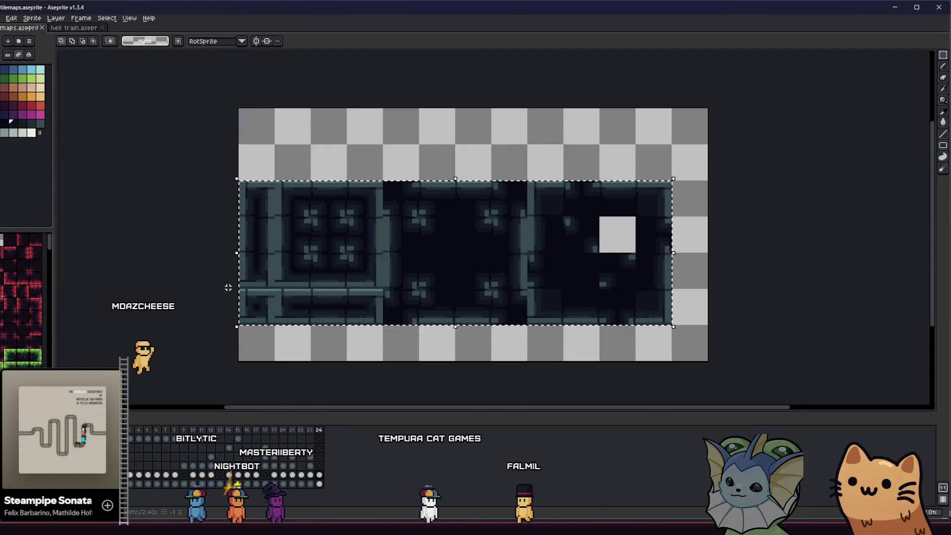
{"action": "left_click_drag", "start_coordinate": [227, 286], "coordinate": [255, 279]}
{"action": "left_click", "coordinate": [234, 270]}
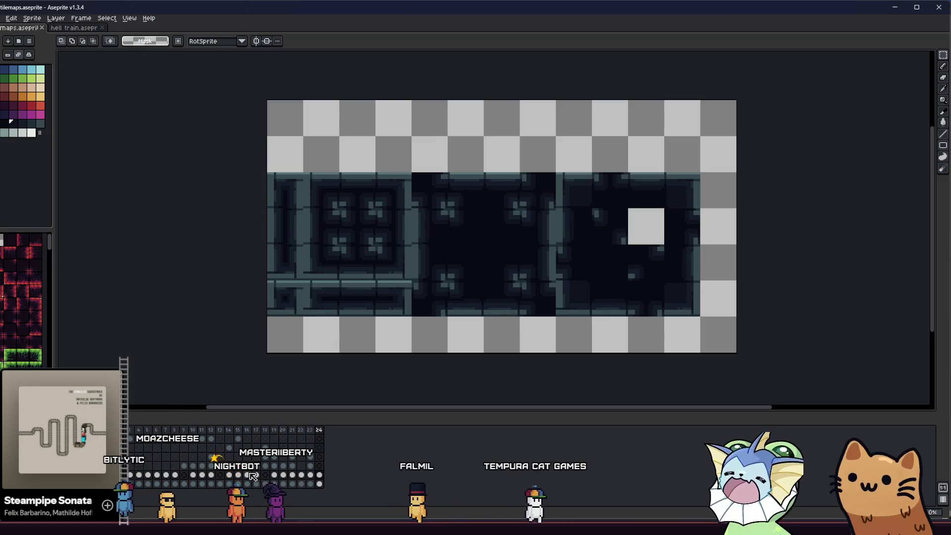
Step through timeline frames 21 to 24, settling on frame 22 with the dark wall tiles.
{"action": "left_click", "coordinate": [292, 475]}
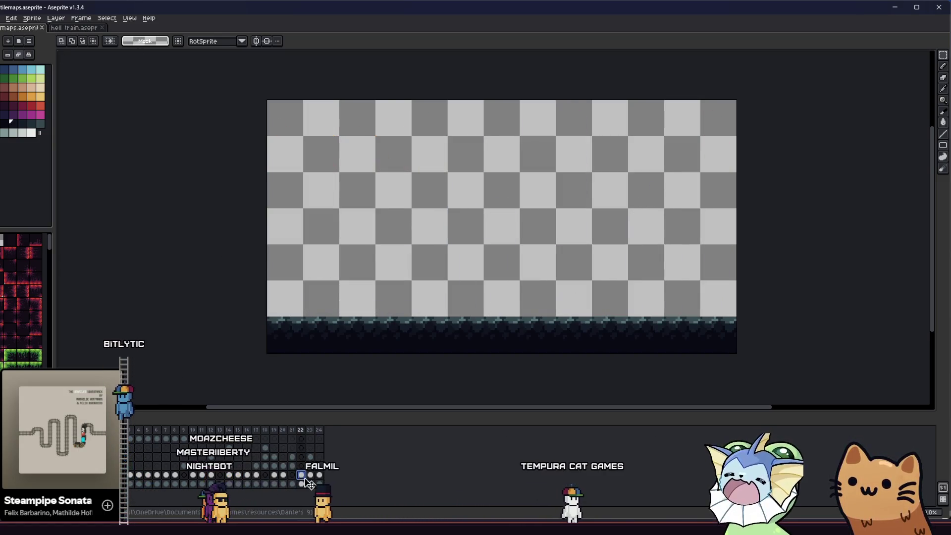
{"action": "left_click", "coordinate": [302, 476]}
{"action": "left_click", "coordinate": [301, 475]}
{"action": "left_click", "coordinate": [310, 475]}
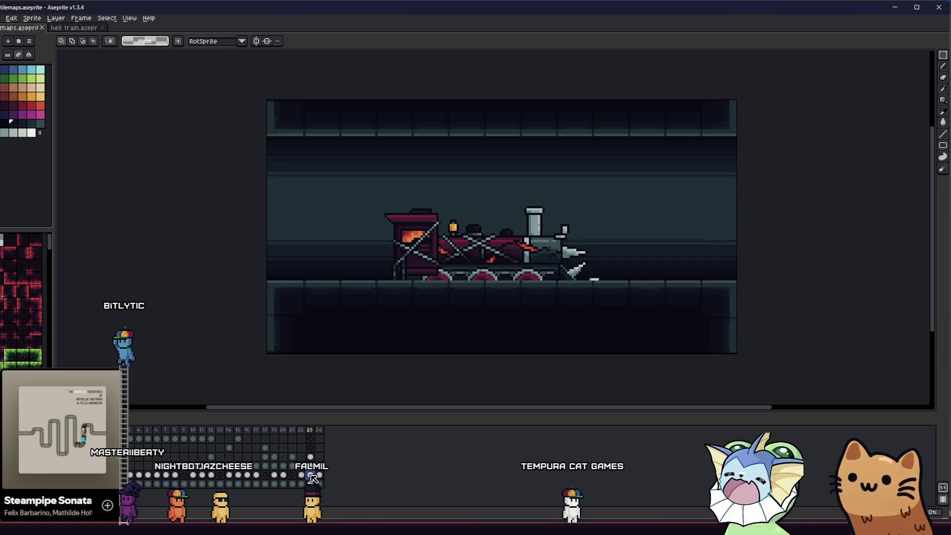
{"action": "left_click", "coordinate": [320, 475]}
{"action": "left_click", "coordinate": [301, 475]}
{"action": "left_click", "coordinate": [294, 475]}
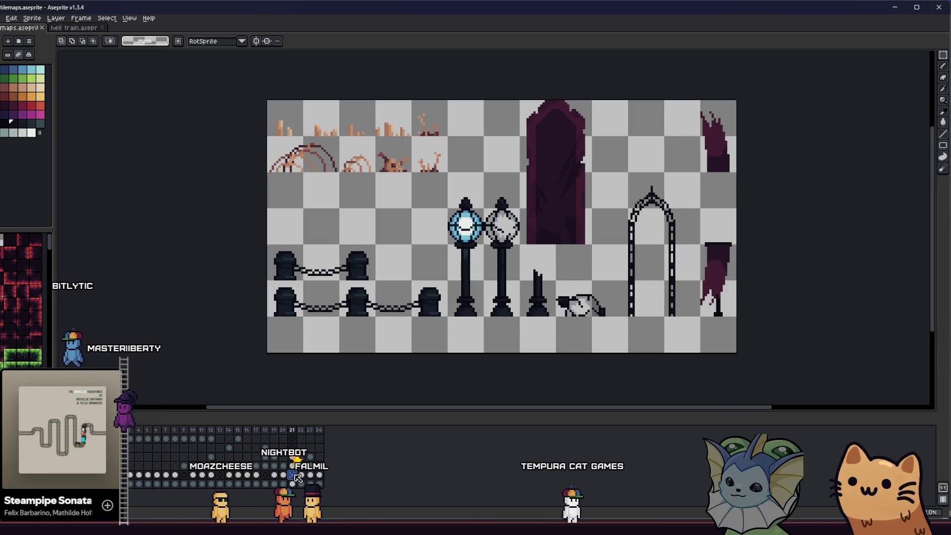
{"action": "left_click", "coordinate": [301, 475]}
{"action": "left_click", "coordinate": [310, 476]}
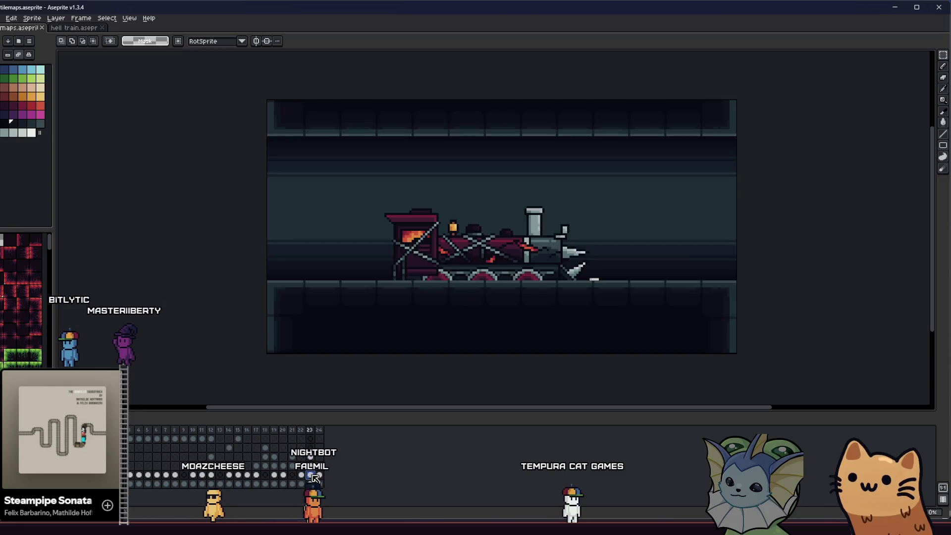
{"action": "left_click", "coordinate": [319, 475]}
{"action": "left_click", "coordinate": [293, 475]}
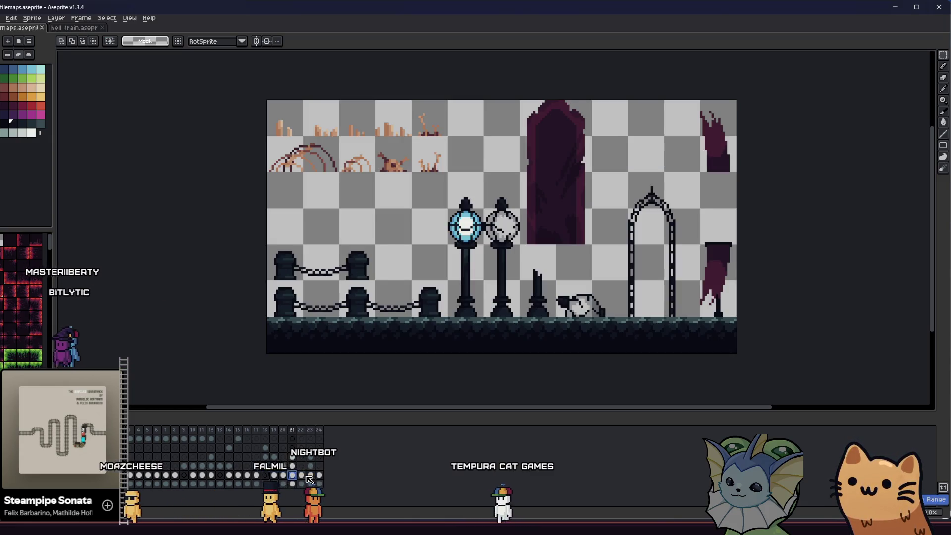
{"action": "left_click", "coordinate": [301, 475]}
{"action": "left_click", "coordinate": [293, 475]}
{"action": "left_click", "coordinate": [301, 475]}
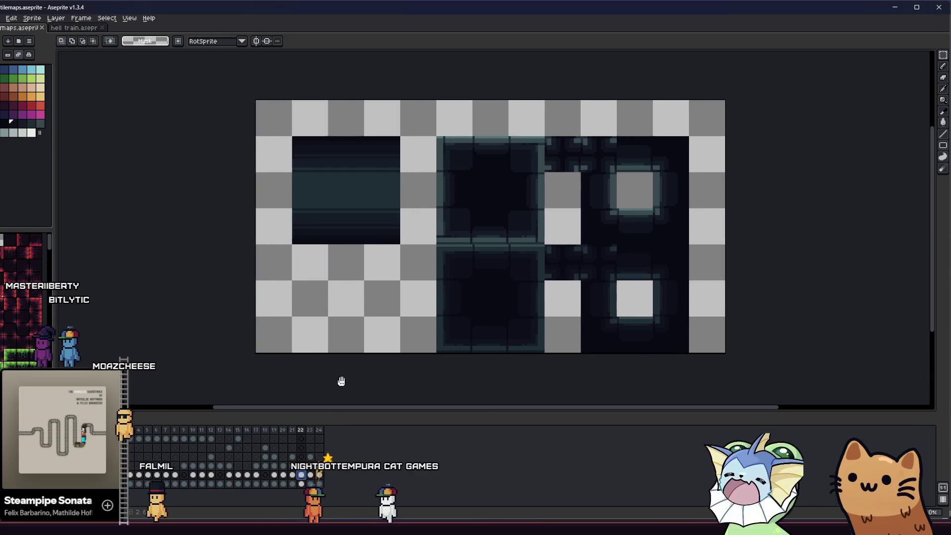
{"action": "scroll", "coordinate": [381, 322], "scroll_direction": "up", "scroll_amount": 3}
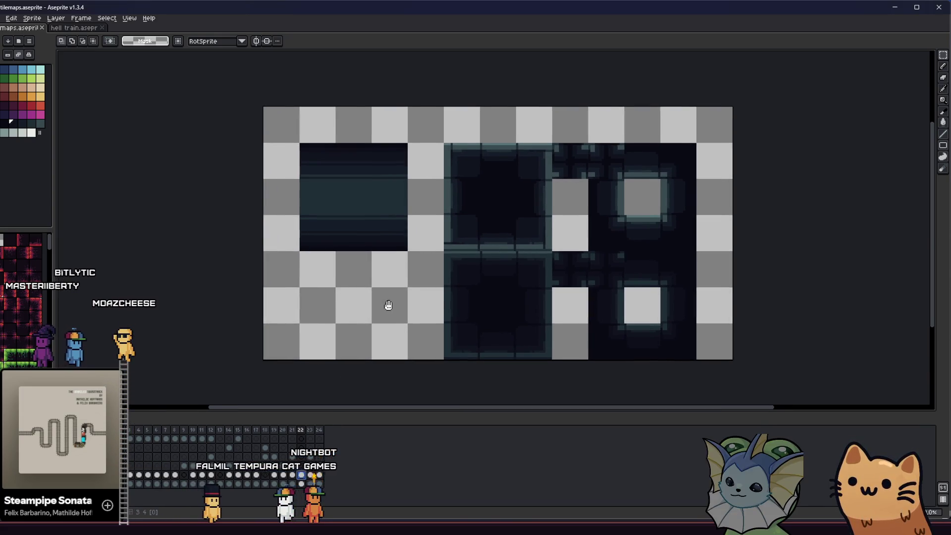
{"action": "scroll", "coordinate": [450, 152], "scroll_direction": "up", "scroll_amount": 2}
Copy a corner piece of the dark wall tile into the empty cell below the long dark tile.
{"action": "left_click_drag", "start_coordinate": [437, 135], "coordinate": [504, 199]}
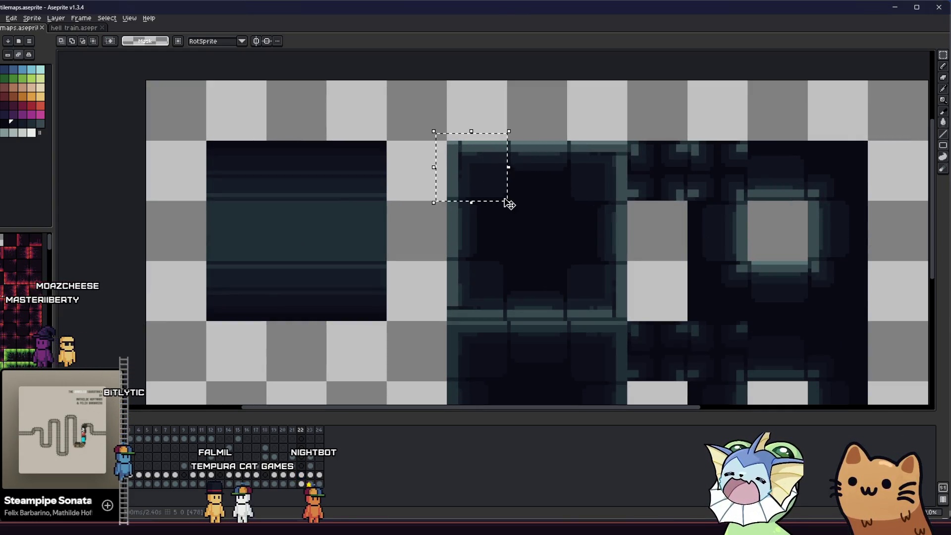
{"action": "left_click_drag", "start_coordinate": [469, 229], "coordinate": [511, 208]}
{"action": "mouse_move", "coordinate": [509, 124]}
{"action": "left_mouse_down"}
{"action": "mouse_move", "coordinate": [510, 164]}
{"action": "mouse_move", "coordinate": [371, 312]}
{"action": "mouse_move", "coordinate": [419, 208]}
{"action": "mouse_move", "coordinate": [376, 260]}
{"action": "left_mouse_up"}
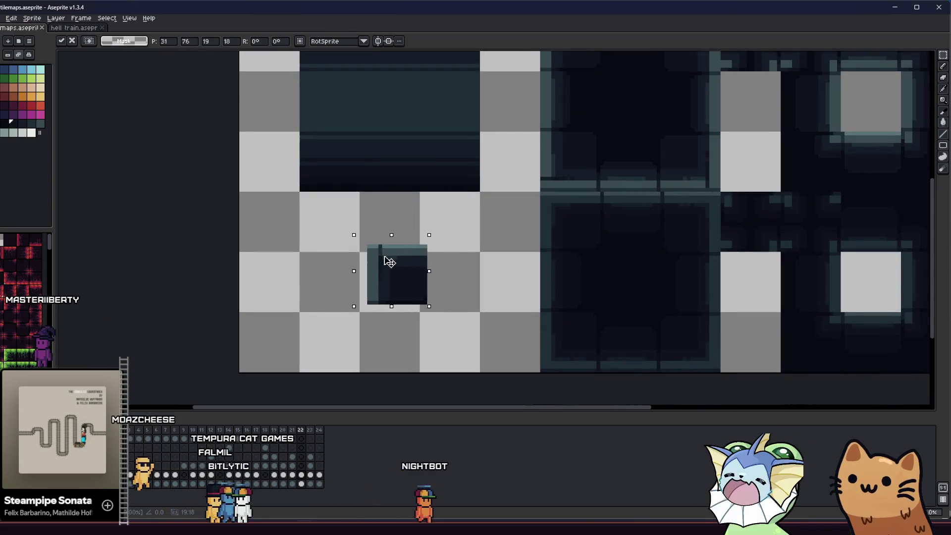
{"action": "left_click", "coordinate": [320, 268]}
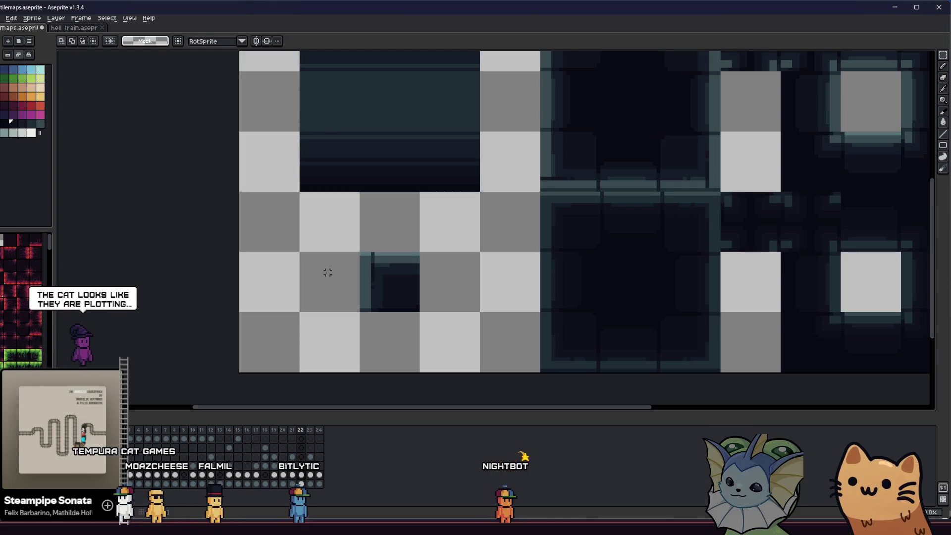
Delete the top-left corner pixels of the new piece to form a stepped notch.
{"action": "scroll", "coordinate": [362, 268], "scroll_direction": "up", "scroll_amount": 3}
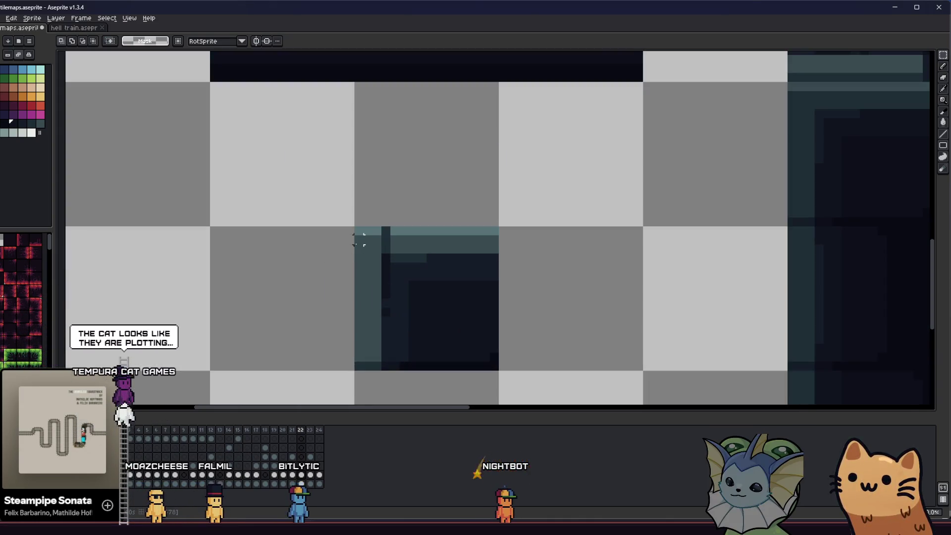
{"action": "mouse_move", "coordinate": [341, 212]}
{"action": "left_mouse_down"}
{"action": "mouse_move", "coordinate": [373, 305]}
{"action": "mouse_move", "coordinate": [382, 297]}
{"action": "left_mouse_up"}
{"action": "scroll", "coordinate": [382, 297], "scroll_direction": "down", "scroll_amount": 1}
{"action": "key", "text": "Delete"}
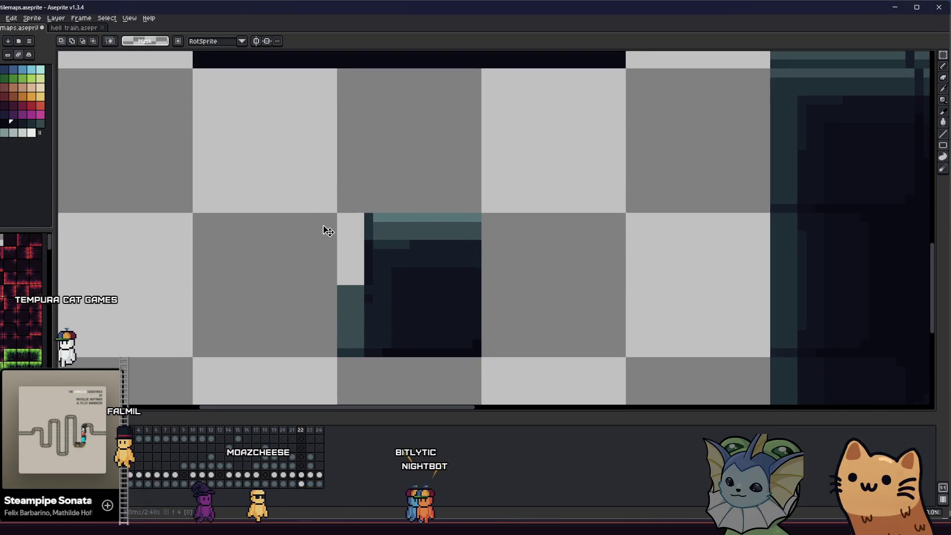
{"action": "left_click_drag", "start_coordinate": [342, 199], "coordinate": [409, 286]}
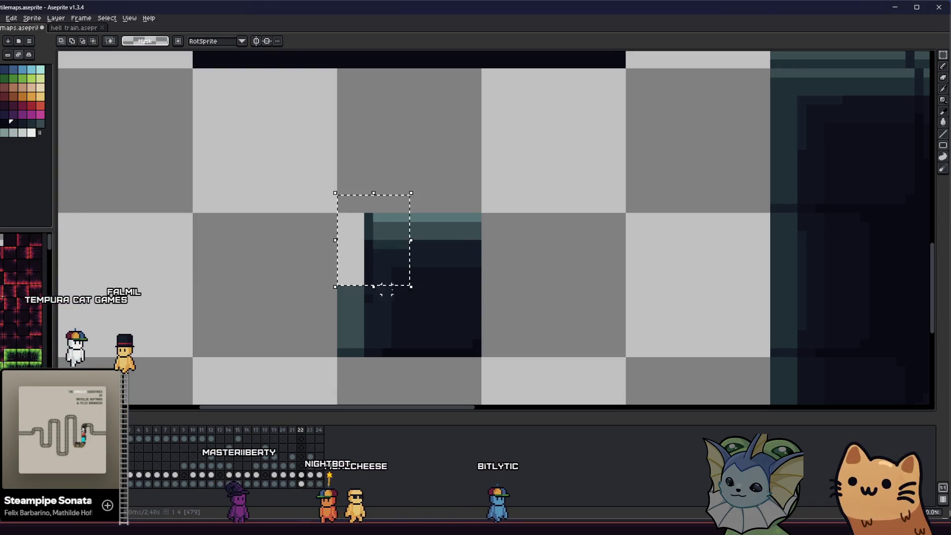
{"action": "left_click", "coordinate": [332, 216]}
{"action": "left_click_drag", "start_coordinate": [337, 213], "coordinate": [410, 282]}
{"action": "key", "text": "Delete"}
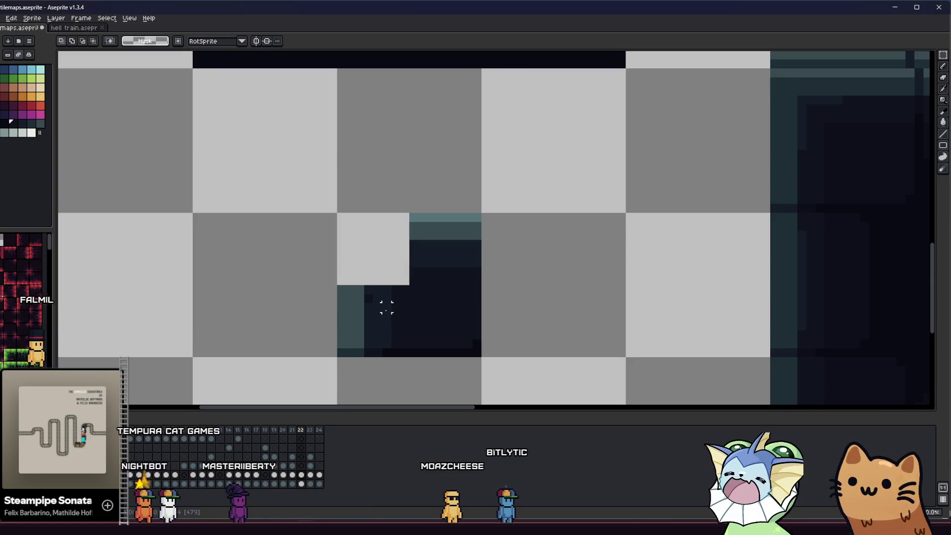
{"action": "mouse_move", "coordinate": [340, 291]}
{"action": "left_mouse_down"}
{"action": "mouse_move", "coordinate": [319, 280]}
{"action": "mouse_move", "coordinate": [326, 272]}
{"action": "left_mouse_up"}
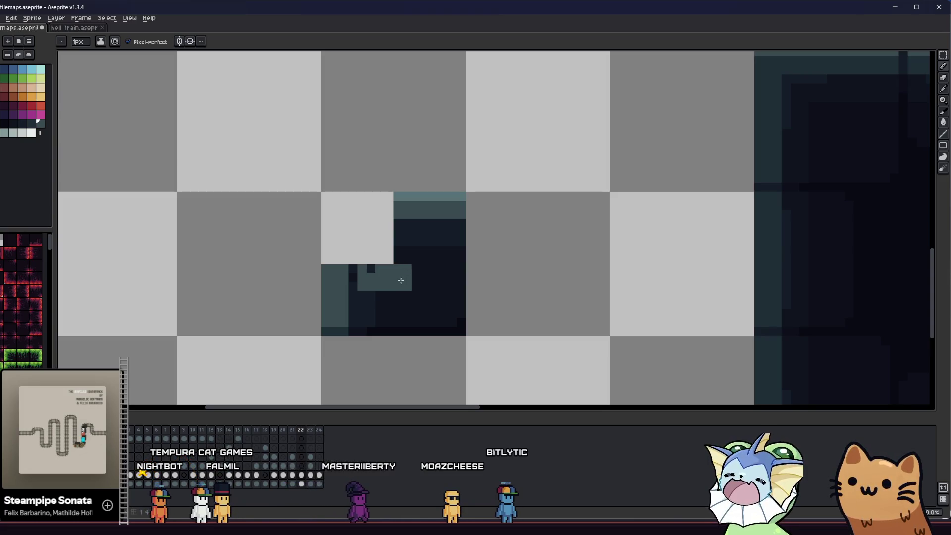
Paint a teal ledge into the notch and extend it one pixel right.
{"action": "left_click", "coordinate": [417, 280]}
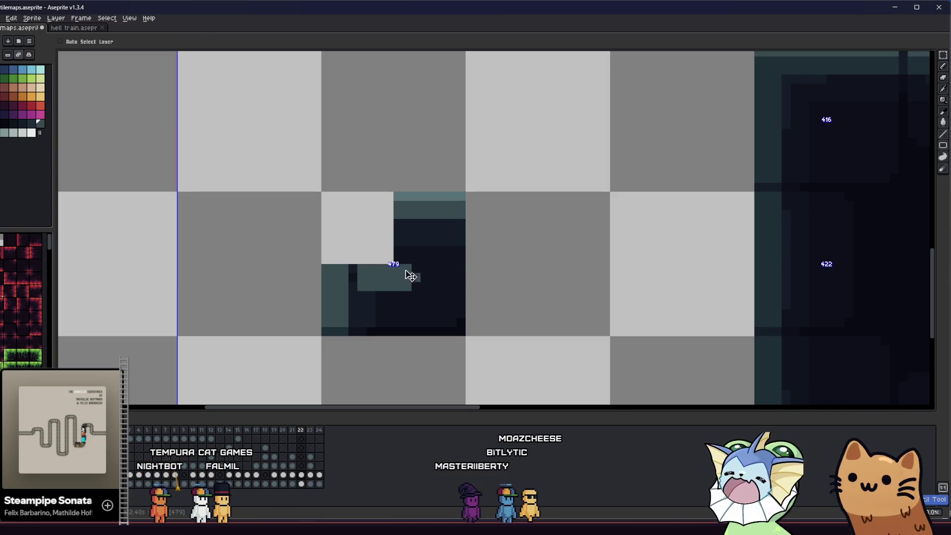
{"action": "left_click", "coordinate": [398, 249]}
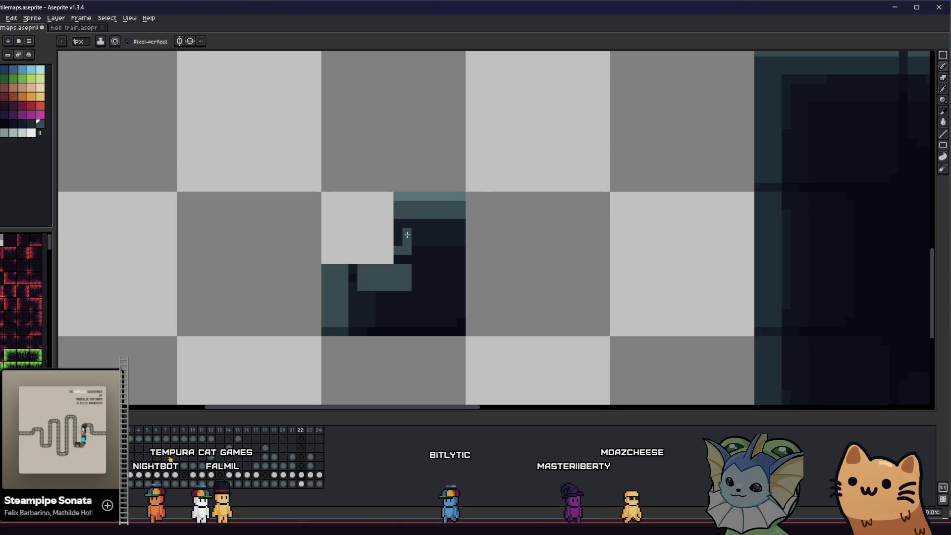
{"action": "left_click_drag", "start_coordinate": [340, 275], "coordinate": [353, 284]}
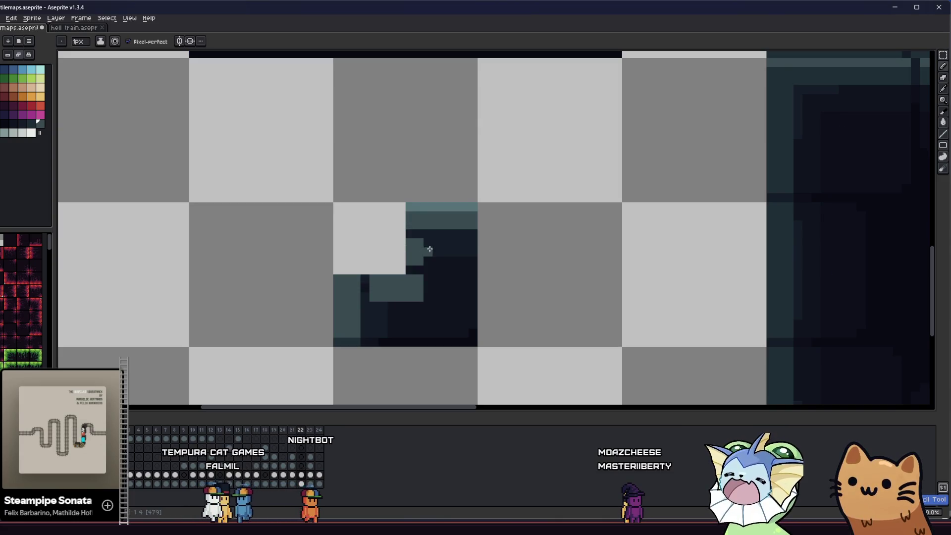
{"action": "left_click_drag", "start_coordinate": [427, 281], "coordinate": [426, 298]}
{"action": "scroll", "coordinate": [426, 297], "scroll_direction": "down", "scroll_amount": 5}
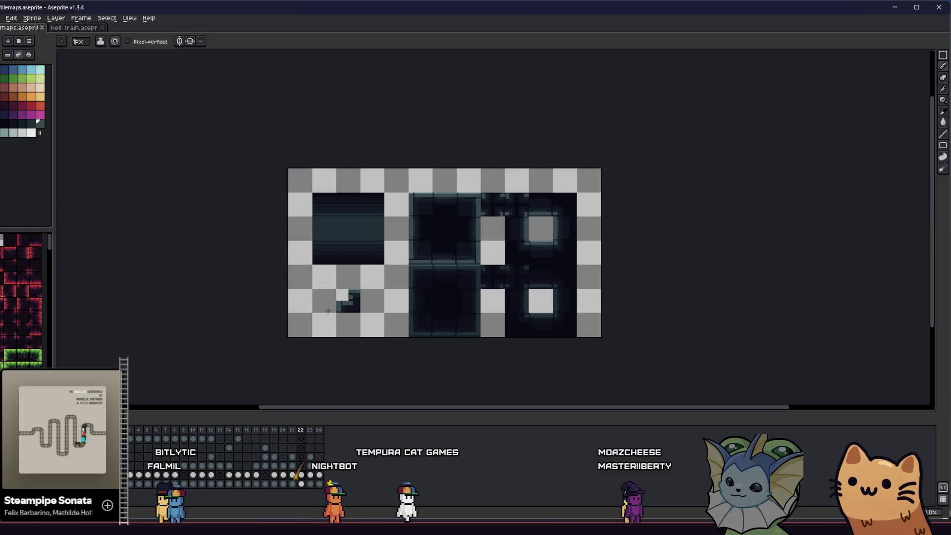
{"action": "scroll", "coordinate": [327, 310], "scroll_direction": "down", "scroll_amount": 1}
{"action": "scroll", "coordinate": [326, 309], "scroll_direction": "up", "scroll_amount": 2}
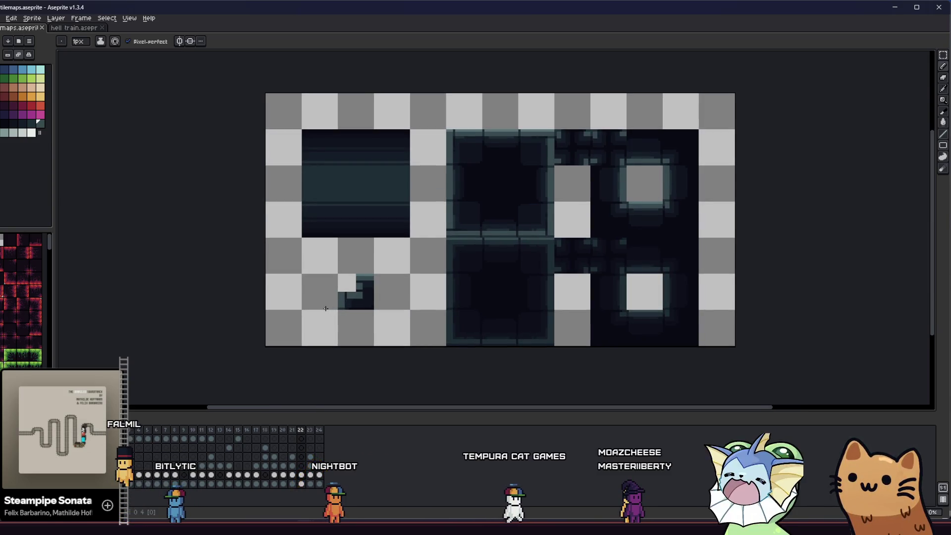
{"action": "scroll", "coordinate": [369, 254], "scroll_direction": "up", "scroll_amount": 3}
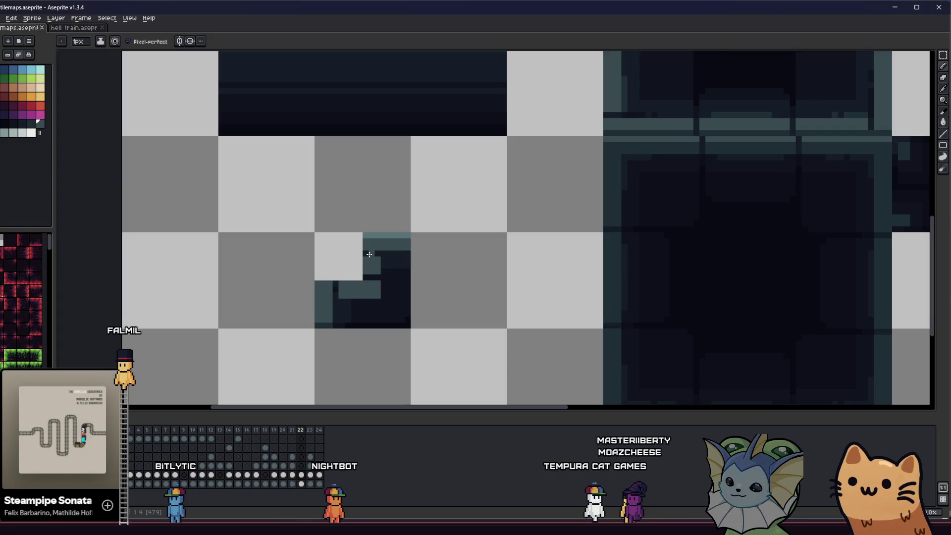
{"action": "scroll", "coordinate": [369, 254], "scroll_direction": "down", "scroll_amount": 3}
Undo the last stroke, sample the dark navy colour, and paint dark pixels across the piece.
{"action": "key", "text": "i"}
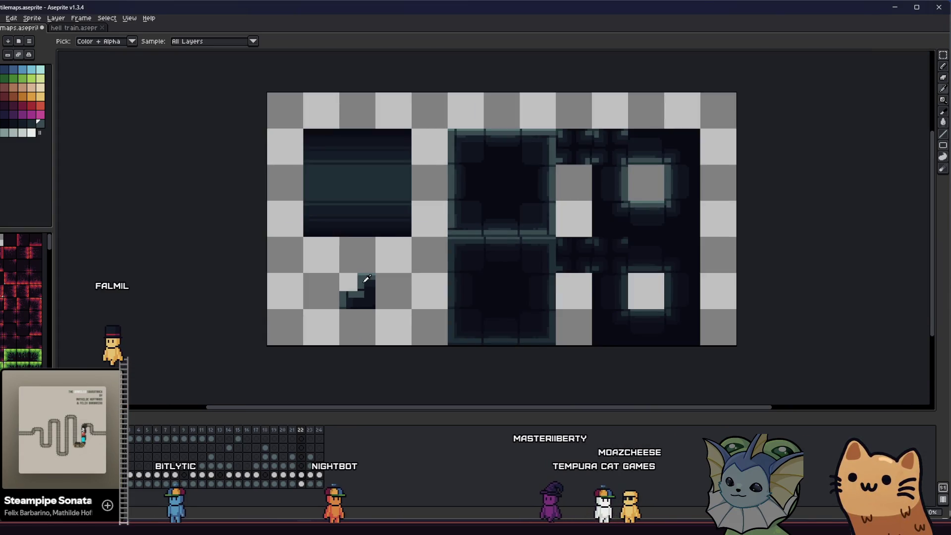
{"action": "scroll", "coordinate": [367, 278], "scroll_direction": "down", "scroll_amount": 1}
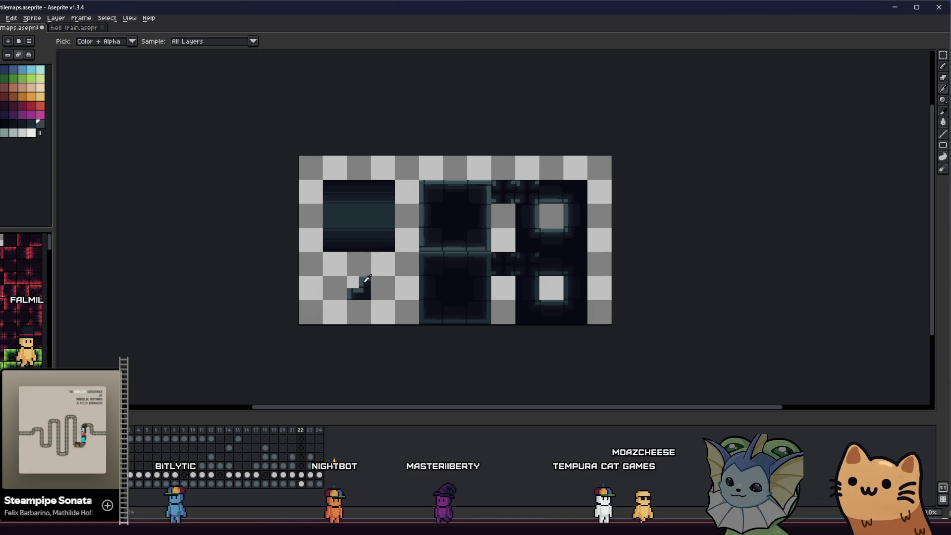
{"action": "key", "text": "ctrl+z"}
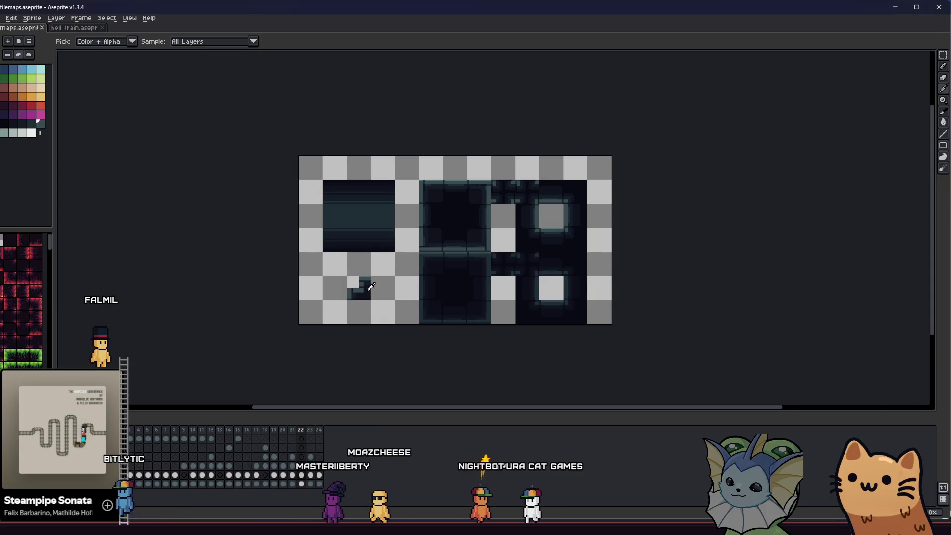
{"action": "scroll", "coordinate": [371, 287], "scroll_direction": "up", "scroll_amount": 4}
{"action": "left_click", "coordinate": [361, 259], "text": "alt"}
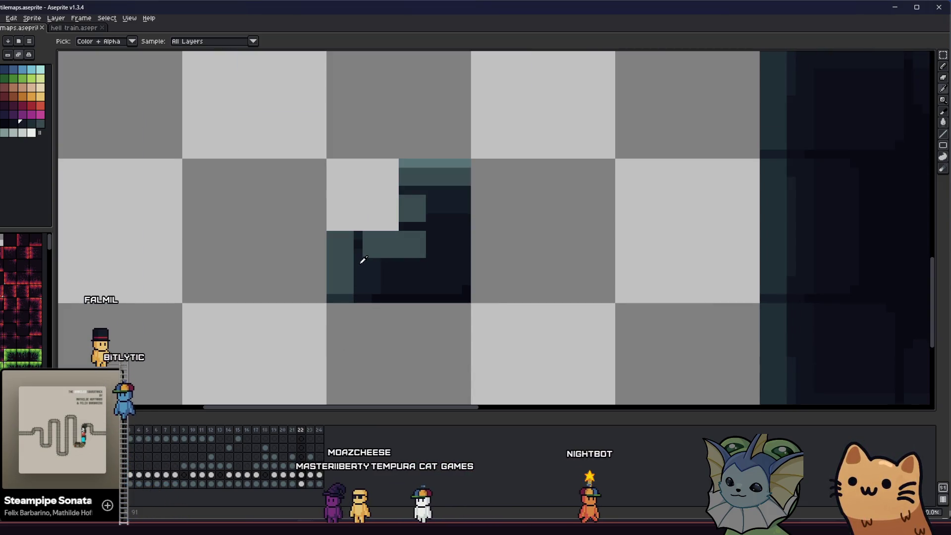
{"action": "mouse_move", "coordinate": [346, 261]}
{"action": "left_mouse_down"}
{"action": "mouse_move", "coordinate": [329, 264]}
{"action": "mouse_move", "coordinate": [324, 284]}
{"action": "left_mouse_up"}
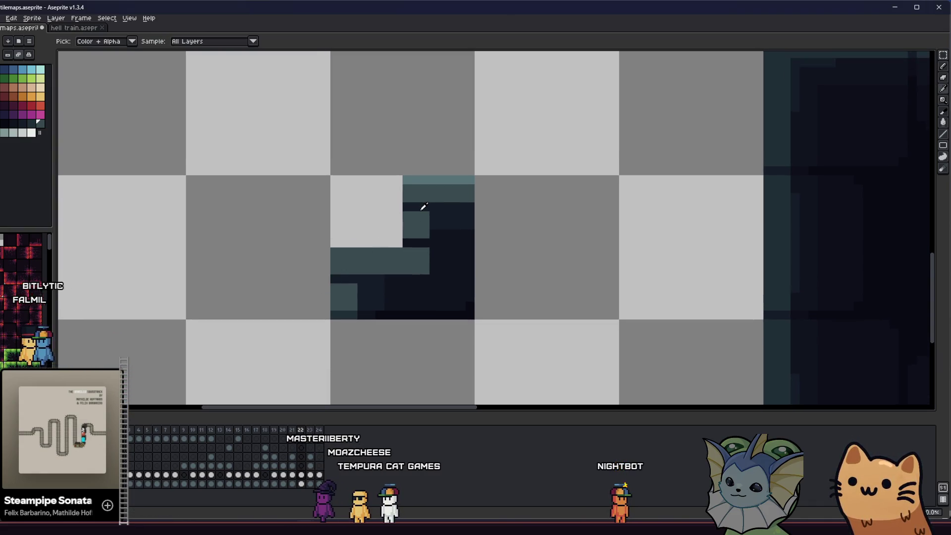
{"action": "scroll", "coordinate": [310, 293], "scroll_direction": "down", "scroll_amount": 5}
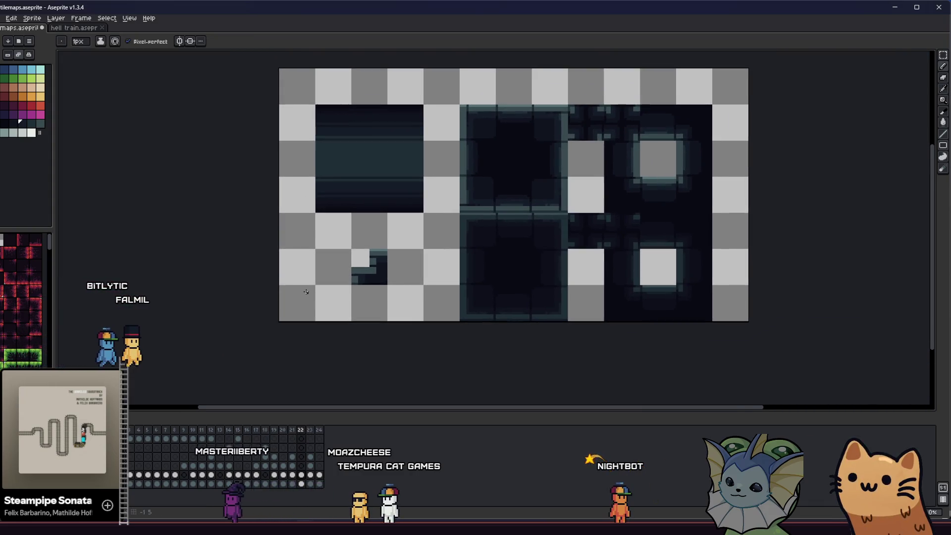
{"action": "scroll", "coordinate": [310, 293], "scroll_direction": "up", "scroll_amount": 5}
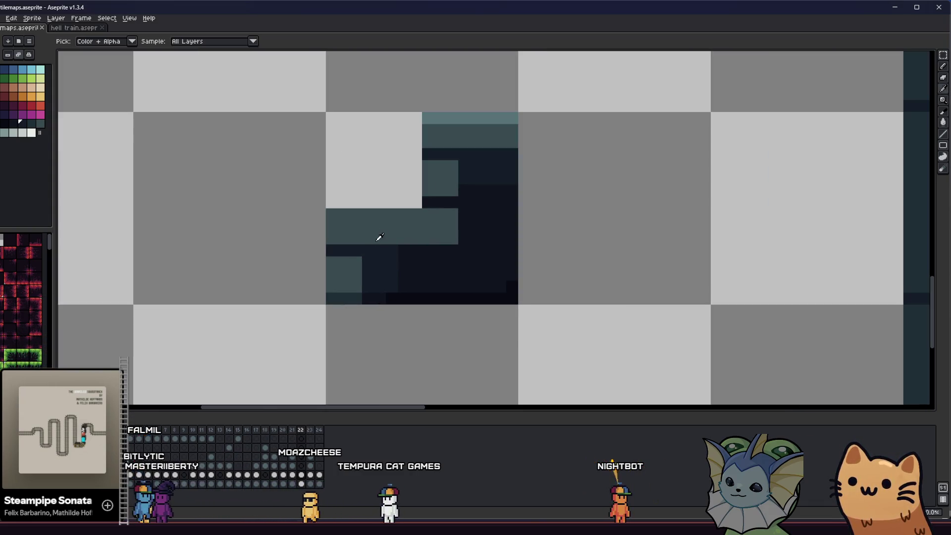
{"action": "left_click", "coordinate": [359, 257]}
Bucket-fill the dark region with a darker colour and add dark pixels at the teal block's top right.
{"action": "key", "text": "g"}
{"action": "left_click", "coordinate": [396, 270]}
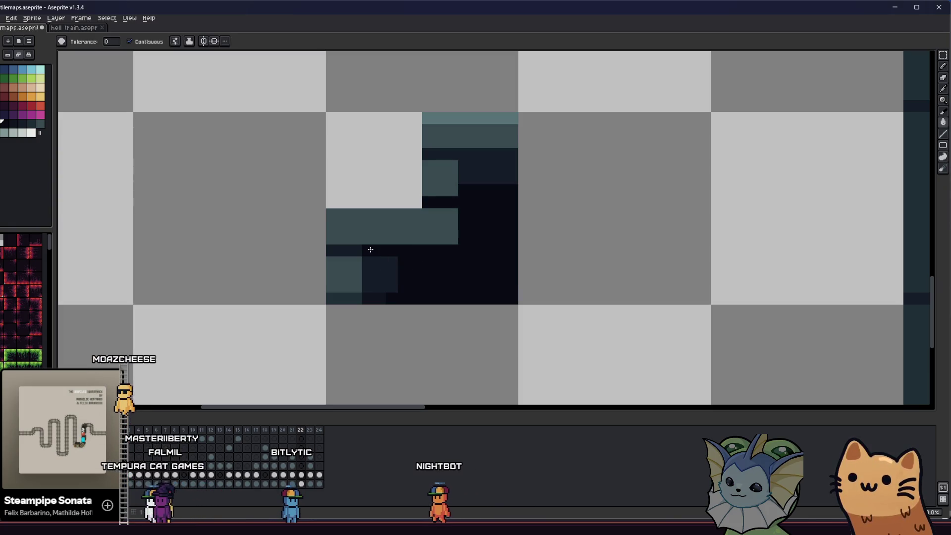
{"action": "key", "text": "b"}
{"action": "left_click_drag", "start_coordinate": [461, 154], "coordinate": [474, 154]}
{"action": "left_click", "coordinate": [463, 191]}
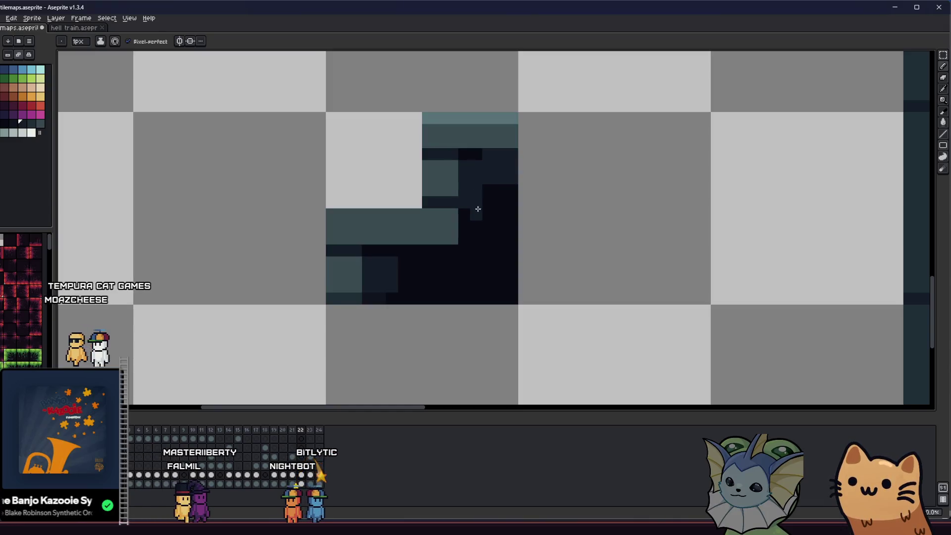
{"action": "scroll", "coordinate": [478, 206], "scroll_direction": "down", "scroll_amount": 3}
{"action": "mouse_move", "coordinate": [479, 214]}
{"action": "left_mouse_down"}
{"action": "mouse_move", "coordinate": [354, 265]}
{"action": "mouse_move", "coordinate": [339, 297]}
{"action": "left_mouse_up"}
{"action": "scroll", "coordinate": [372, 296], "scroll_direction": "up", "scroll_amount": 3}
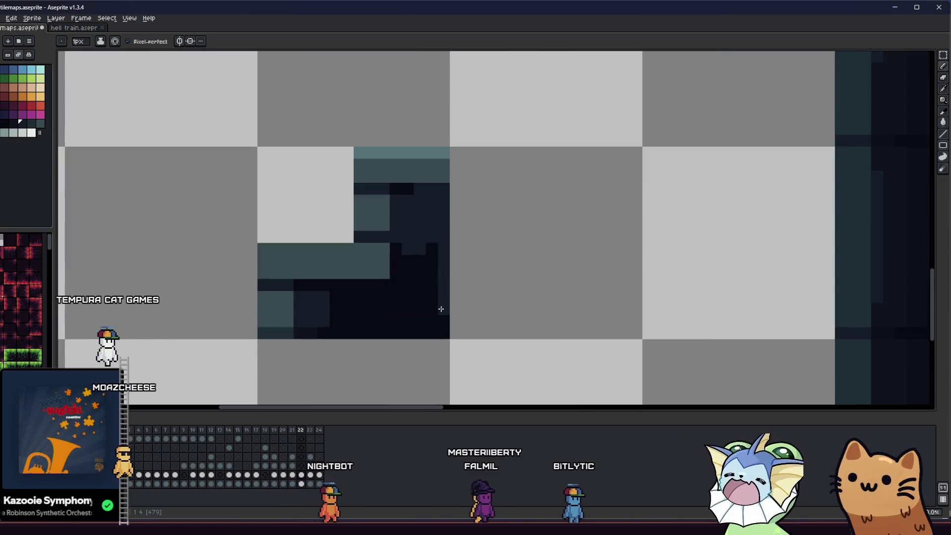
Fill the near-black area with dark navy and refill part of the dark region.
{"action": "key", "text": "g"}
{"action": "left_click", "coordinate": [365, 303]}
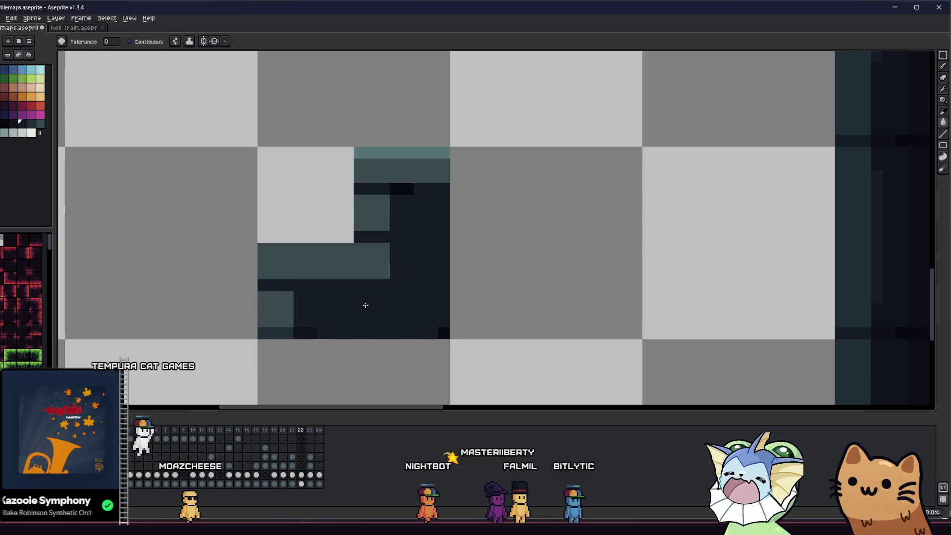
{"action": "key", "text": "i"}
{"action": "scroll", "coordinate": [380, 275], "scroll_direction": "down", "scroll_amount": 3}
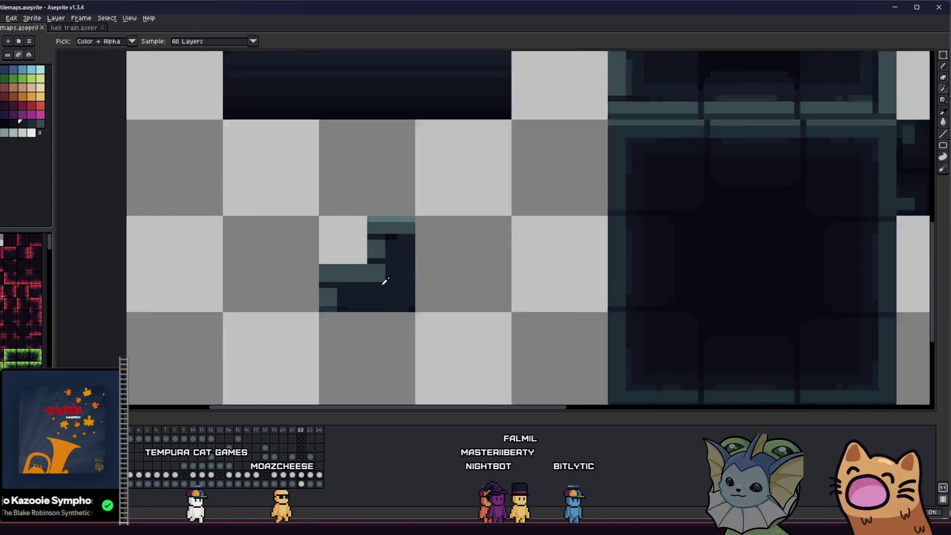
{"action": "scroll", "coordinate": [377, 268], "scroll_direction": "up", "scroll_amount": 2}
{"action": "key", "text": "g"}
{"action": "left_click", "coordinate": [408, 312]}
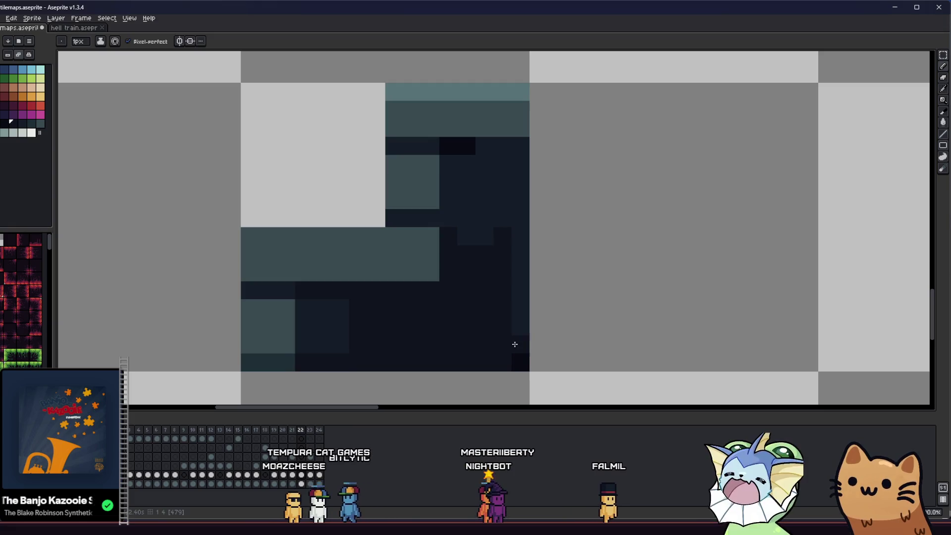
Repaint the lighter column dark navy and sample a colour from the slope tile.
{"action": "left_click_drag", "start_coordinate": [512, 347], "coordinate": [514, 243]}
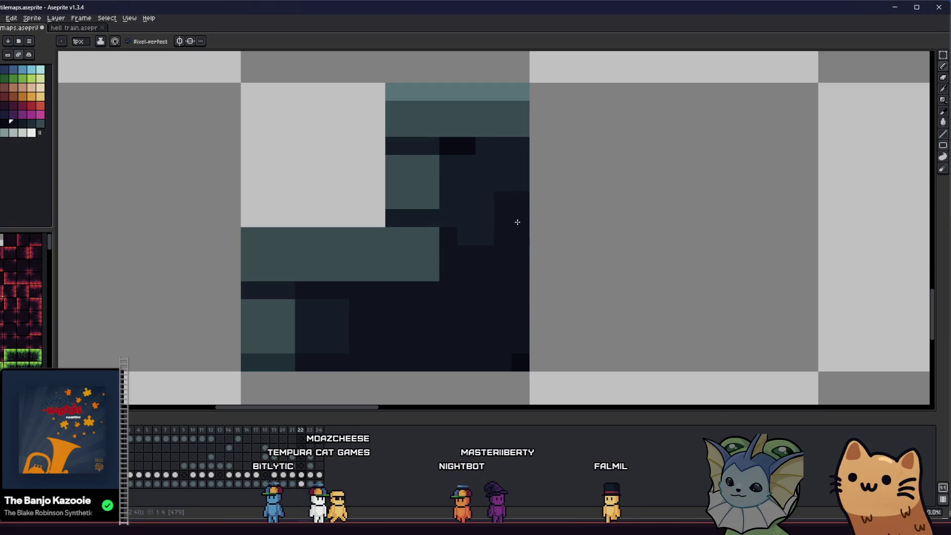
{"action": "key", "text": "i"}
{"action": "key", "text": "b"}
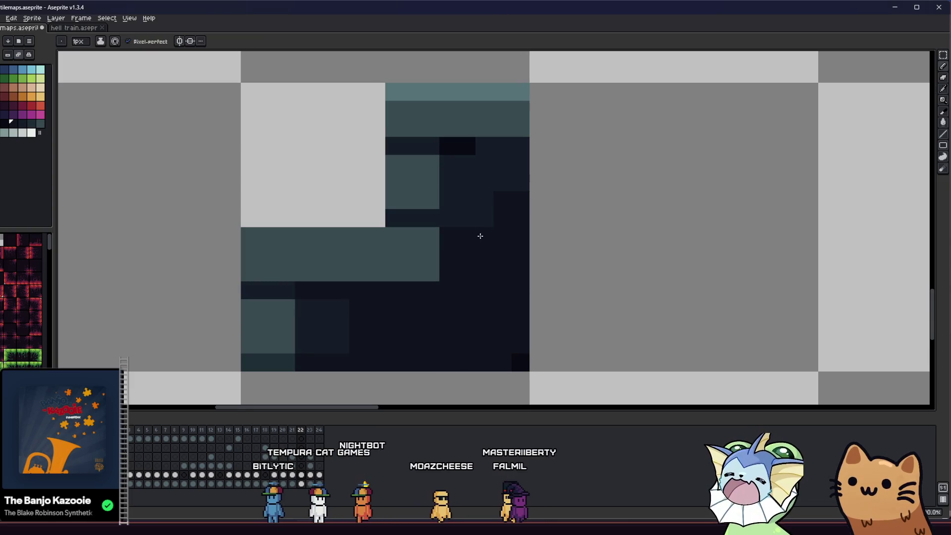
{"action": "left_click", "coordinate": [464, 205], "text": "alt"}
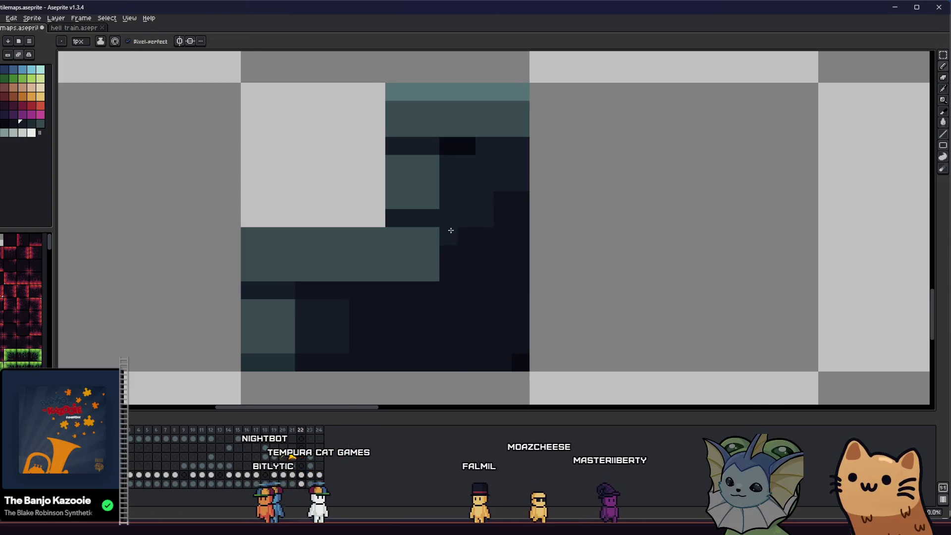
{"action": "scroll", "coordinate": [463, 233], "scroll_direction": "down", "scroll_amount": 3}
{"action": "left_click_drag", "start_coordinate": [446, 287], "coordinate": [447, 347]}
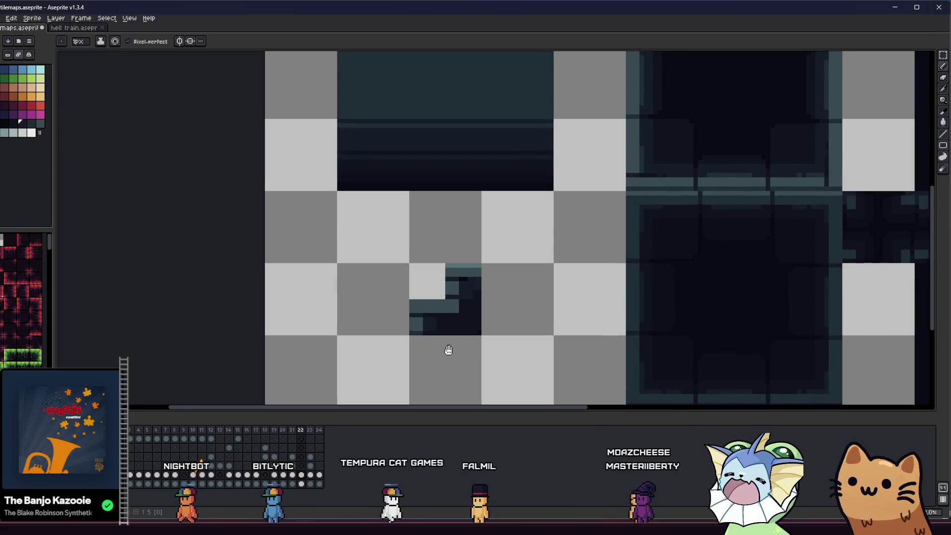
{"action": "scroll", "coordinate": [479, 287], "scroll_direction": "up", "scroll_amount": 4}
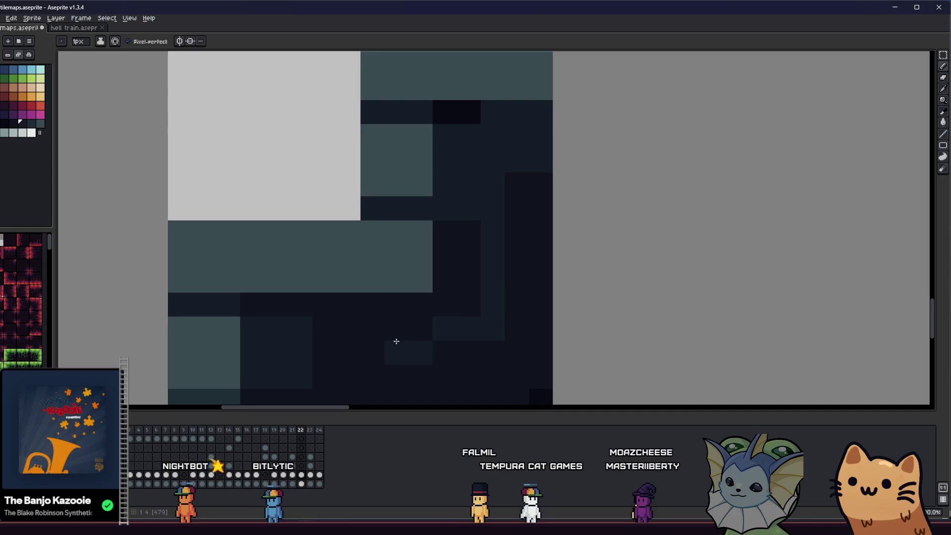
Darken and repaint individual slope tile pixels, then save tilemaps.aseprite.
{"action": "key", "text": "v"}
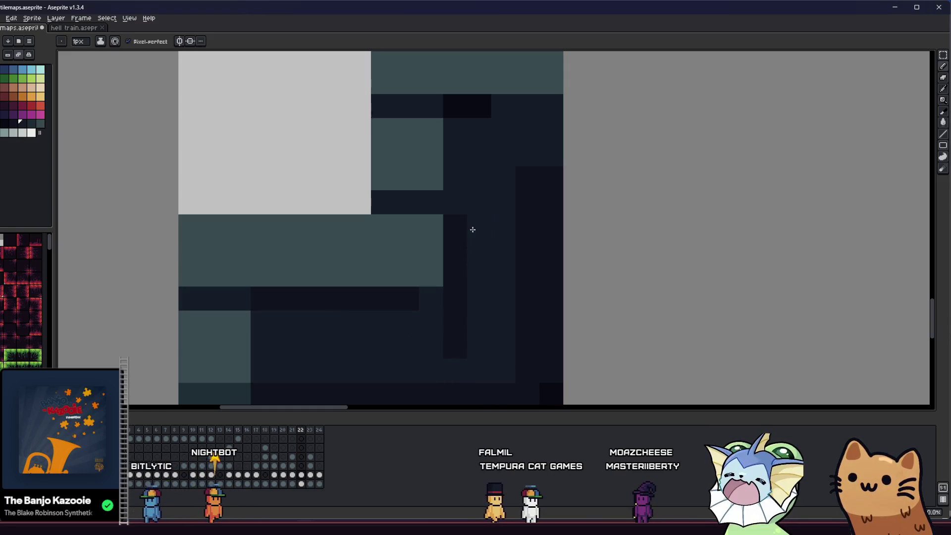
{"action": "key", "text": "g"}
{"action": "key", "text": "e"}
{"action": "left_click", "coordinate": [414, 300]}
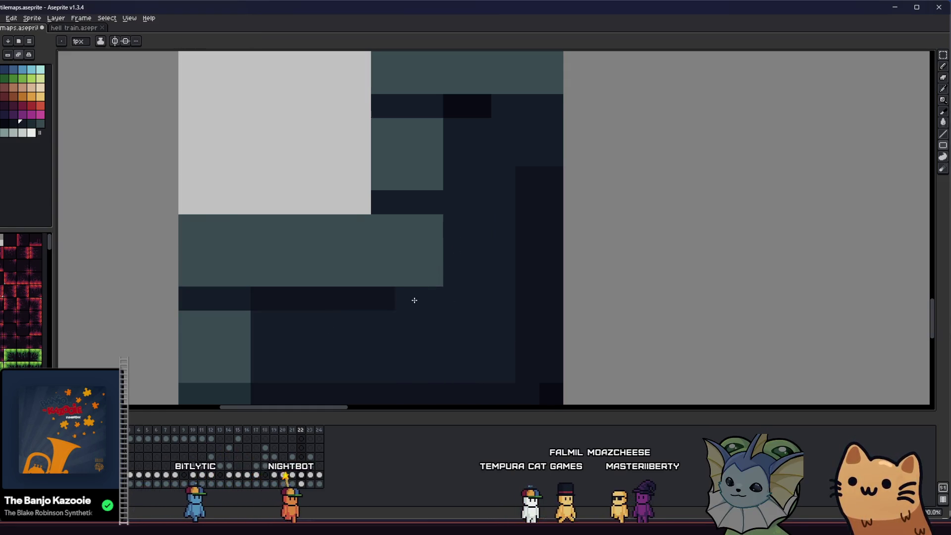
{"action": "left_click", "coordinate": [369, 292], "text": "alt"}
{"action": "key", "text": "b"}
{"action": "left_click", "coordinate": [465, 202]}
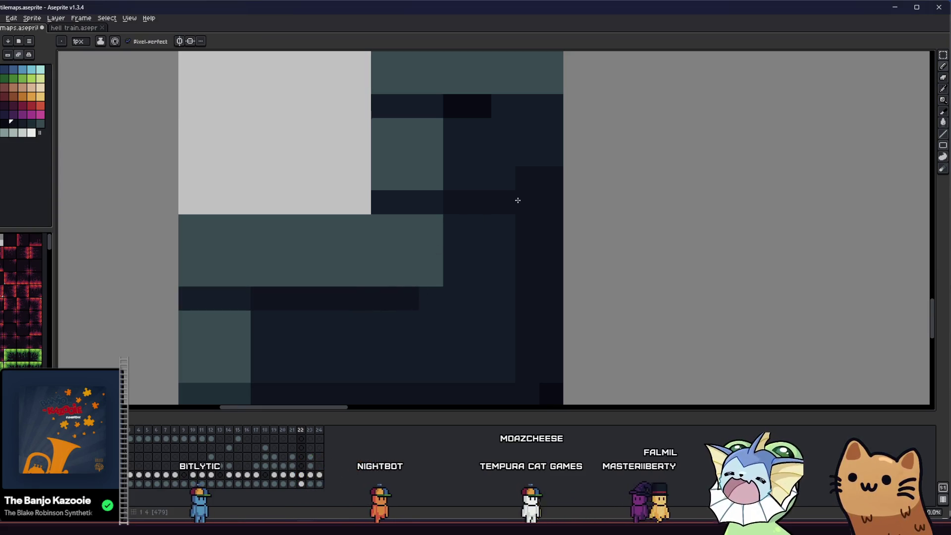
{"action": "scroll", "coordinate": [517, 200], "scroll_direction": "down", "scroll_amount": 3}
{"action": "key", "text": "ctrl+s"}
Pan across the tile sheet to review the edits and save the file again.
{"action": "scroll", "coordinate": [437, 280], "scroll_direction": "up", "scroll_amount": 3}
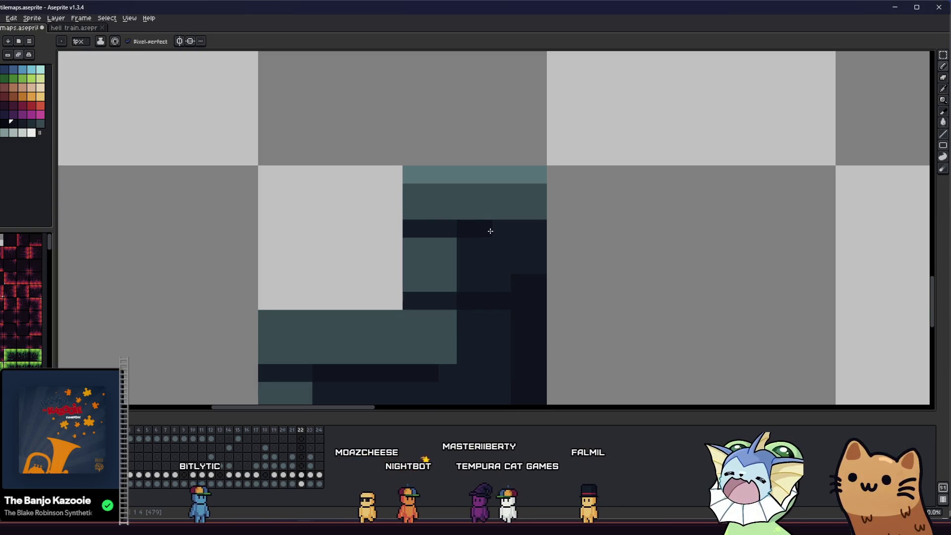
{"action": "scroll", "coordinate": [473, 272], "scroll_direction": "down", "scroll_amount": 3}
{"action": "left_click_drag", "start_coordinate": [393, 299], "coordinate": [279, 310]}
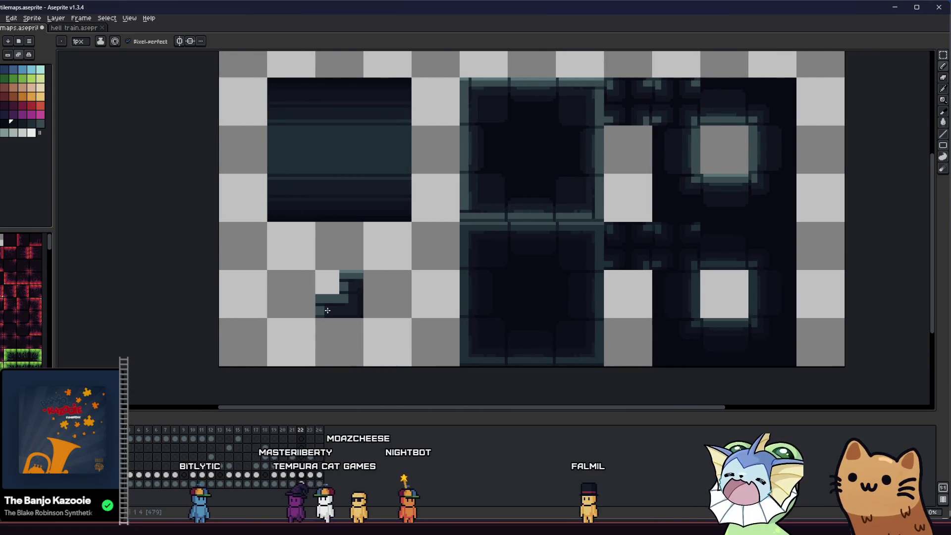
{"action": "scroll", "coordinate": [346, 304], "scroll_direction": "up", "scroll_amount": 4}
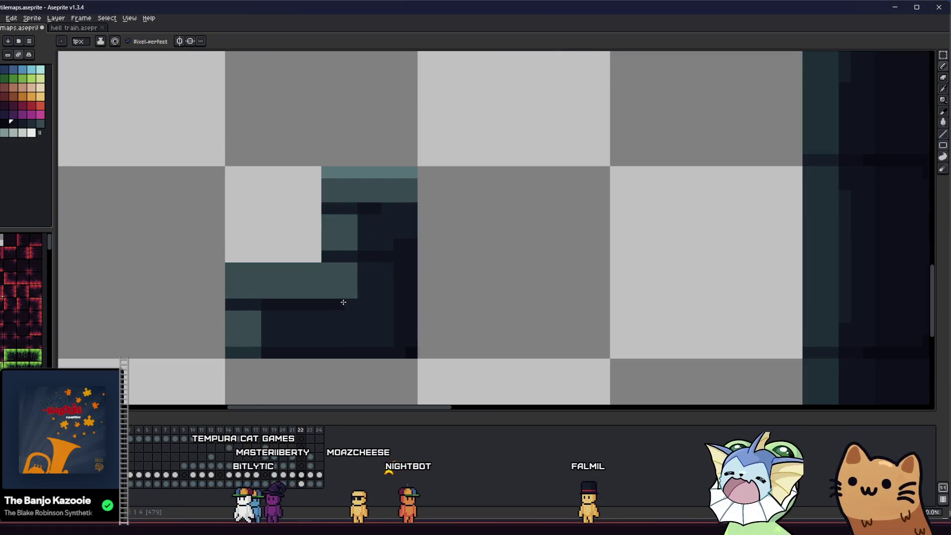
{"action": "key", "text": "i"}
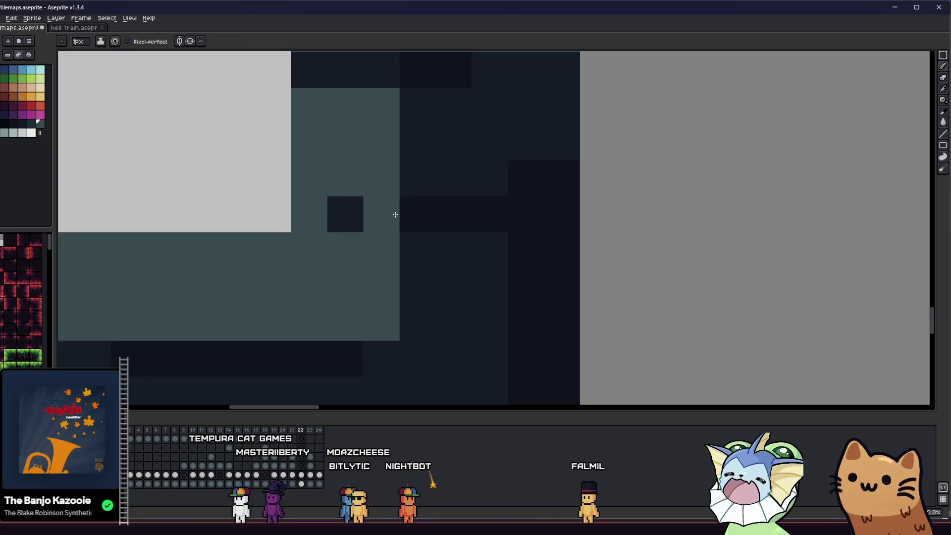
{"action": "scroll", "coordinate": [276, 315], "scroll_direction": "down", "scroll_amount": 3}
{"action": "scroll", "coordinate": [296, 322], "scroll_direction": "up", "scroll_amount": 2}
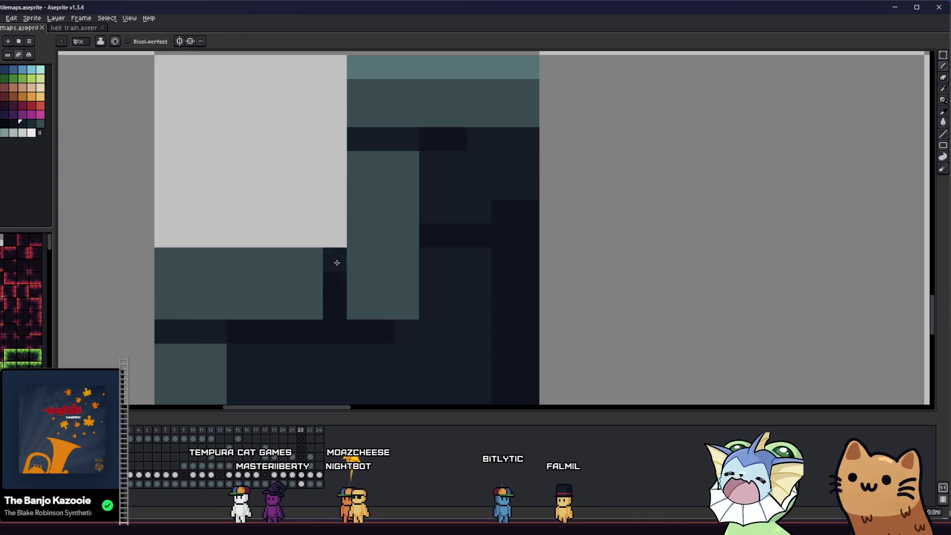
{"action": "key", "text": "ctrl+s"}
{"action": "key", "text": "v"}
{"action": "scroll", "coordinate": [346, 325], "scroll_direction": "down", "scroll_amount": 2}
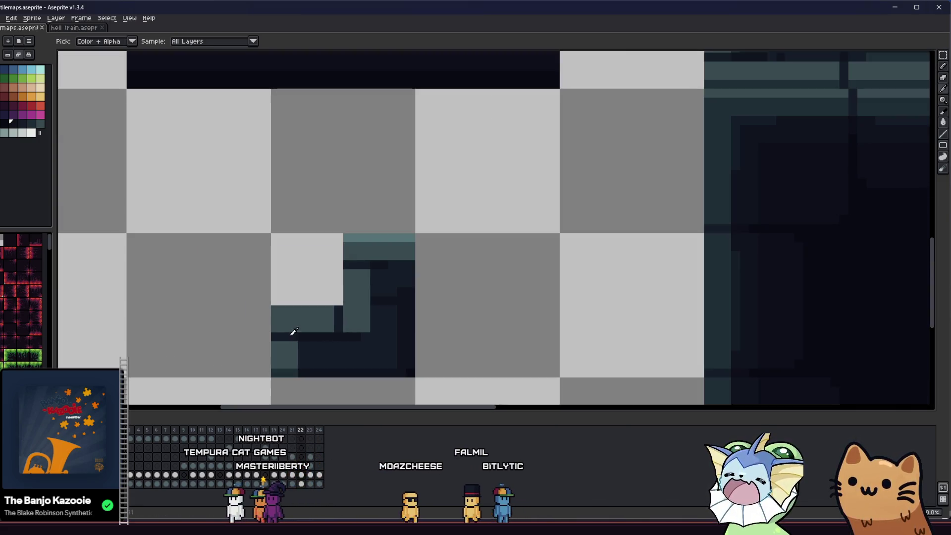
{"action": "key", "text": "ctrl+s"}
Select the finished slope tile to reposition it within its cell.
{"action": "key", "text": "i"}
{"action": "scroll", "coordinate": [266, 341], "scroll_direction": "down", "scroll_amount": 2}
{"action": "scroll", "coordinate": [255, 347], "scroll_direction": "down", "scroll_amount": 3}
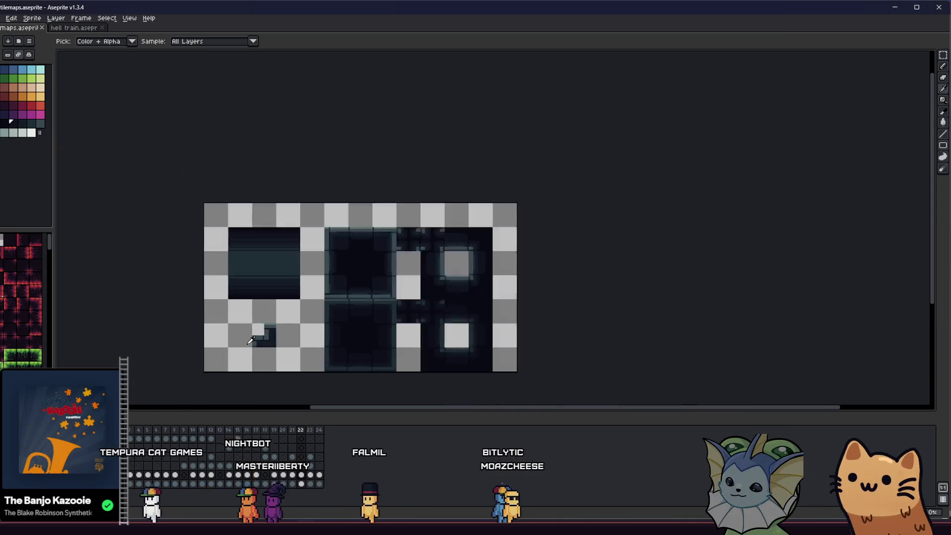
{"action": "scroll", "coordinate": [251, 350], "scroll_direction": "up", "scroll_amount": 2}
{"action": "scroll", "coordinate": [248, 348], "scroll_direction": "up", "scroll_amount": 3}
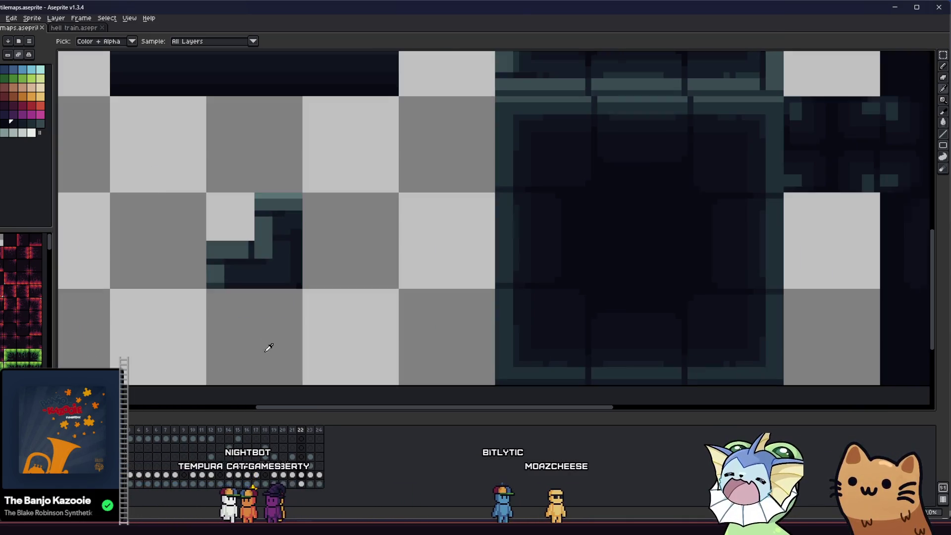
{"action": "mouse_move", "coordinate": [206, 192]}
{"action": "left_mouse_down"}
{"action": "mouse_move", "coordinate": [293, 272]}
{"action": "mouse_move", "coordinate": [298, 290]}
{"action": "left_mouse_up"}
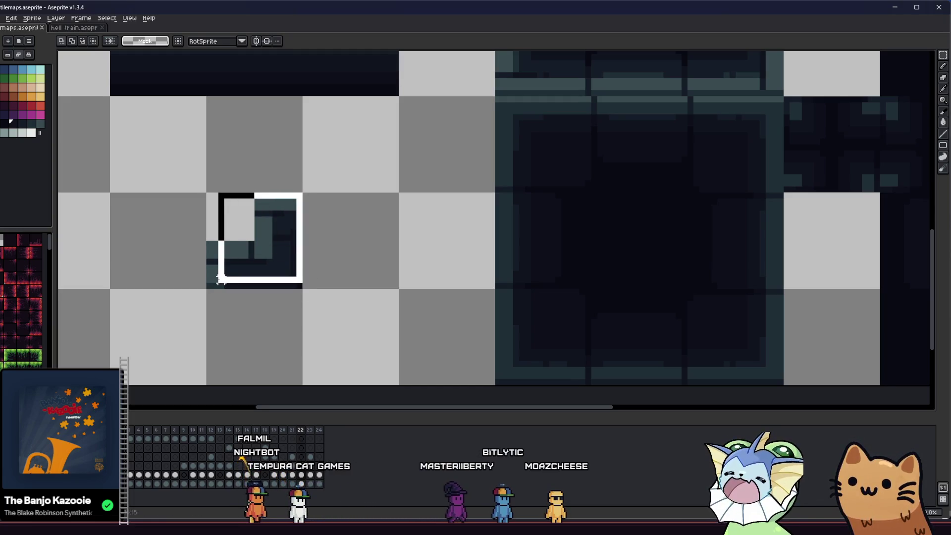
Place a copy of the slope tile one tile down and to the left.
{"action": "left_click_drag", "start_coordinate": [255, 272], "coordinate": [169, 367]}
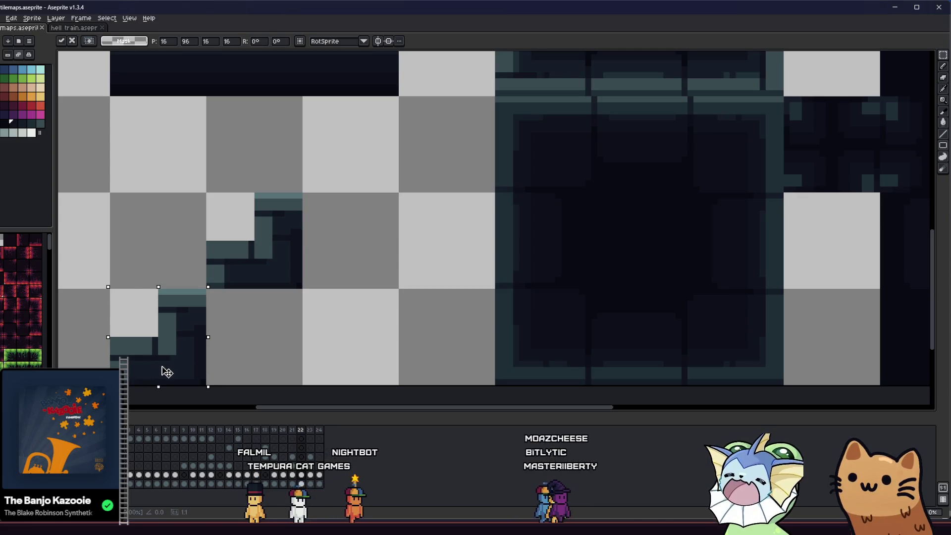
{"action": "left_click", "coordinate": [191, 254]}
{"action": "scroll", "coordinate": [212, 233], "scroll_direction": "left", "scroll_amount": 2}
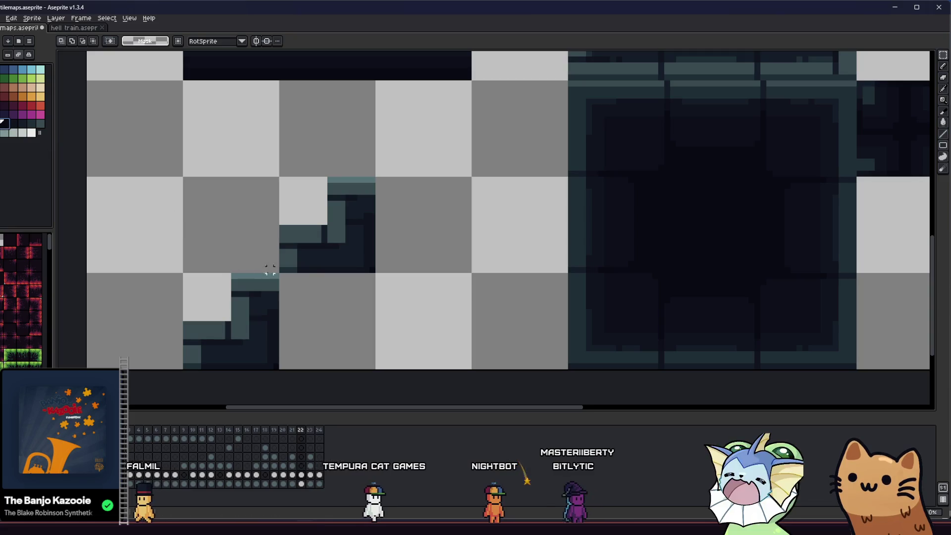
Draw a dark line down to the canvas bottom and fill the areas beside it and under the slope dark.
{"action": "key", "text": "b"}
{"action": "left_click_drag", "start_coordinate": [360, 336], "coordinate": [367, 373]}
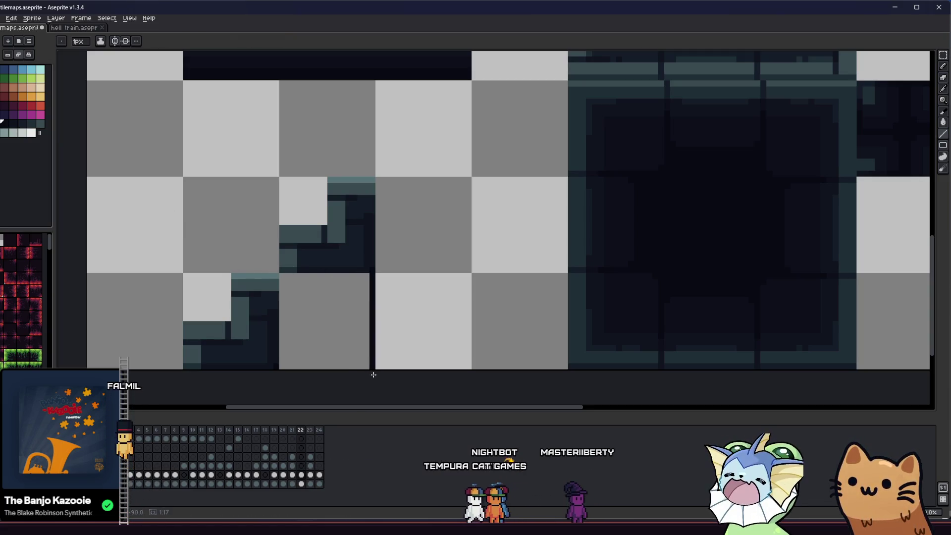
{"action": "key", "text": "g"}
{"action": "left_click", "coordinate": [340, 328]}
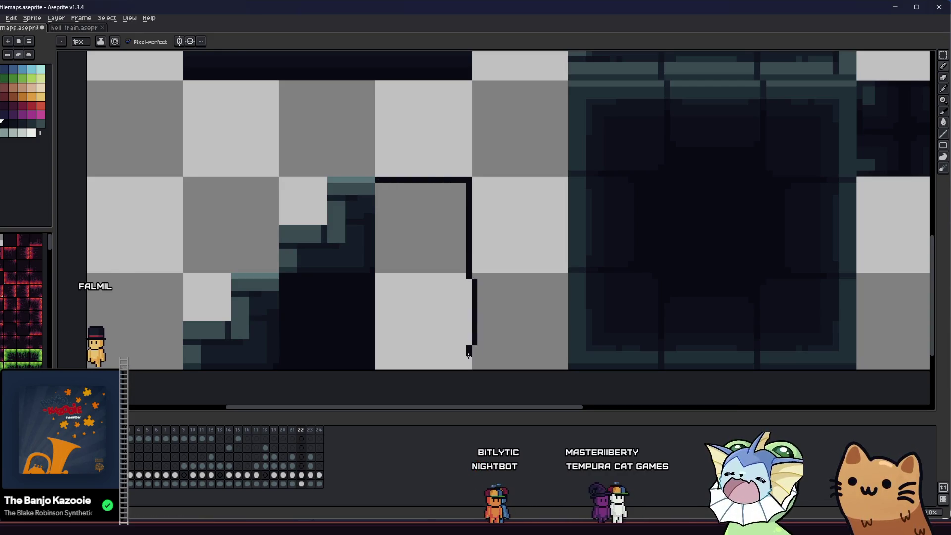
{"action": "key", "text": "g"}
{"action": "left_click", "coordinate": [439, 301]}
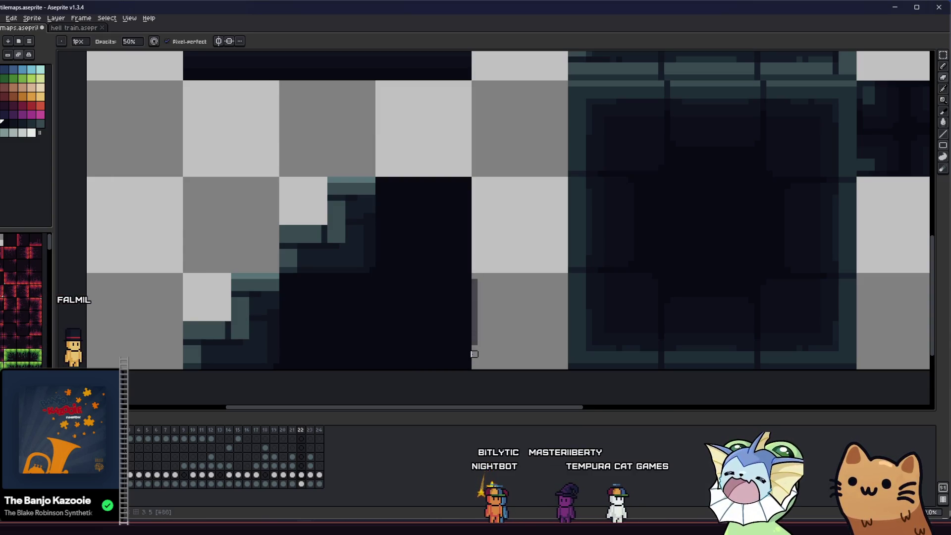
{"action": "scroll", "coordinate": [553, 272], "scroll_direction": "down", "scroll_amount": 5}
{"action": "scroll", "coordinate": [569, 263], "scroll_direction": "down", "scroll_amount": 1}
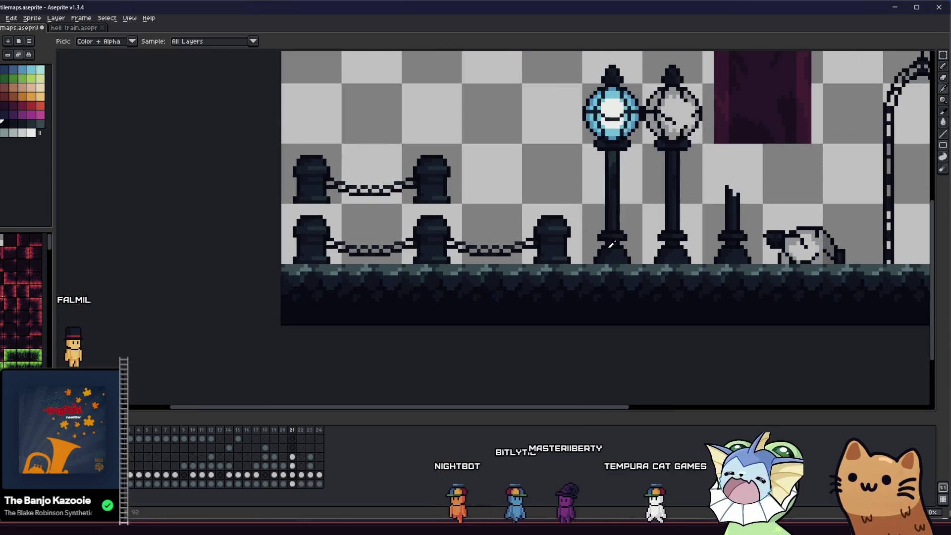
{"action": "scroll", "coordinate": [586, 257], "scroll_direction": "up", "scroll_amount": 5}
Move one 16x16 stair-step tile into its cell beside the solid dark wall tile.
{"action": "key", "text": "m"}
{"action": "left_click_drag", "start_coordinate": [490, 297], "coordinate": [390, 341]}
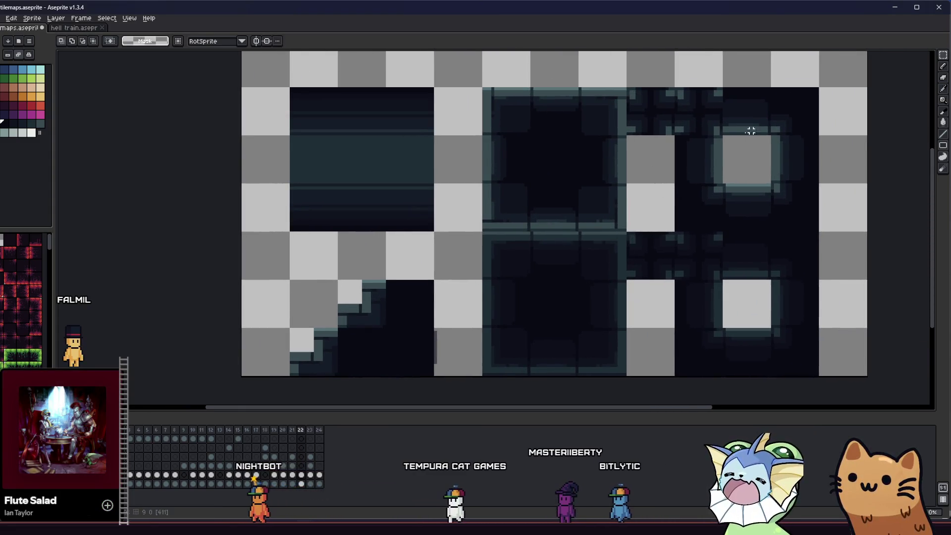
{"action": "mouse_move", "coordinate": [798, 213]}
{"action": "left_mouse_down"}
{"action": "mouse_move", "coordinate": [399, 361]}
{"action": "mouse_move", "coordinate": [367, 363]}
{"action": "left_mouse_up"}
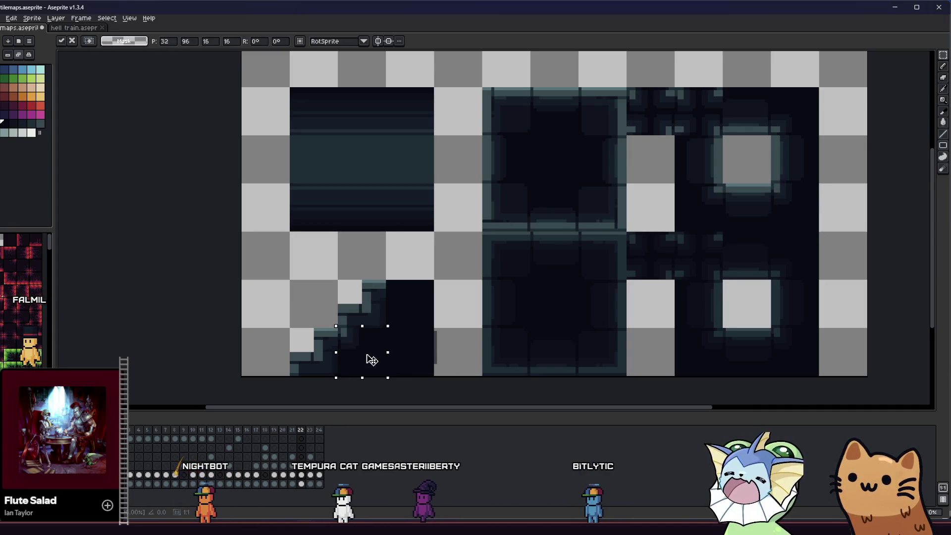
{"action": "left_click", "coordinate": [321, 345]}
{"action": "scroll", "coordinate": [319, 346], "scroll_direction": "up", "scroll_amount": 1}
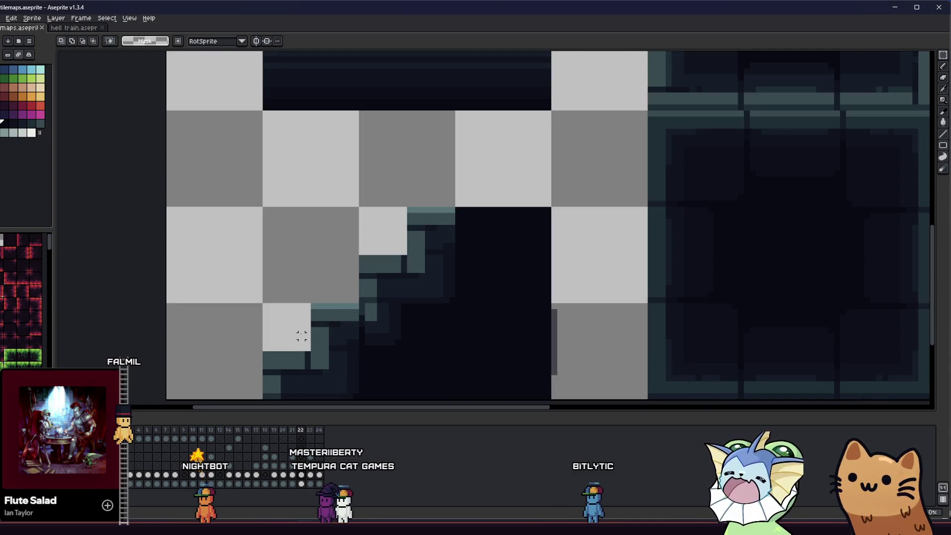
{"action": "mouse_move", "coordinate": [301, 336]}
{"action": "left_mouse_down"}
{"action": "mouse_move", "coordinate": [309, 353]}
{"action": "mouse_move", "coordinate": [354, 337]}
{"action": "mouse_move", "coordinate": [479, 252]}
{"action": "left_mouse_up"}
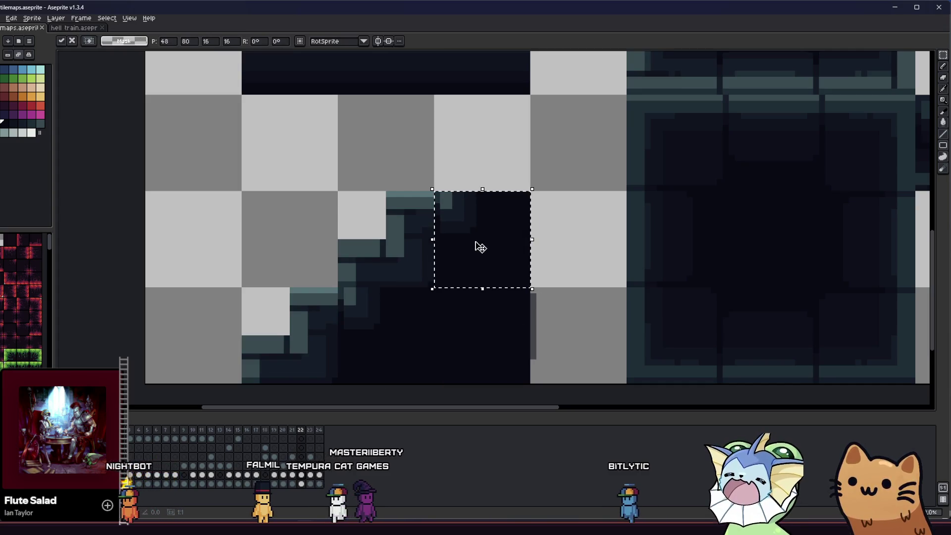
{"action": "scroll", "coordinate": [383, 265], "scroll_direction": "down", "scroll_amount": 2}
{"action": "left_click", "coordinate": [385, 263]}
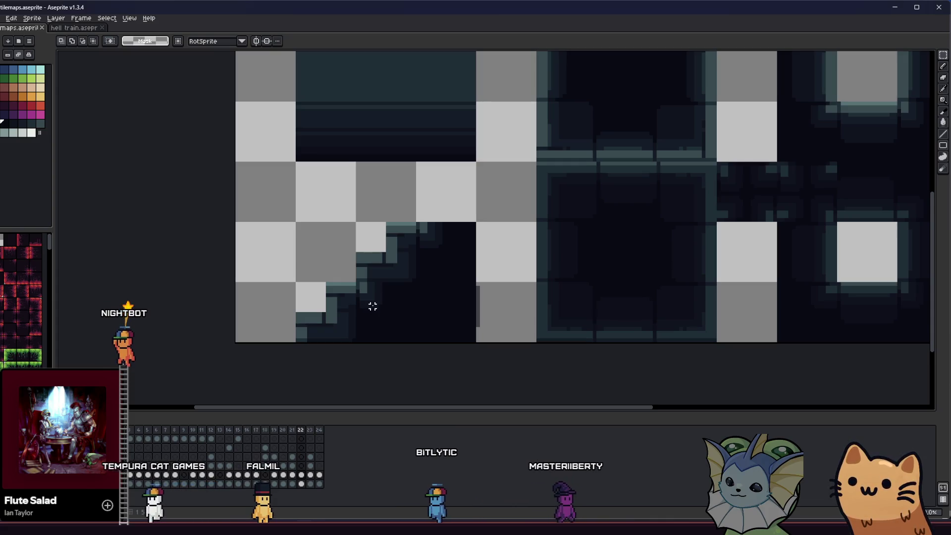
{"action": "scroll", "coordinate": [429, 300], "scroll_direction": "down", "scroll_amount": 3}
{"action": "scroll", "coordinate": [421, 304], "scroll_direction": "up", "scroll_amount": 2}
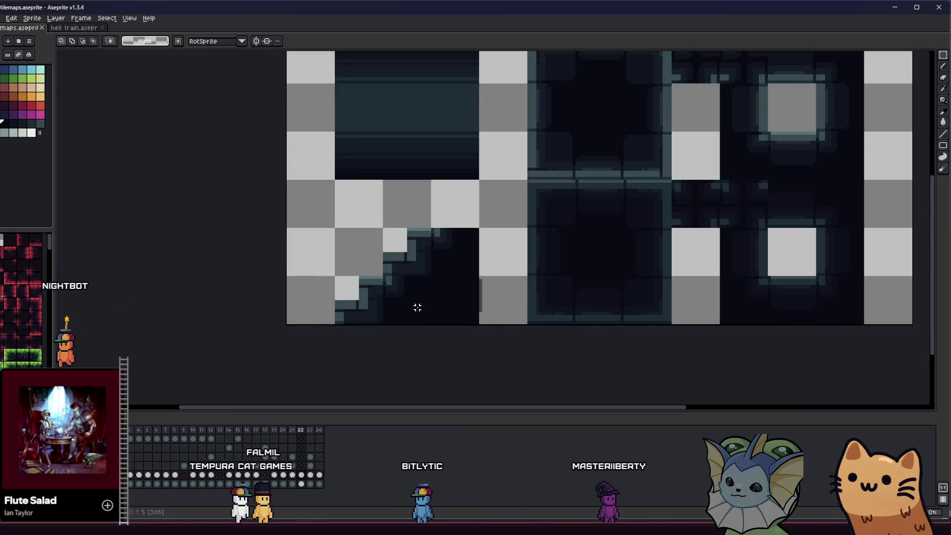
{"action": "scroll", "coordinate": [334, 319], "scroll_direction": "right", "scroll_amount": 2}
{"action": "scroll", "coordinate": [333, 318], "scroll_direction": "up", "scroll_amount": 1}
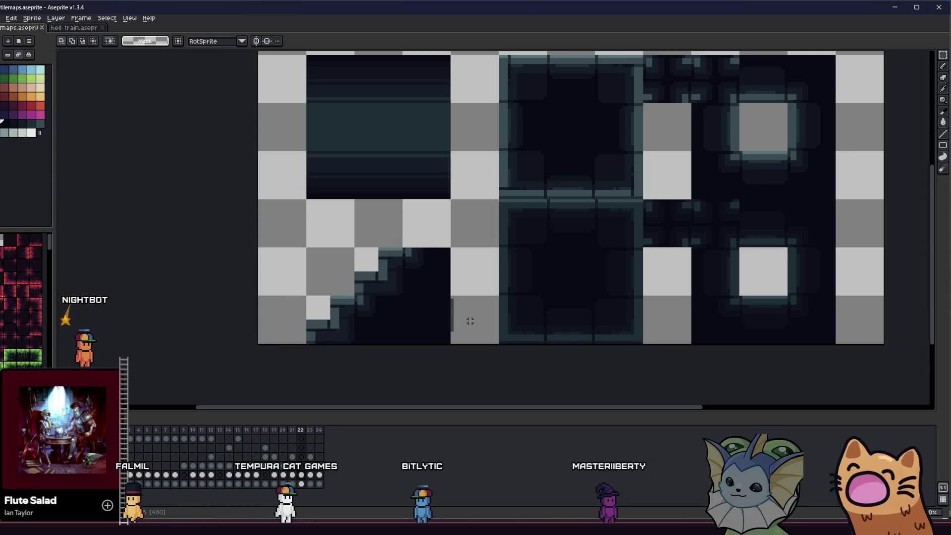
{"action": "key", "text": "i"}
{"action": "scroll", "coordinate": [361, 291], "scroll_direction": "up", "scroll_amount": 3}
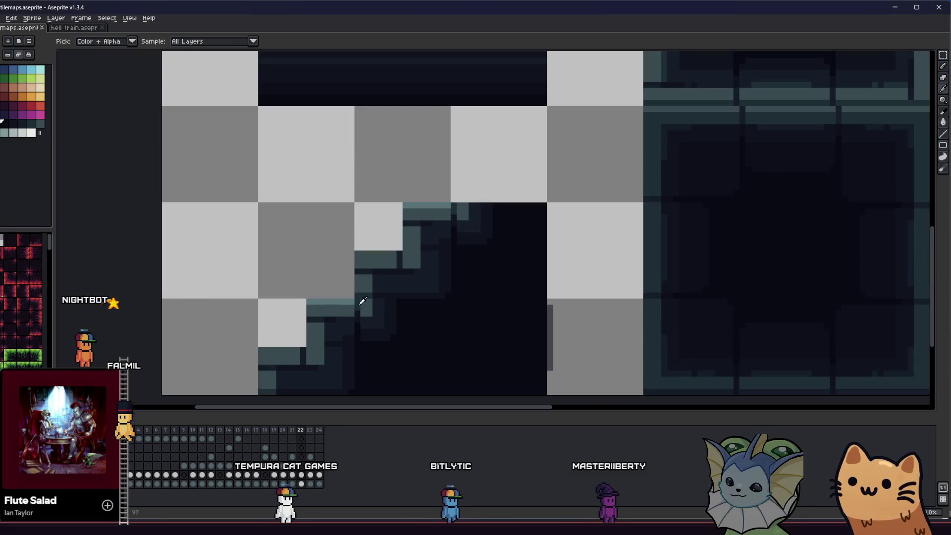
Darken a single pixel on the slope's stepped edge with the pencil.
{"action": "scroll", "coordinate": [359, 303], "scroll_direction": "up", "scroll_amount": 2}
{"action": "key", "text": "b"}
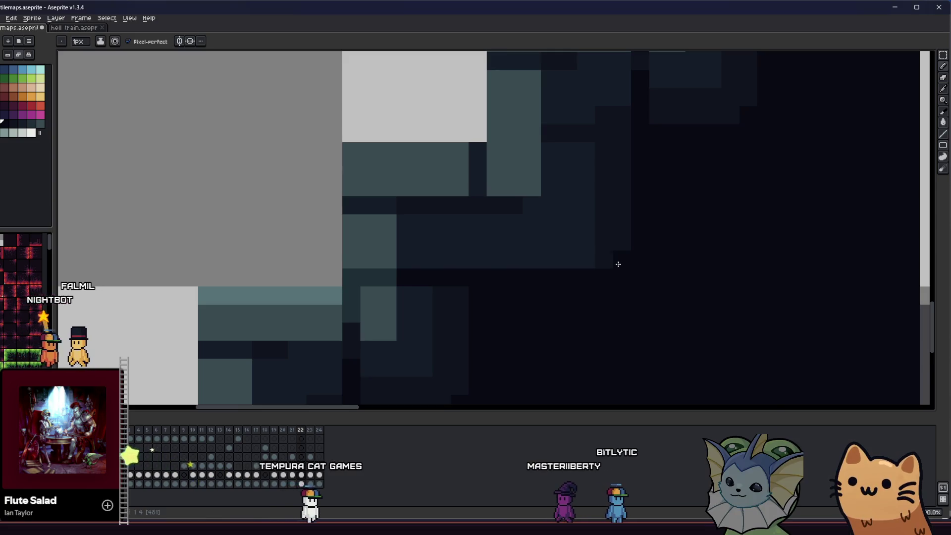
{"action": "left_click", "coordinate": [588, 247]}
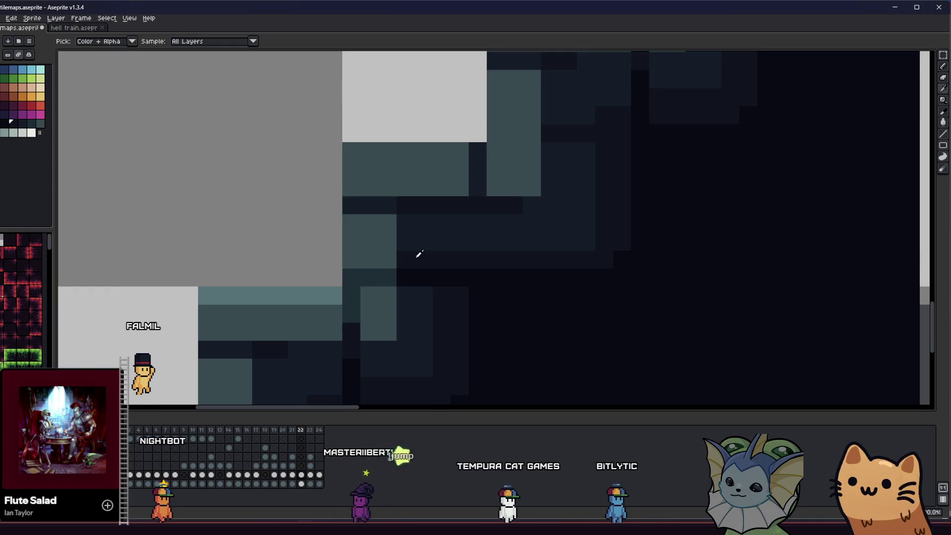
Select a 16x16 tile-sized block at the top of the slope.
{"action": "key", "text": "v"}
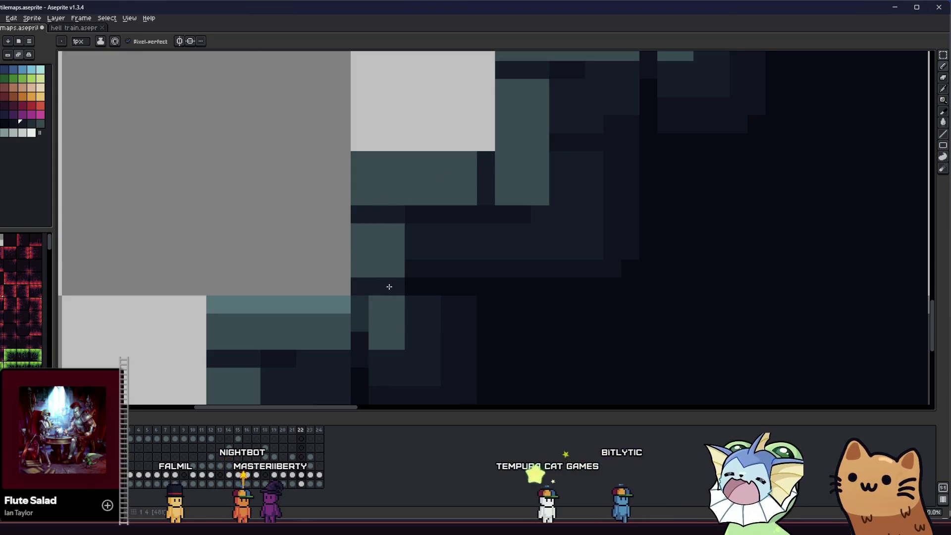
{"action": "scroll", "coordinate": [374, 296], "scroll_direction": "down", "scroll_amount": 2}
{"action": "mouse_move", "coordinate": [349, 319]}
{"action": "left_mouse_down"}
{"action": "mouse_move", "coordinate": [321, 362]}
{"action": "mouse_move", "coordinate": [173, 342]}
{"action": "left_mouse_up"}
{"action": "key", "text": "m"}
{"action": "left_click_drag", "start_coordinate": [208, 273], "coordinate": [212, 276]}
{"action": "left_click", "coordinate": [197, 273]}
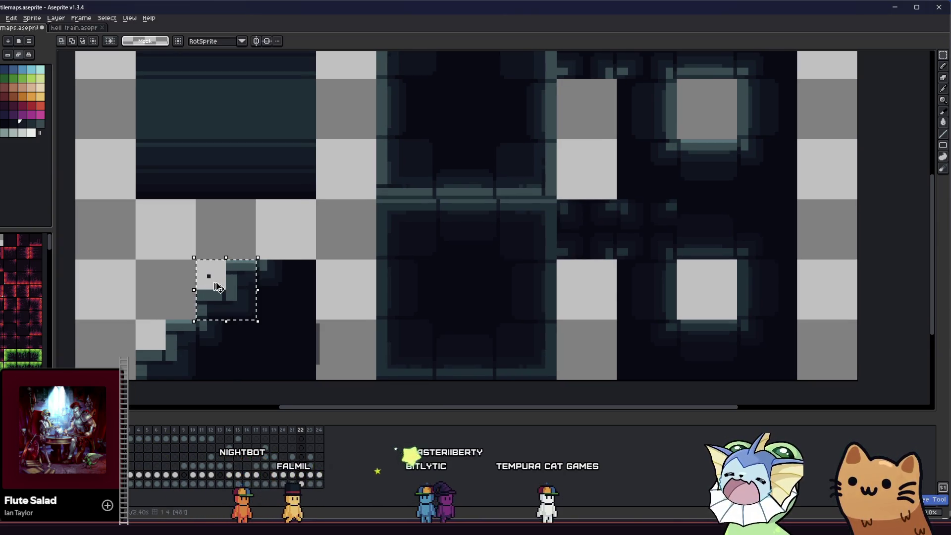
Save the sprite and select a one-tile area of the slope art.
{"action": "key", "text": "ctrl+z"}
{"action": "left_click_drag", "start_coordinate": [197, 261], "coordinate": [219, 284]}
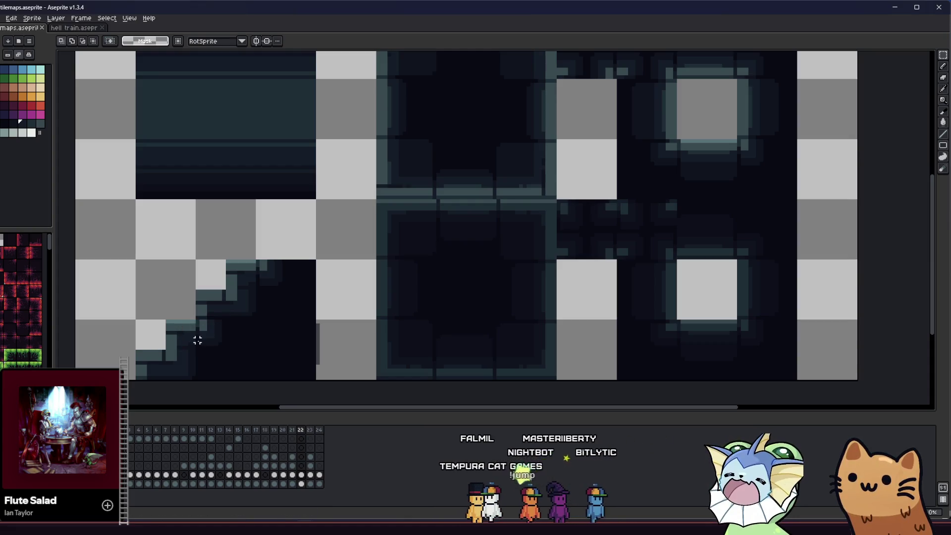
{"action": "left_click_drag", "start_coordinate": [197, 328], "coordinate": [275, 325]}
{"action": "scroll", "coordinate": [297, 322], "scroll_direction": "down", "scroll_amount": 4}
{"action": "scroll", "coordinate": [310, 328], "scroll_direction": "up", "scroll_amount": 2}
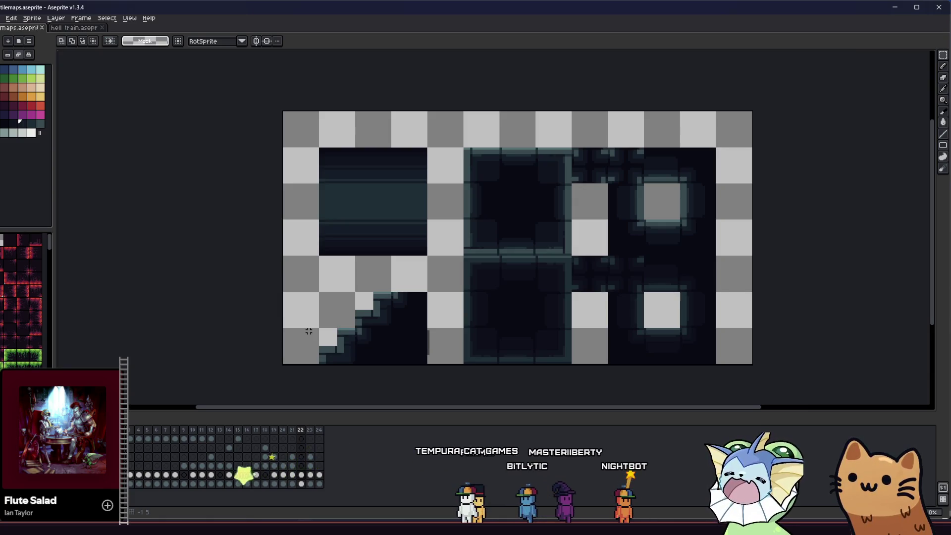
{"action": "scroll", "coordinate": [345, 356], "scroll_direction": "up", "scroll_amount": 2}
Move the selected slope block one tile down and to the left.
{"action": "left_click", "coordinate": [375, 306]}
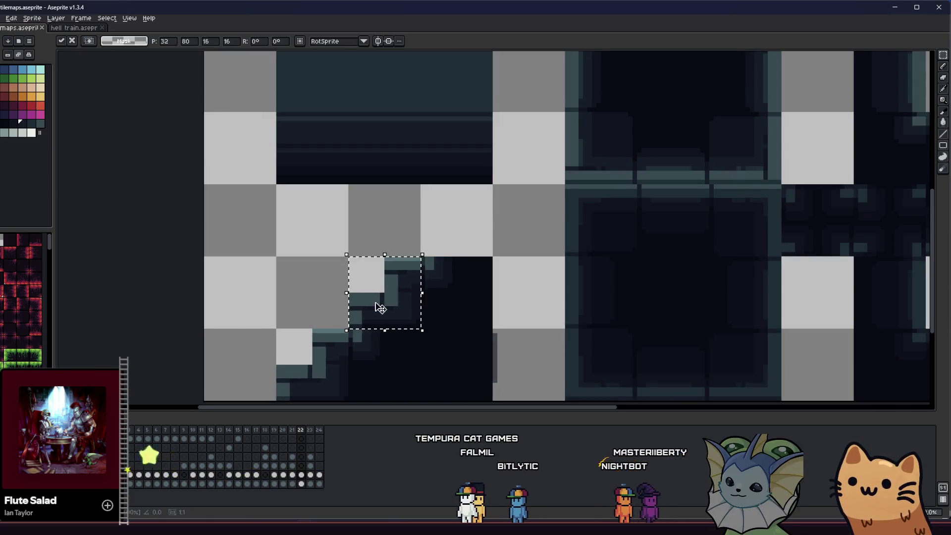
{"action": "left_click_drag", "start_coordinate": [391, 276], "coordinate": [315, 342]}
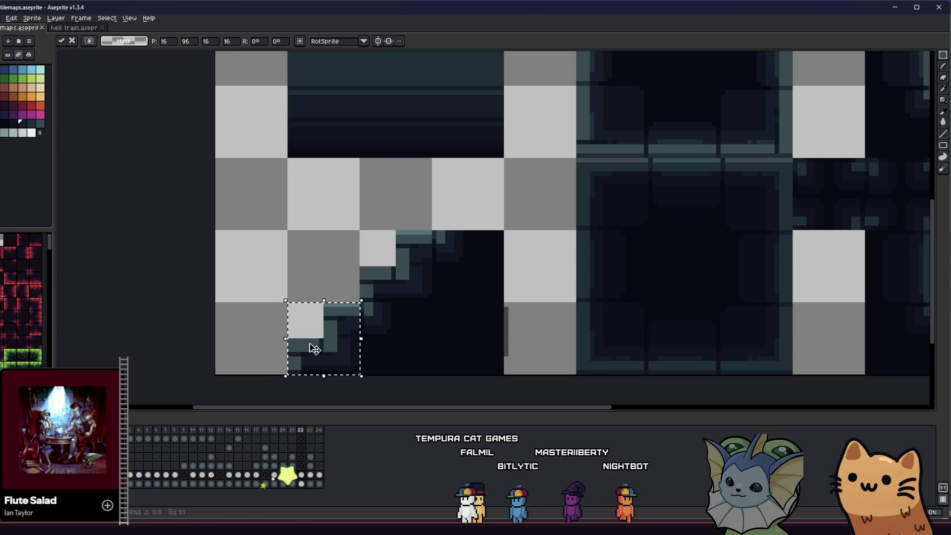
{"action": "left_click", "coordinate": [271, 341]}
{"action": "scroll", "coordinate": [272, 341], "scroll_direction": "up", "scroll_amount": 1}
{"action": "scroll", "coordinate": [271, 341], "scroll_direction": "up", "scroll_amount": 1}
{"action": "scroll", "coordinate": [271, 341], "scroll_direction": "down", "scroll_amount": 3}
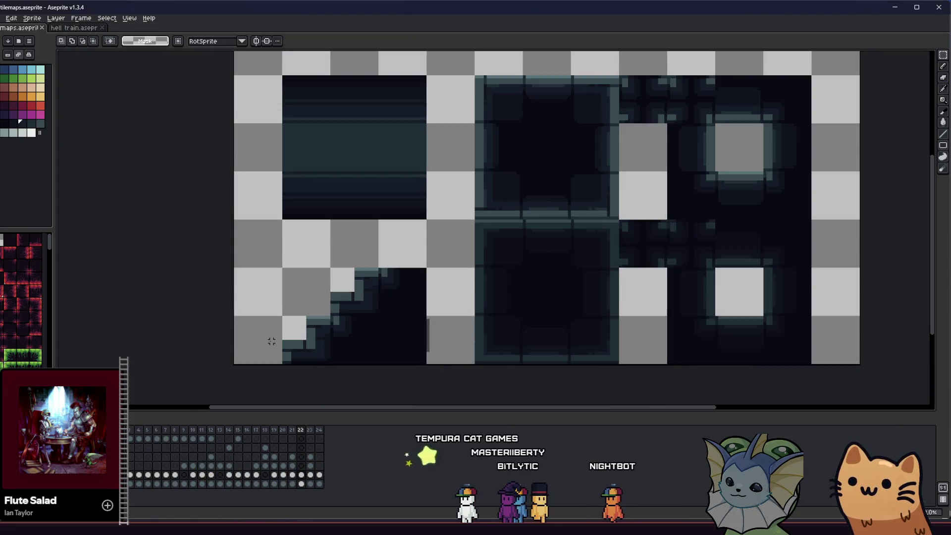
{"action": "scroll", "coordinate": [271, 341], "scroll_direction": "down", "scroll_amount": 2}
{"action": "scroll", "coordinate": [258, 342], "scroll_direction": "up", "scroll_amount": 1}
{"action": "scroll", "coordinate": [302, 341], "scroll_direction": "up", "scroll_amount": 1}
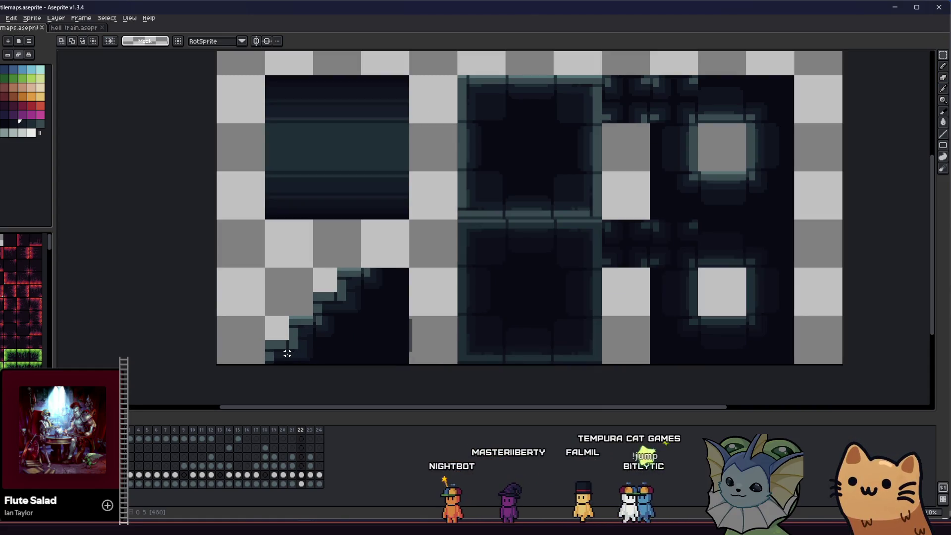
{"action": "scroll", "coordinate": [287, 353], "scroll_direction": "up", "scroll_amount": 3}
{"action": "key", "text": "i"}
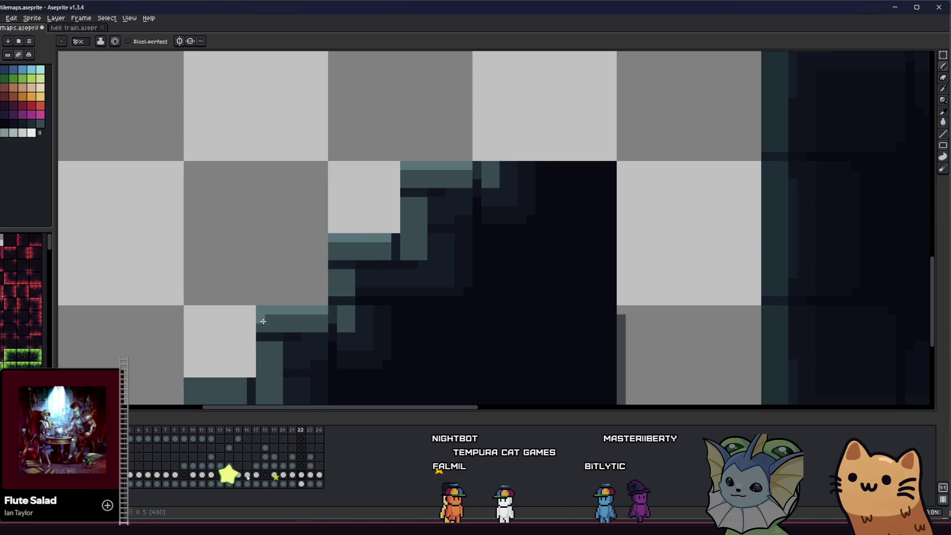
{"action": "scroll", "coordinate": [263, 321], "scroll_direction": "down", "scroll_amount": 1}
{"action": "key", "text": "ctrl"}
{"action": "scroll", "coordinate": [224, 356], "scroll_direction": "down", "scroll_amount": 2}
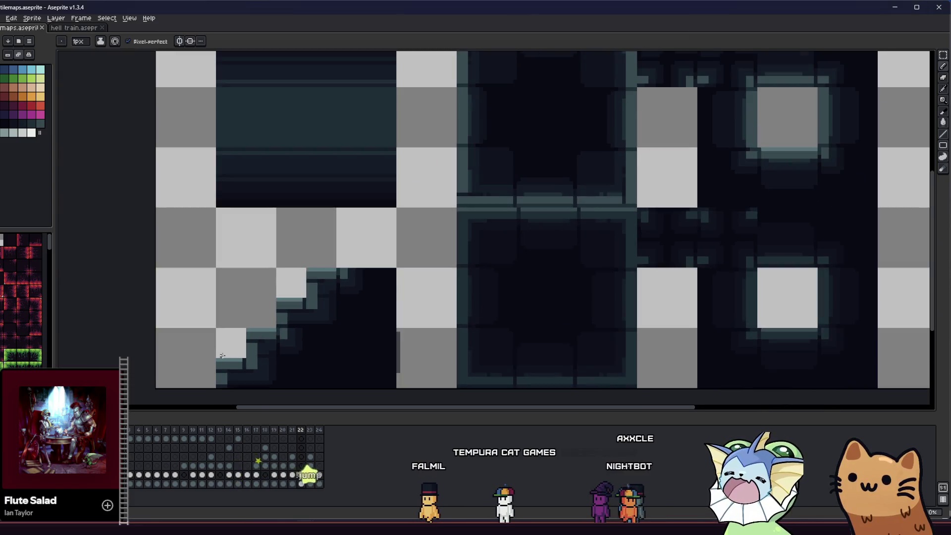
{"action": "scroll", "coordinate": [208, 350], "scroll_direction": "down", "scroll_amount": 1}
{"action": "key", "text": "m"}
{"action": "scroll", "coordinate": [250, 351], "scroll_direction": "up", "scroll_amount": 1}
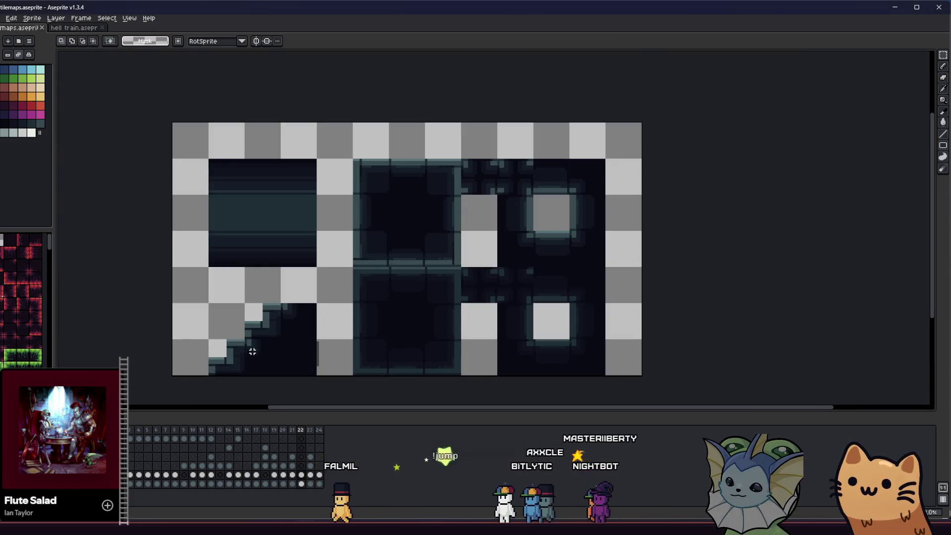
{"action": "scroll", "coordinate": [327, 322], "scroll_direction": "left", "scroll_amount": 2}
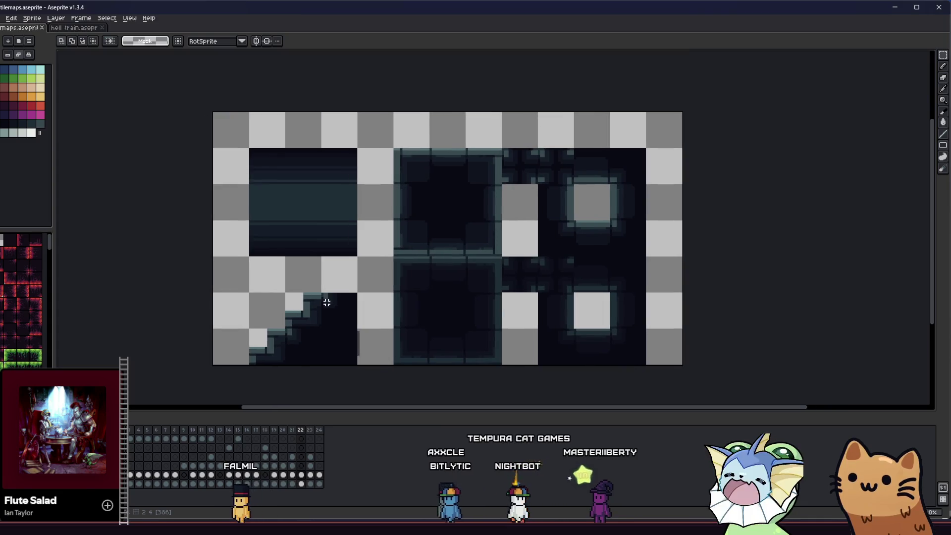
Shift the wide dark tile and the slope block flush to the sheet's left edge.
{"action": "left_click_drag", "start_coordinate": [309, 229], "coordinate": [275, 196]}
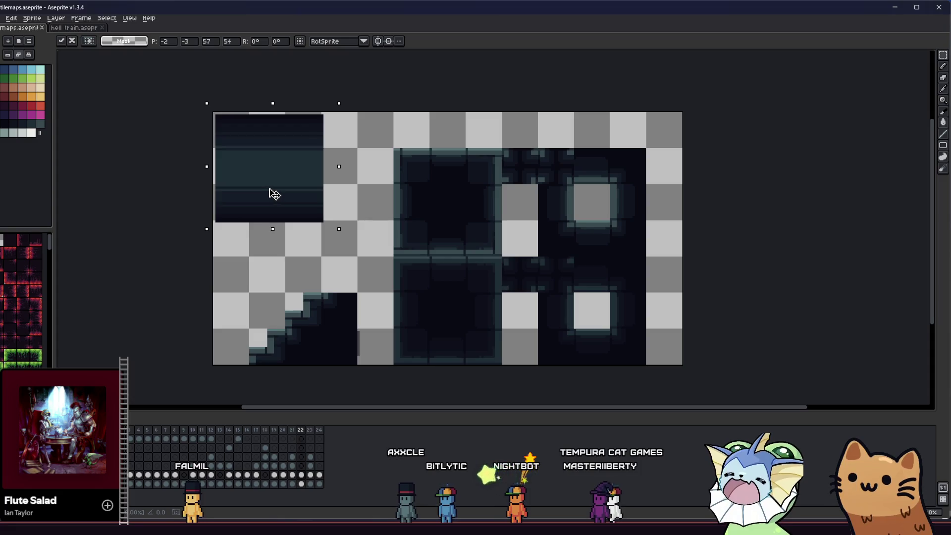
{"action": "left_click", "coordinate": [275, 278]}
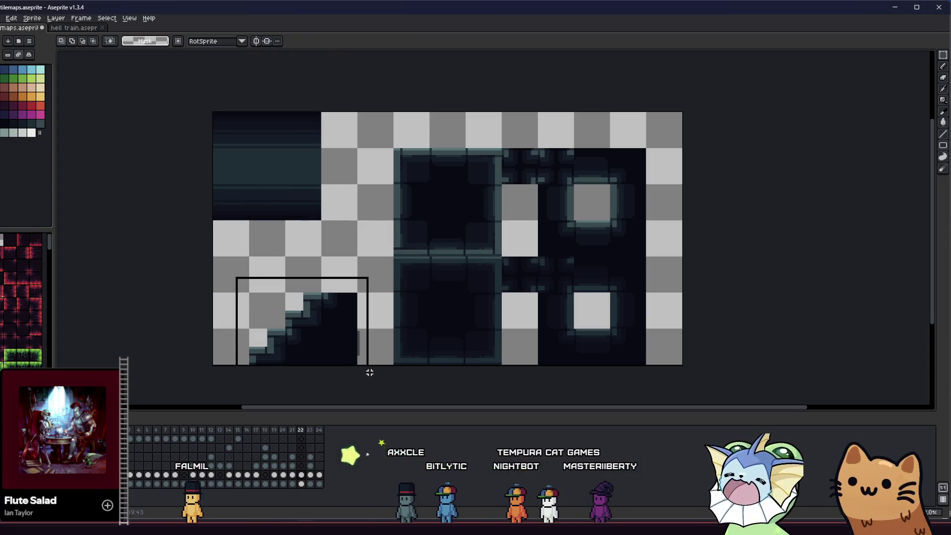
{"action": "left_click_drag", "start_coordinate": [340, 356], "coordinate": [304, 355]}
{"action": "left_click", "coordinate": [358, 312]}
Move a single 16x16 tile to the left edge beneath the wide tile.
{"action": "mouse_move", "coordinate": [362, 310]}
{"action": "left_mouse_down"}
{"action": "mouse_move", "coordinate": [320, 365]}
{"action": "mouse_move", "coordinate": [335, 335]}
{"action": "left_mouse_up"}
{"action": "left_click_drag", "start_coordinate": [417, 272], "coordinate": [472, 267]}
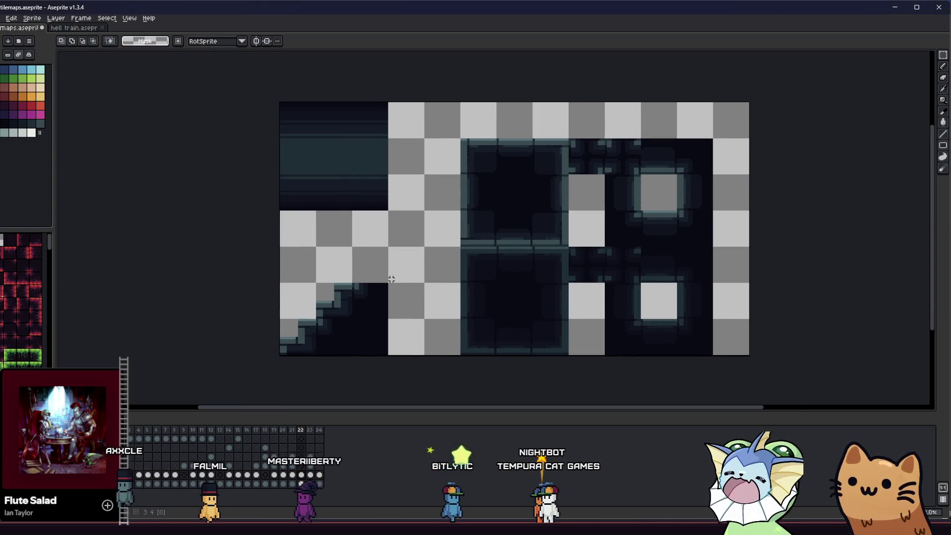
{"action": "mouse_move", "coordinate": [562, 153]}
{"action": "left_mouse_down"}
{"action": "mouse_move", "coordinate": [329, 251]}
{"action": "mouse_move", "coordinate": [317, 236]}
{"action": "left_mouse_up"}
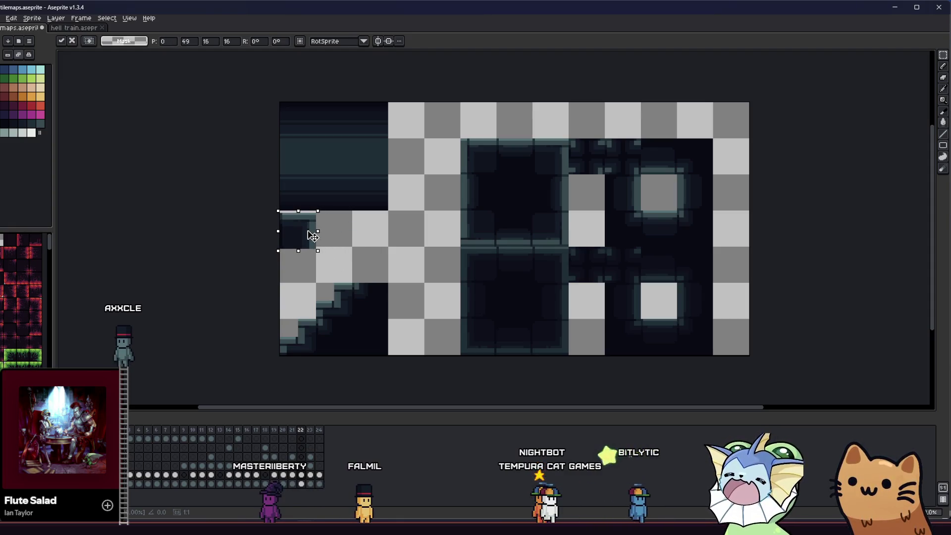
{"action": "left_click", "coordinate": [306, 266]}
Pick the dark colour and paint dark strokes along the slope's step, undoing the last one.
{"action": "scroll", "coordinate": [306, 267], "scroll_direction": "up", "scroll_amount": 2}
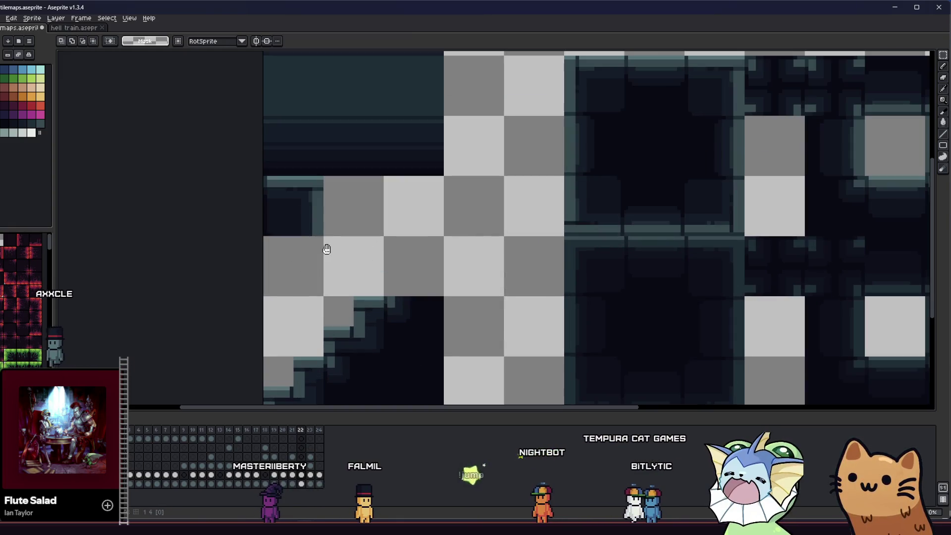
{"action": "key", "text": "i"}
{"action": "scroll", "coordinate": [297, 214], "scroll_direction": "up", "scroll_amount": 1}
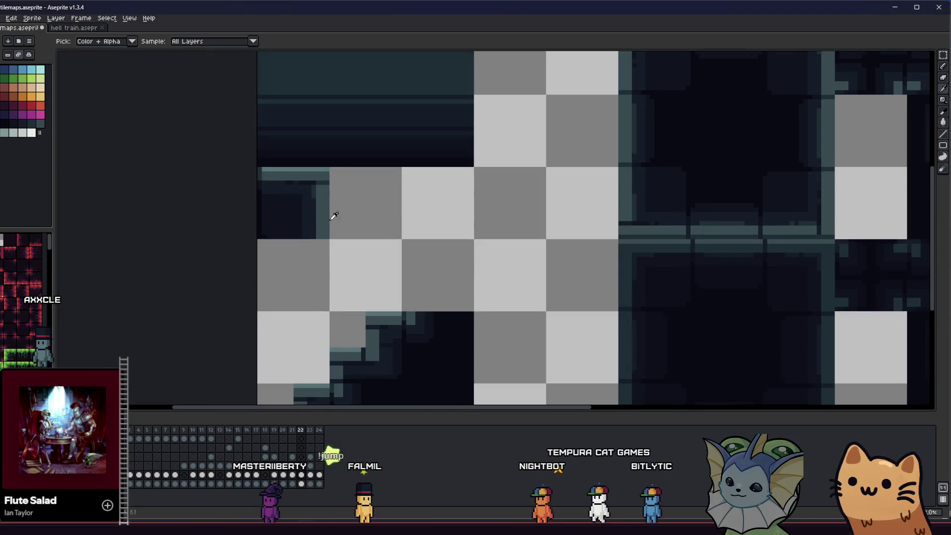
{"action": "scroll", "coordinate": [365, 187], "scroll_direction": "up", "scroll_amount": 1}
{"action": "scroll", "coordinate": [455, 261], "scroll_direction": "up", "scroll_amount": 2}
{"action": "left_click", "coordinate": [454, 262]}
{"action": "key", "text": "b"}
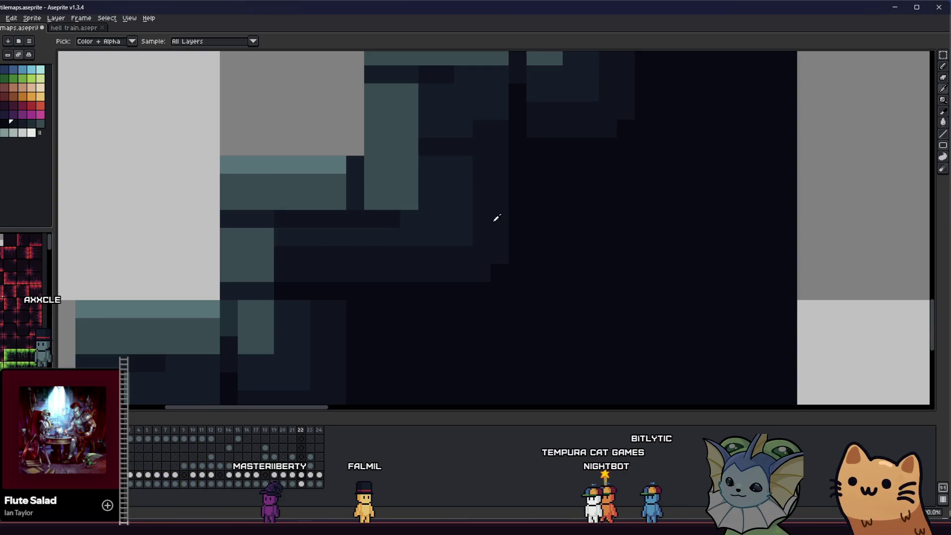
{"action": "scroll", "coordinate": [501, 179], "scroll_direction": "down", "scroll_amount": 3}
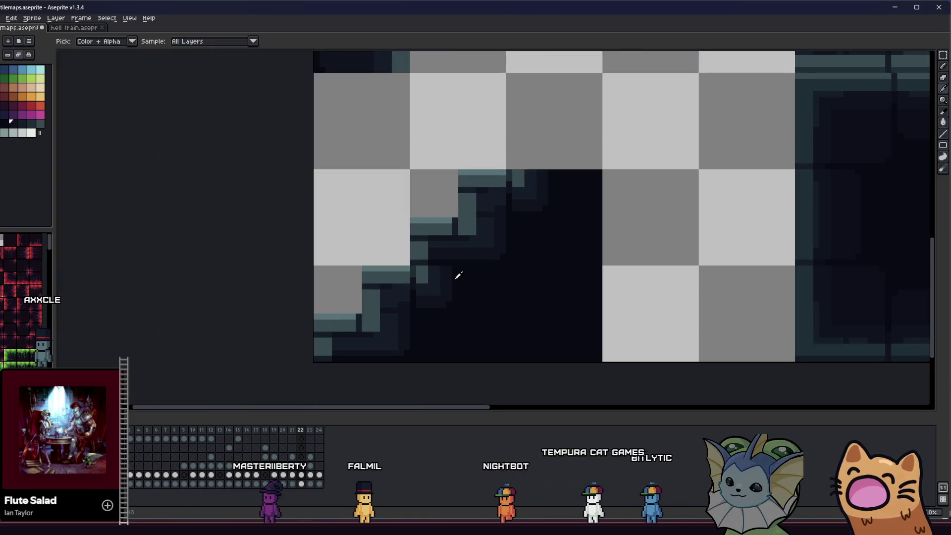
{"action": "left_click_drag", "start_coordinate": [398, 277], "coordinate": [372, 294]}
{"action": "scroll", "coordinate": [471, 245], "scroll_direction": "down", "scroll_amount": 2}
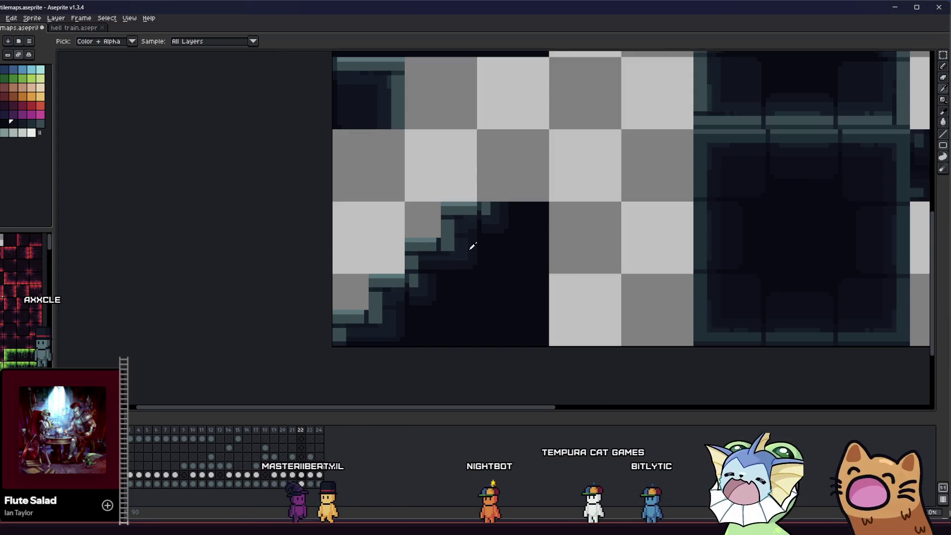
{"action": "scroll", "coordinate": [471, 249], "scroll_direction": "down", "scroll_amount": 1}
{"action": "scroll", "coordinate": [503, 255], "scroll_direction": "up", "scroll_amount": 4}
{"action": "mouse_move", "coordinate": [503, 255]}
{"action": "left_mouse_down"}
{"action": "mouse_move", "coordinate": [433, 275]}
{"action": "mouse_move", "coordinate": [507, 268]}
{"action": "left_mouse_up"}
{"action": "key", "text": "b"}
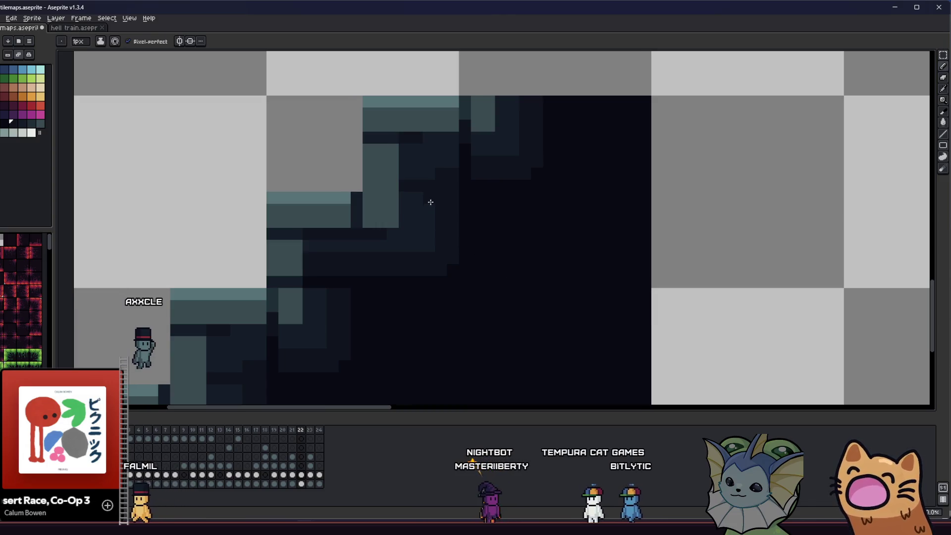
{"action": "left_click_drag", "start_coordinate": [453, 262], "coordinate": [453, 203]}
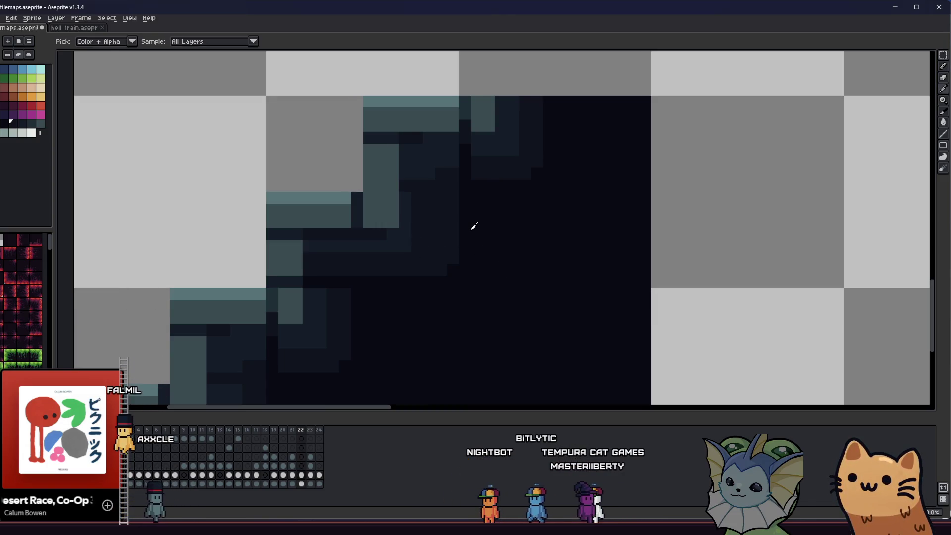
{"action": "mouse_move", "coordinate": [447, 268]}
{"action": "left_mouse_down"}
{"action": "mouse_move", "coordinate": [444, 229]}
{"action": "mouse_move", "coordinate": [448, 286]}
{"action": "mouse_move", "coordinate": [435, 270]}
{"action": "left_mouse_up"}
{"action": "key", "text": "ctrl+z"}
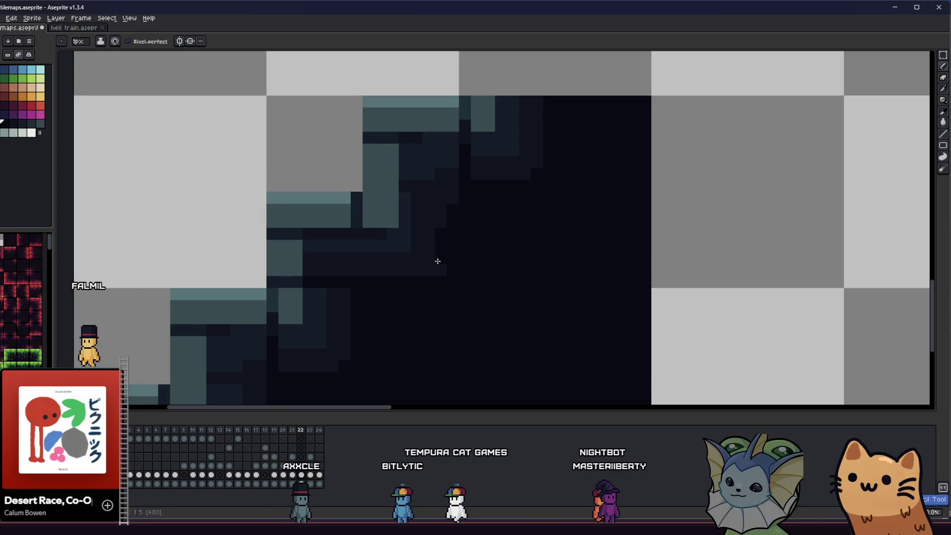
Sample the slope tile's dark shades with the eyedropper to compare them.
{"action": "scroll", "coordinate": [436, 287], "scroll_direction": "down", "scroll_amount": 3}
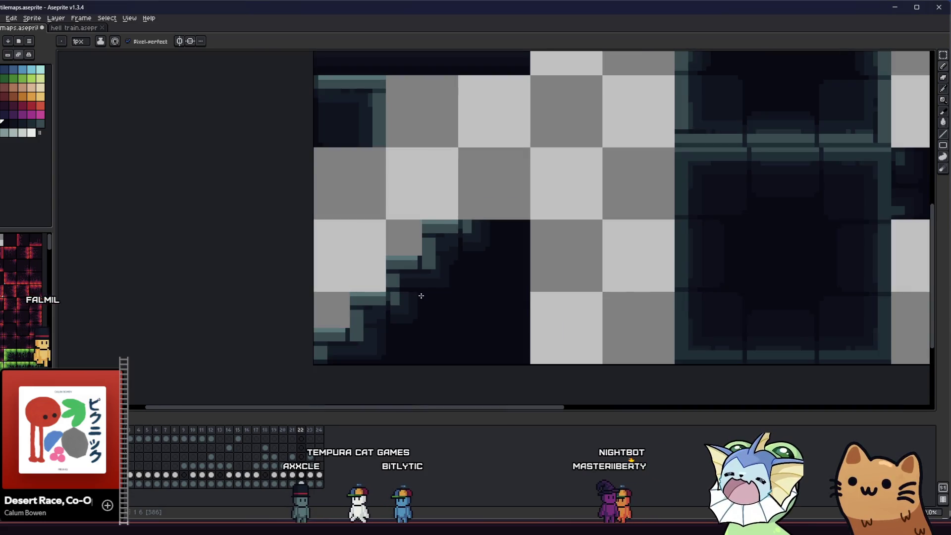
{"action": "scroll", "coordinate": [443, 290], "scroll_direction": "up", "scroll_amount": 1}
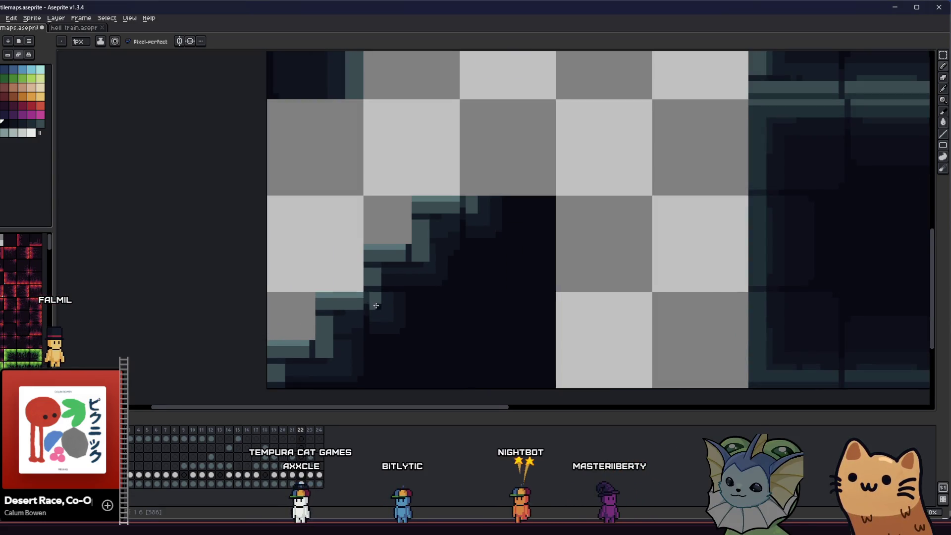
{"action": "scroll", "coordinate": [375, 303], "scroll_direction": "down", "scroll_amount": 3}
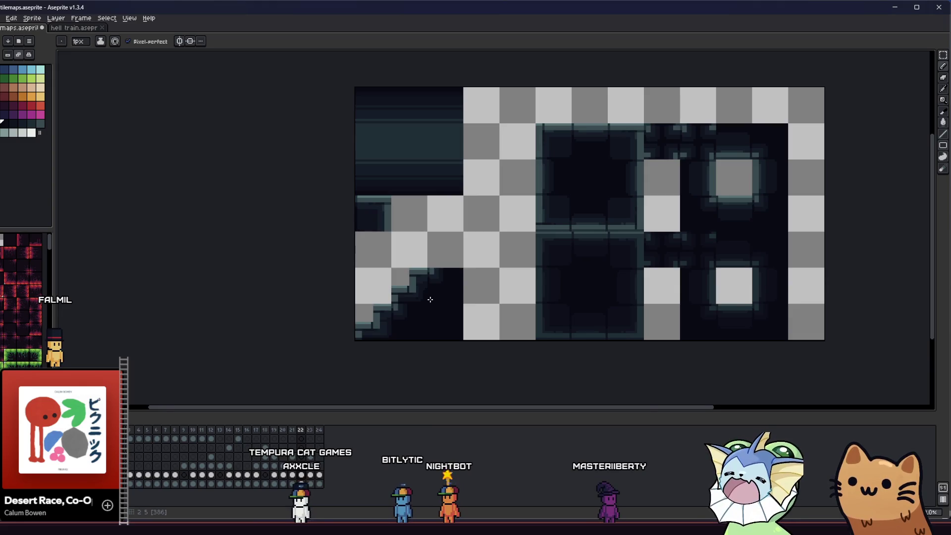
{"action": "scroll", "coordinate": [408, 275], "scroll_direction": "up", "scroll_amount": 4}
{"action": "scroll", "coordinate": [440, 247], "scroll_direction": "down", "scroll_amount": 1}
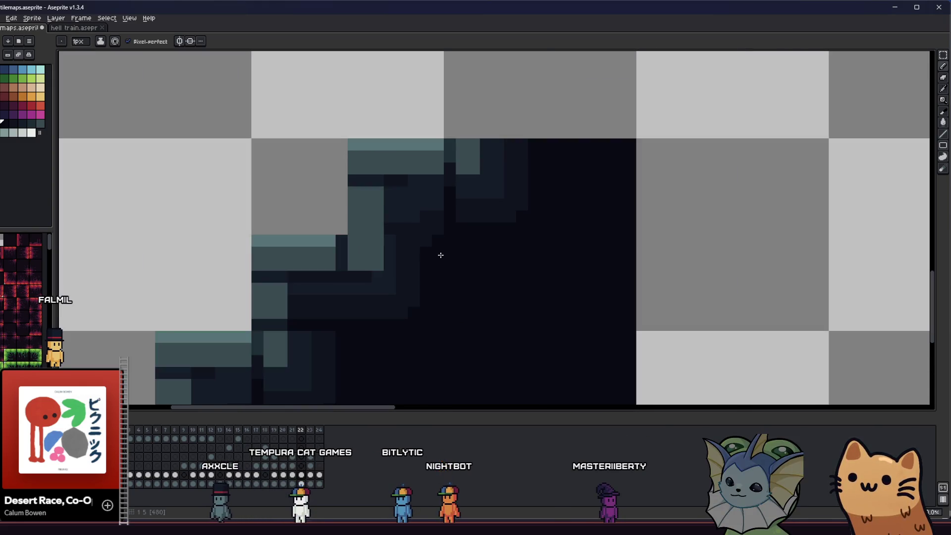
{"action": "scroll", "coordinate": [431, 287], "scroll_direction": "down", "scroll_amount": 2}
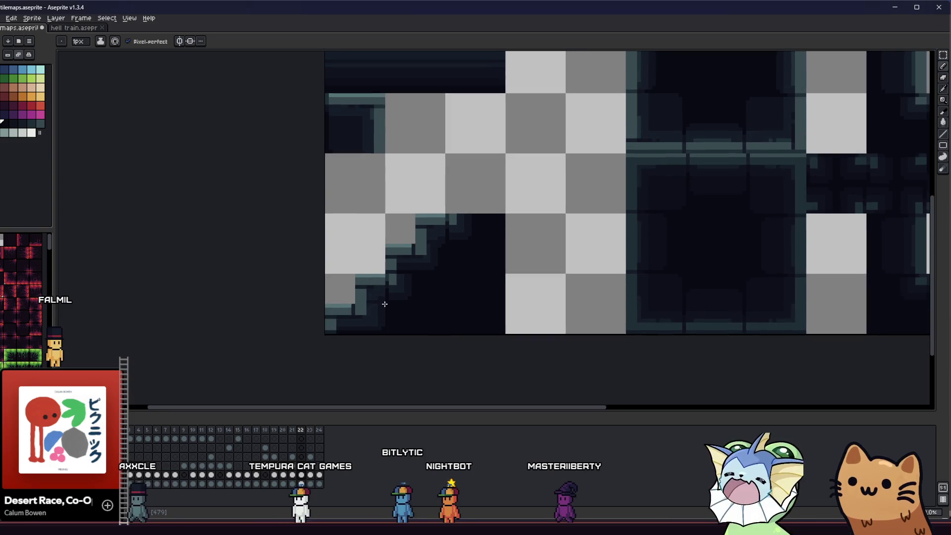
{"action": "scroll", "coordinate": [434, 263], "scroll_direction": "up", "scroll_amount": 1}
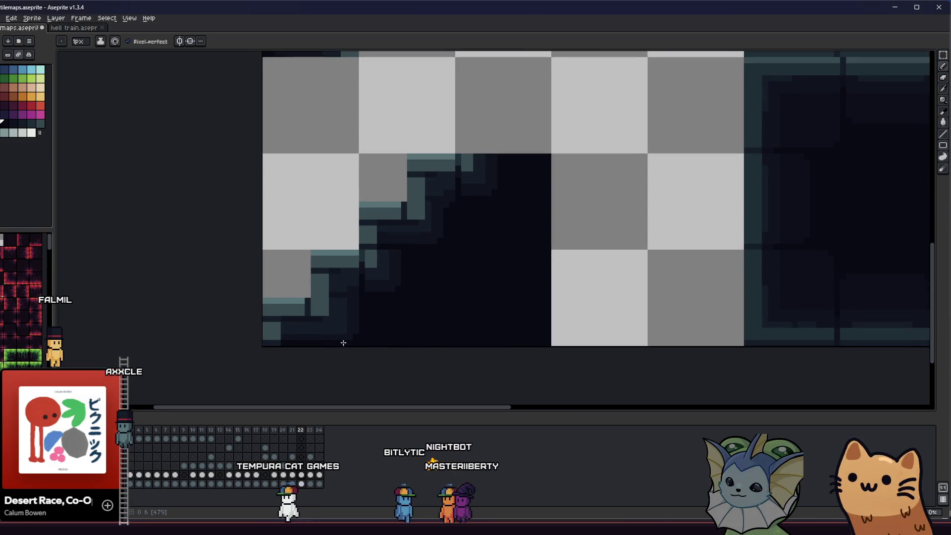
{"action": "scroll", "coordinate": [346, 325], "scroll_direction": "up", "scroll_amount": 2}
{"action": "key", "text": "ctrl"}
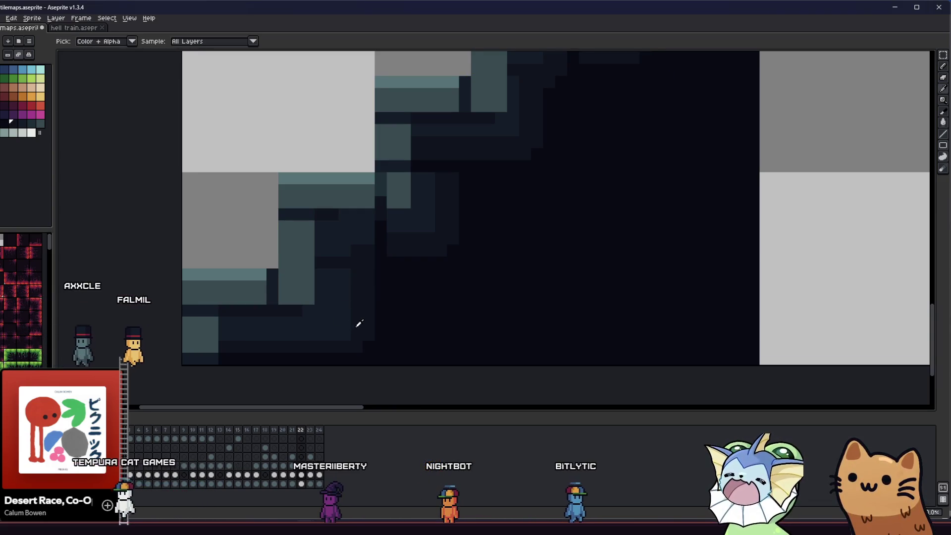
{"action": "key", "text": "alt"}
{"action": "left_click", "coordinate": [354, 335]}
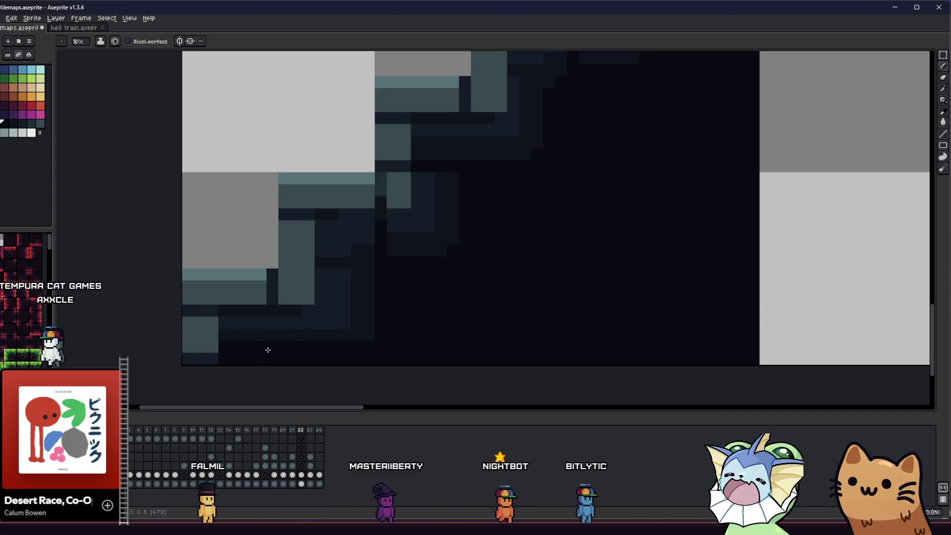
{"action": "key", "text": "ctrl"}
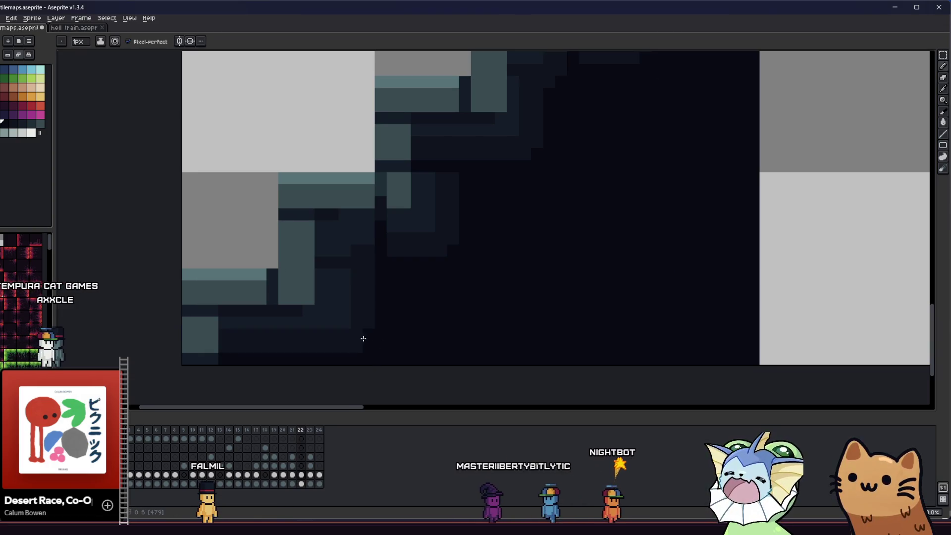
{"action": "left_click", "coordinate": [349, 322], "text": "alt"}
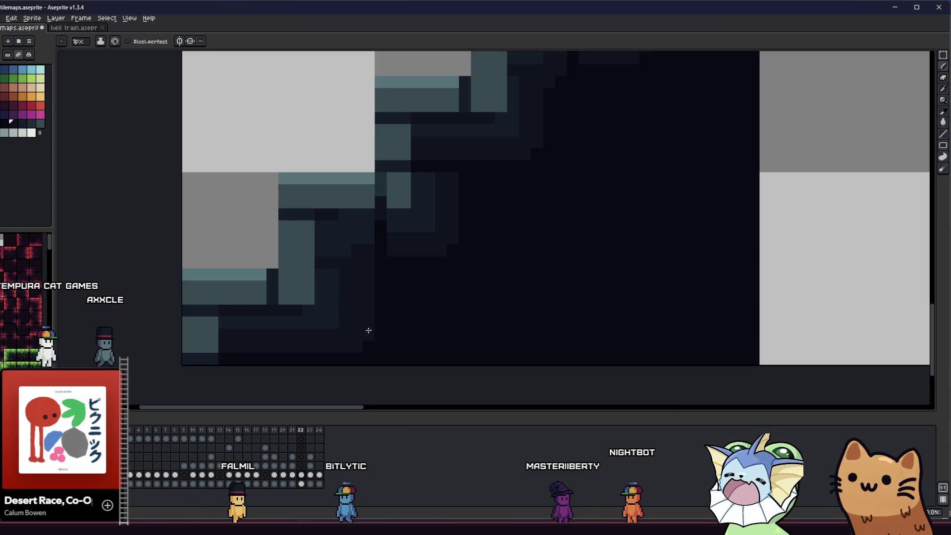
{"action": "left_click", "coordinate": [382, 340], "text": "alt"}
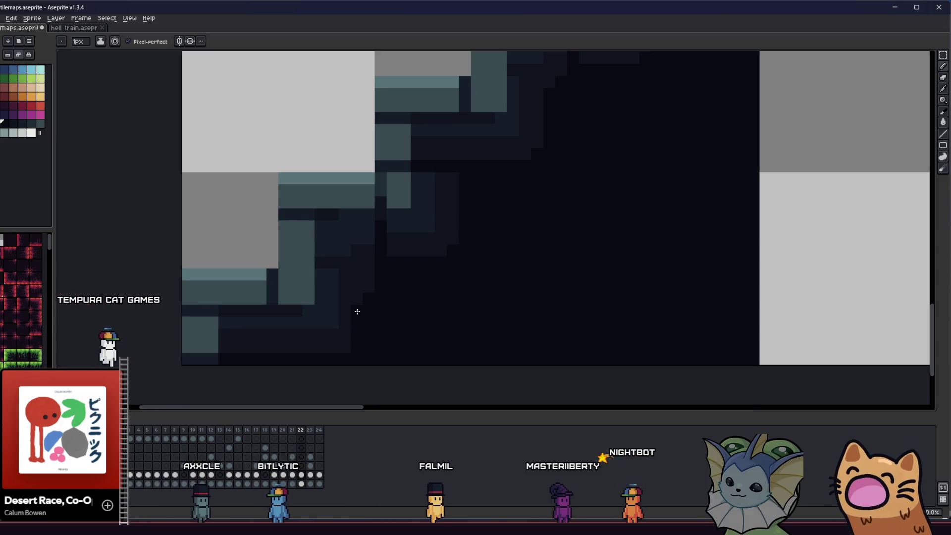
{"action": "scroll", "coordinate": [372, 300], "scroll_direction": "down", "scroll_amount": 1}
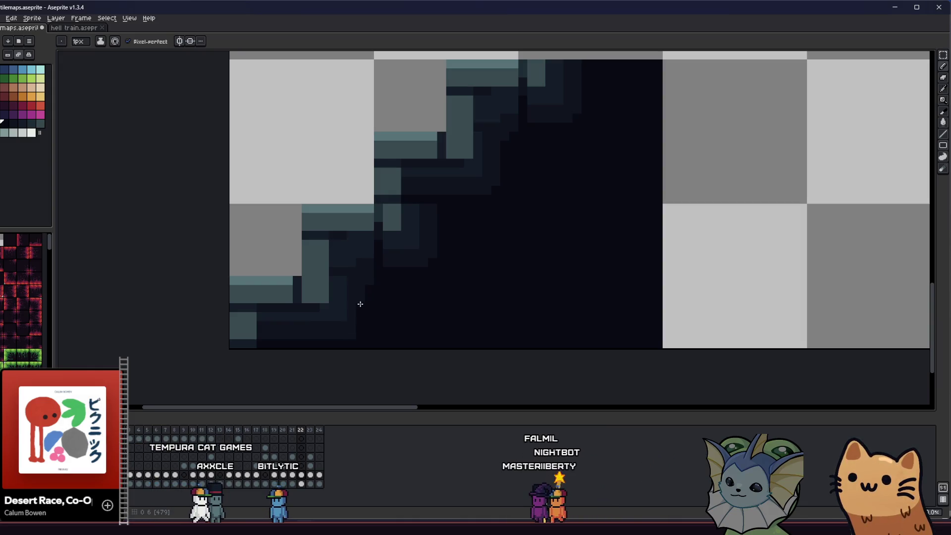
{"action": "scroll", "coordinate": [348, 335], "scroll_direction": "down", "scroll_amount": 1}
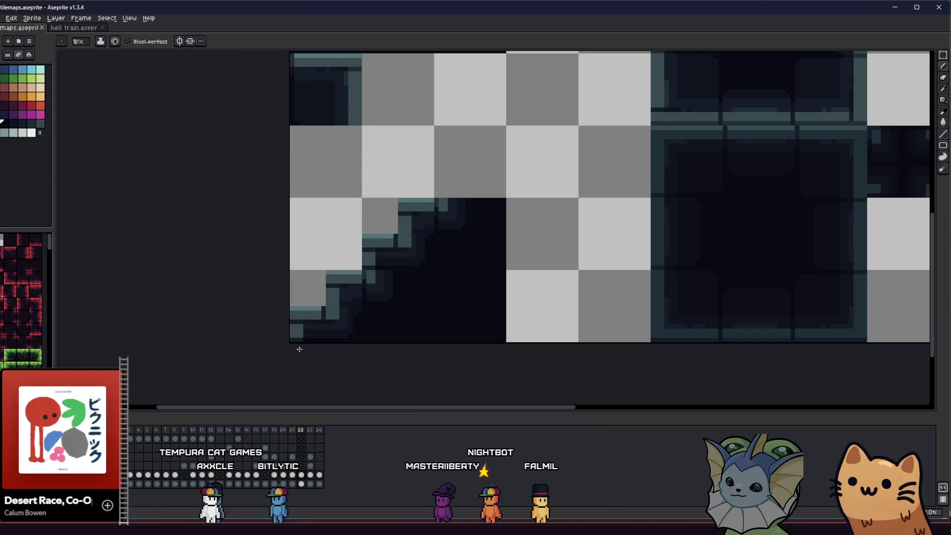
{"action": "left_click_drag", "start_coordinate": [301, 348], "coordinate": [210, 355]}
{"action": "scroll", "coordinate": [247, 338], "scroll_direction": "down", "scroll_amount": 3}
{"action": "scroll", "coordinate": [246, 335], "scroll_direction": "up", "scroll_amount": 3}
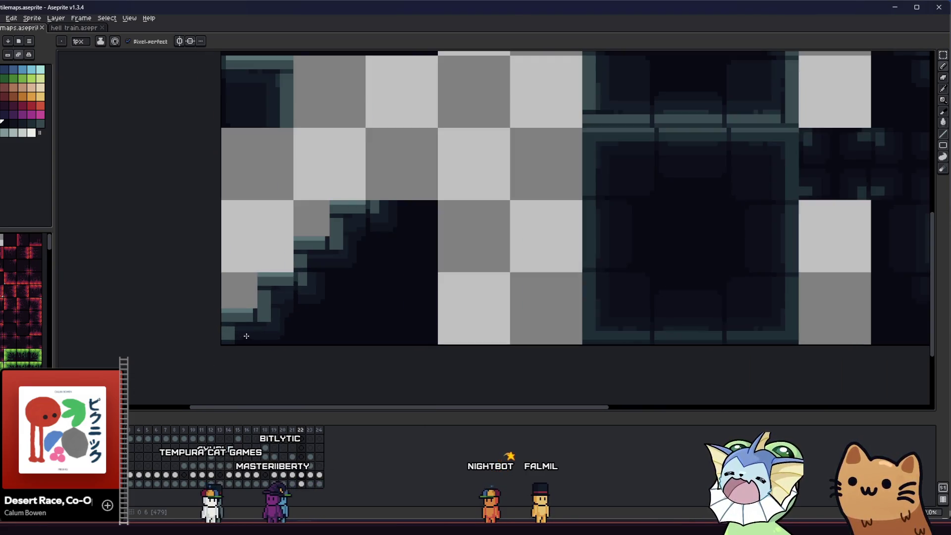
{"action": "scroll", "coordinate": [246, 336], "scroll_direction": "up", "scroll_amount": 1}
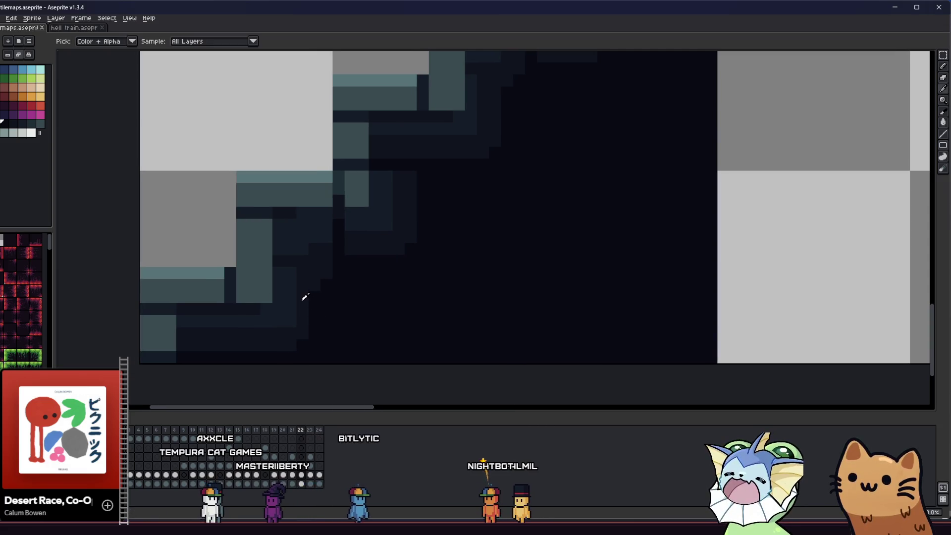
{"action": "scroll", "coordinate": [370, 246], "scroll_direction": "up", "scroll_amount": 2}
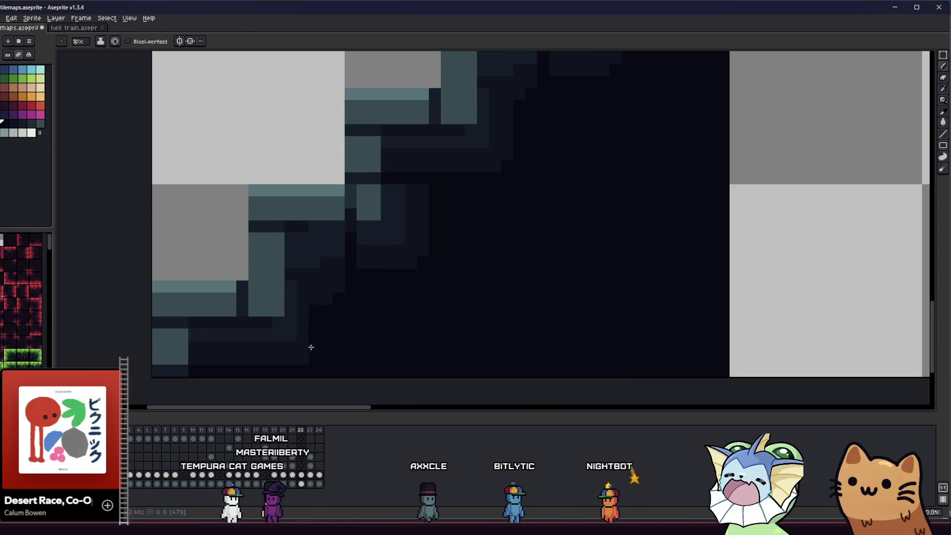
{"action": "scroll", "coordinate": [394, 269], "scroll_direction": "down", "scroll_amount": 1}
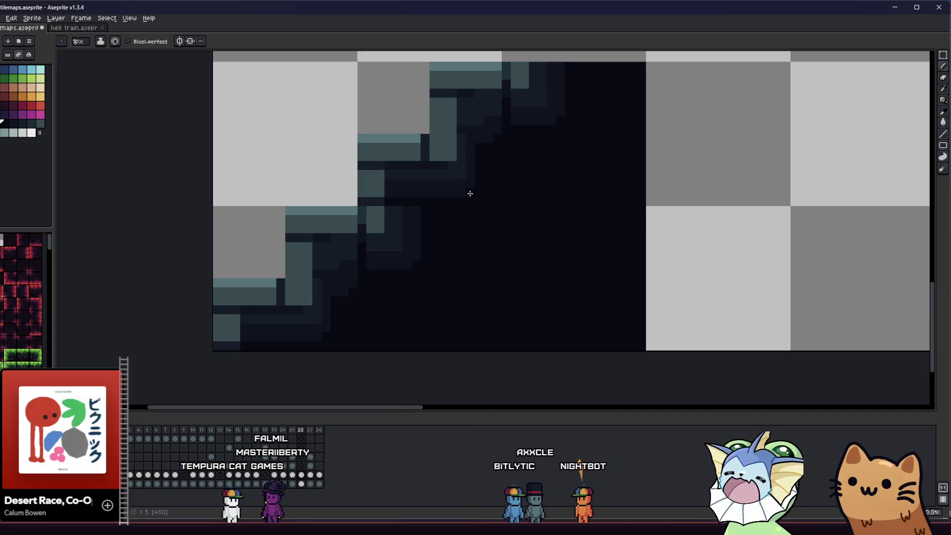
{"action": "scroll", "coordinate": [456, 241], "scroll_direction": "down", "scroll_amount": 2}
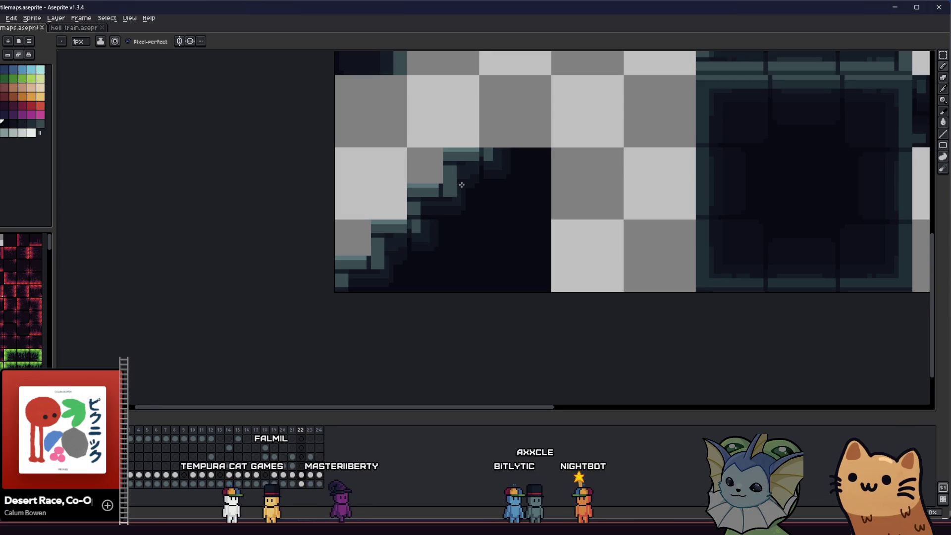
{"action": "scroll", "coordinate": [462, 184], "scroll_direction": "up", "scroll_amount": 4}
Review the tilemap around the slope tile and save the file.
{"action": "key", "text": "v"}
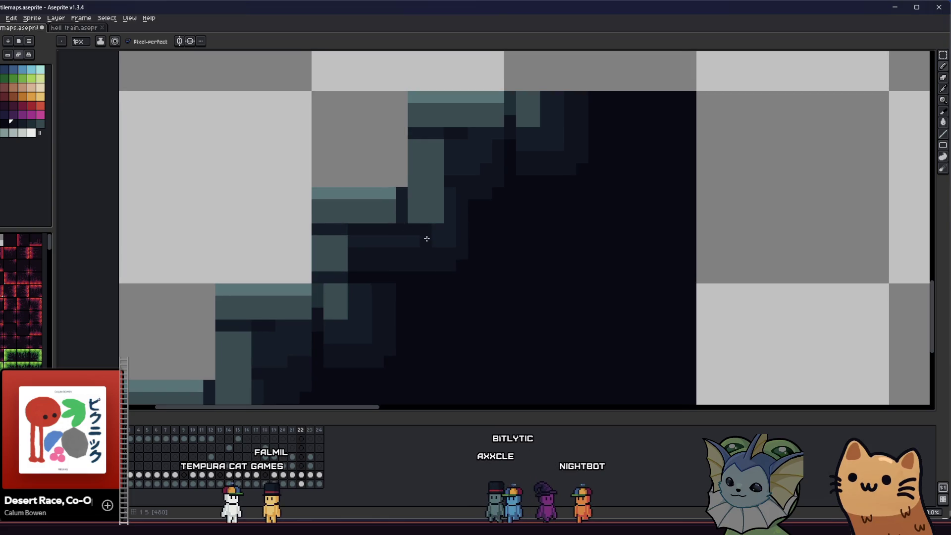
{"action": "scroll", "coordinate": [304, 339], "scroll_direction": "down", "scroll_amount": 4}
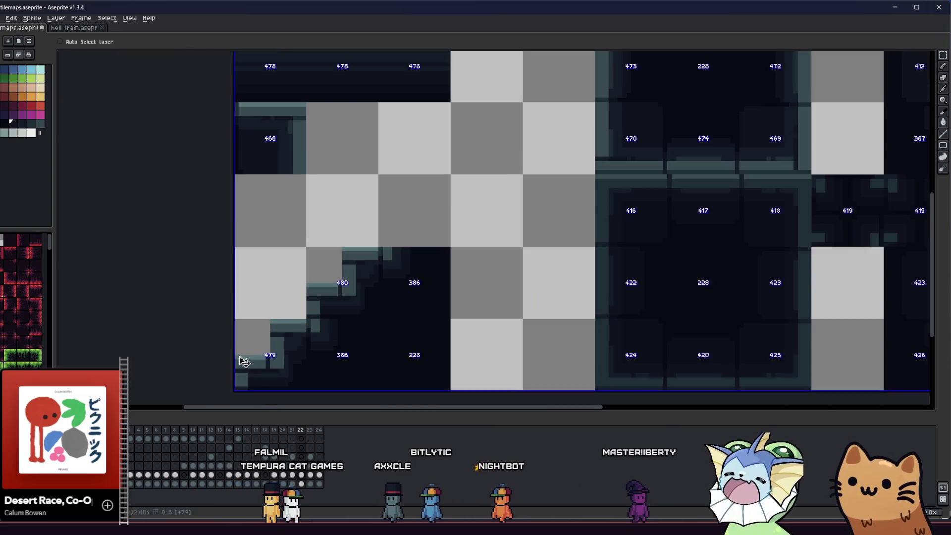
{"action": "left_click_drag", "start_coordinate": [304, 339], "coordinate": [262, 309]}
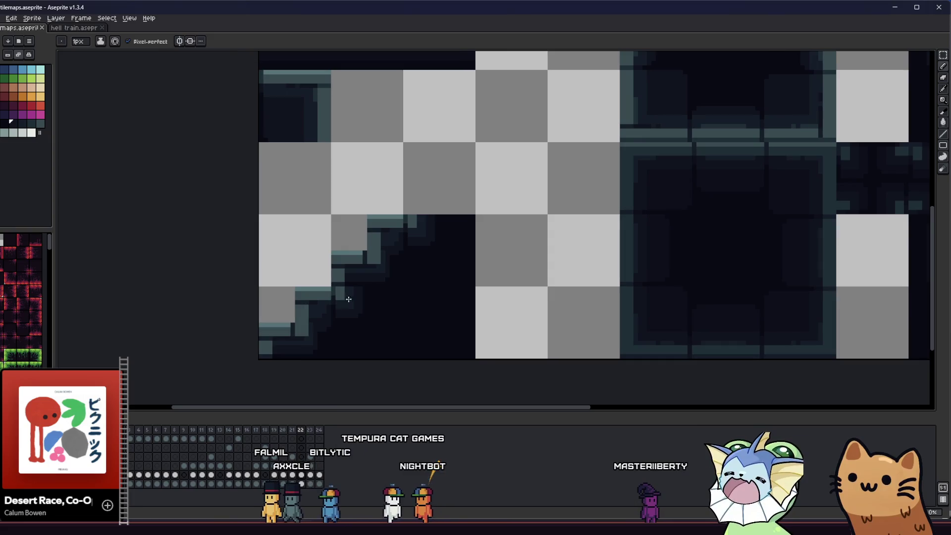
{"action": "scroll", "coordinate": [382, 272], "scroll_direction": "down", "scroll_amount": 1}
{"action": "scroll", "coordinate": [384, 267], "scroll_direction": "up", "scroll_amount": 3}
{"action": "scroll", "coordinate": [307, 297], "scroll_direction": "down", "scroll_amount": 3}
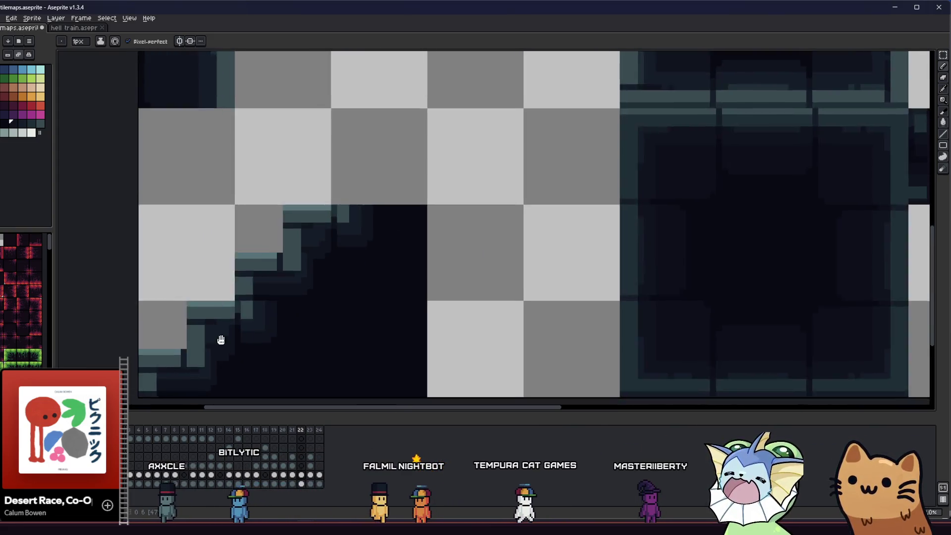
{"action": "left_click_drag", "start_coordinate": [218, 335], "coordinate": [249, 313]}
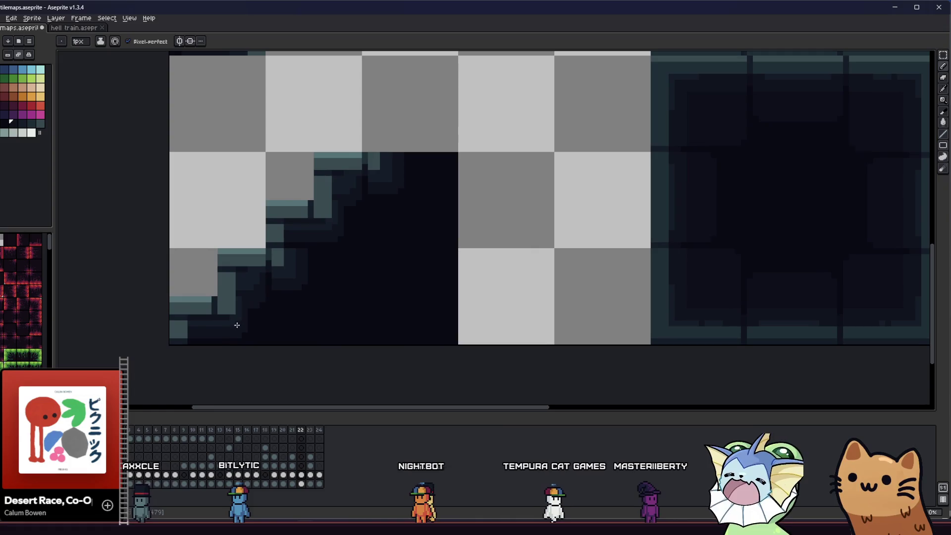
{"action": "key", "text": "ctrl+s"}
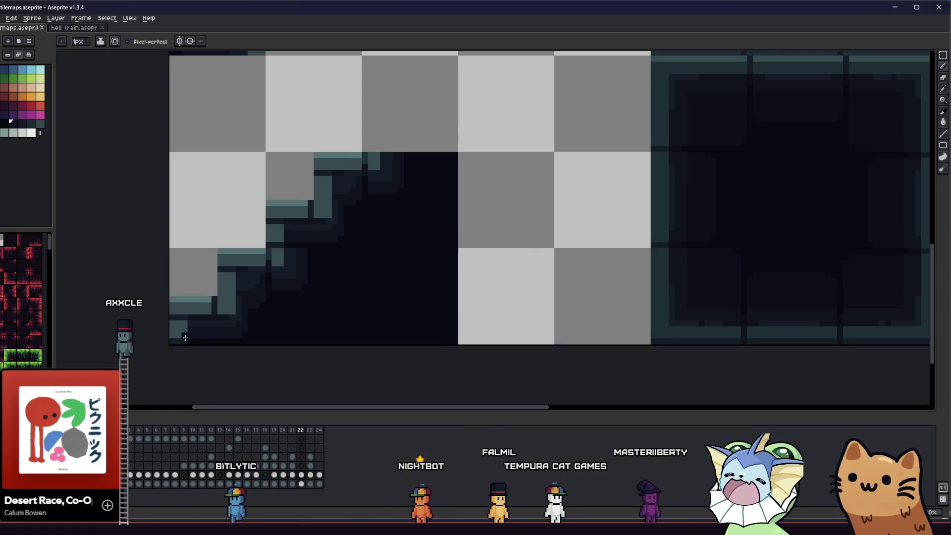
{"action": "scroll", "coordinate": [185, 337], "scroll_direction": "down", "scroll_amount": 1}
{"action": "scroll", "coordinate": [187, 339], "scroll_direction": "up", "scroll_amount": 1}
{"action": "scroll", "coordinate": [190, 341], "scroll_direction": "down", "scroll_amount": 2}
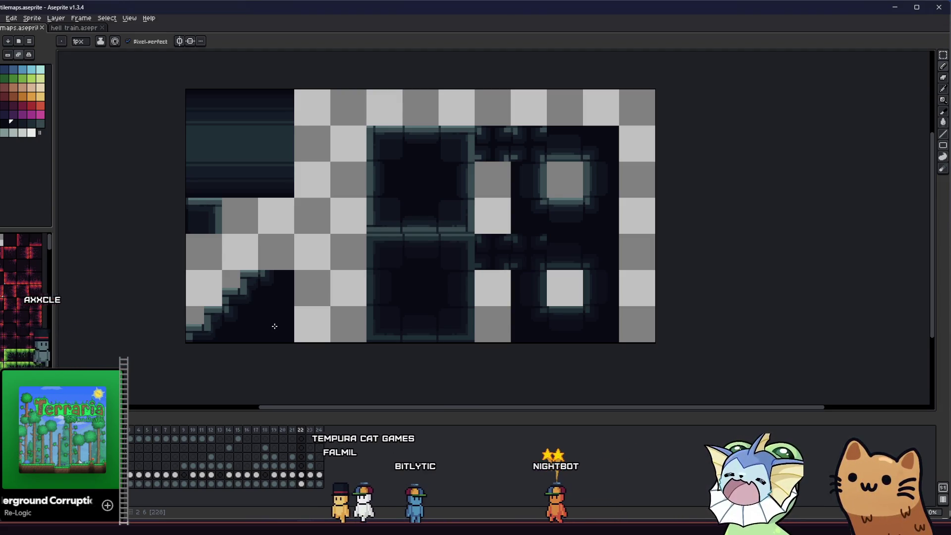
Marquee-select one slope tile's square area, then clear the selection.
{"action": "scroll", "coordinate": [257, 338], "scroll_direction": "down", "scroll_amount": 3}
{"action": "scroll", "coordinate": [256, 338], "scroll_direction": "up", "scroll_amount": 2}
{"action": "mouse_move", "coordinate": [257, 338]}
{"action": "left_mouse_down"}
{"action": "mouse_move", "coordinate": [89, 356]}
{"action": "mouse_move", "coordinate": [77, 373]}
{"action": "mouse_move", "coordinate": [198, 316]}
{"action": "left_mouse_up"}
{"action": "scroll", "coordinate": [208, 309], "scroll_direction": "up", "scroll_amount": 3}
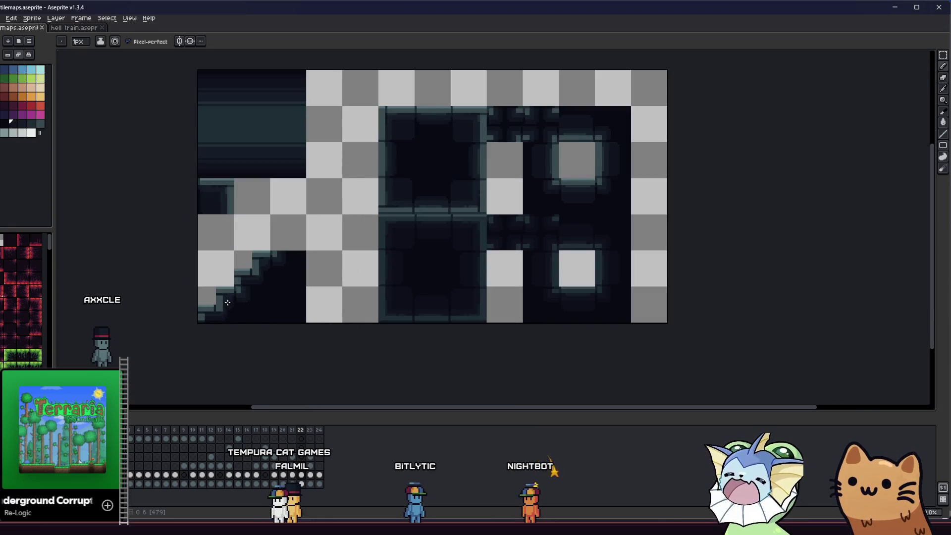
{"action": "key", "text": "m"}
{"action": "left_click_drag", "start_coordinate": [240, 268], "coordinate": [263, 262]}
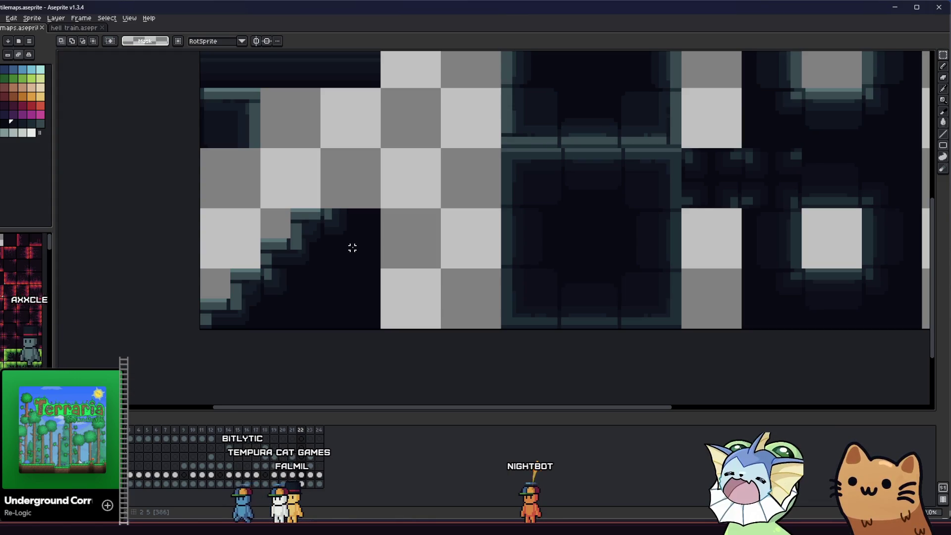
{"action": "left_click_drag", "start_coordinate": [288, 244], "coordinate": [247, 255]}
{"action": "left_click", "coordinate": [295, 241]}
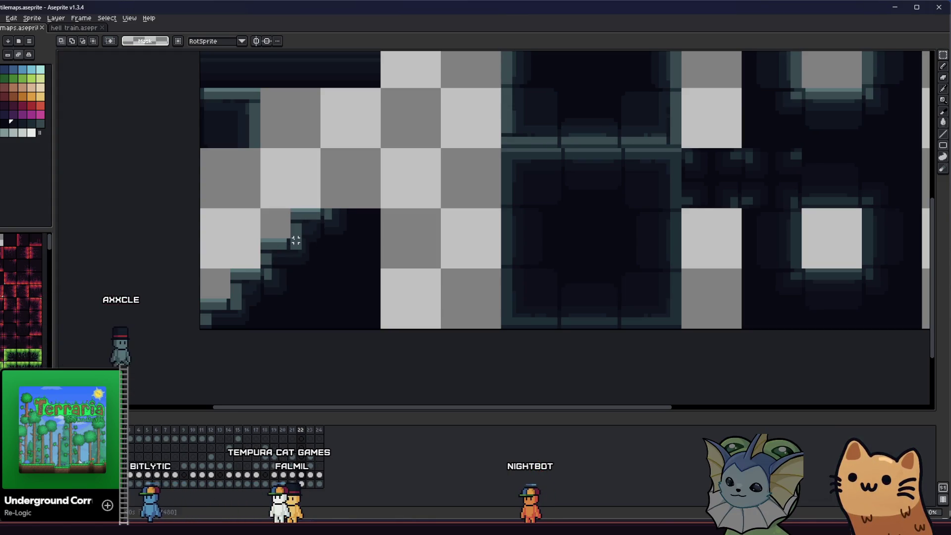
{"action": "left_click", "coordinate": [217, 259]}
Sample a colour from the slope tile and redraw dark pixels along its edge.
{"action": "scroll", "coordinate": [217, 259], "scroll_direction": "down", "scroll_amount": 2}
{"action": "scroll", "coordinate": [233, 286], "scroll_direction": "up", "scroll_amount": 4}
{"action": "key", "text": "i"}
{"action": "left_click_drag", "start_coordinate": [250, 333], "coordinate": [282, 278]}
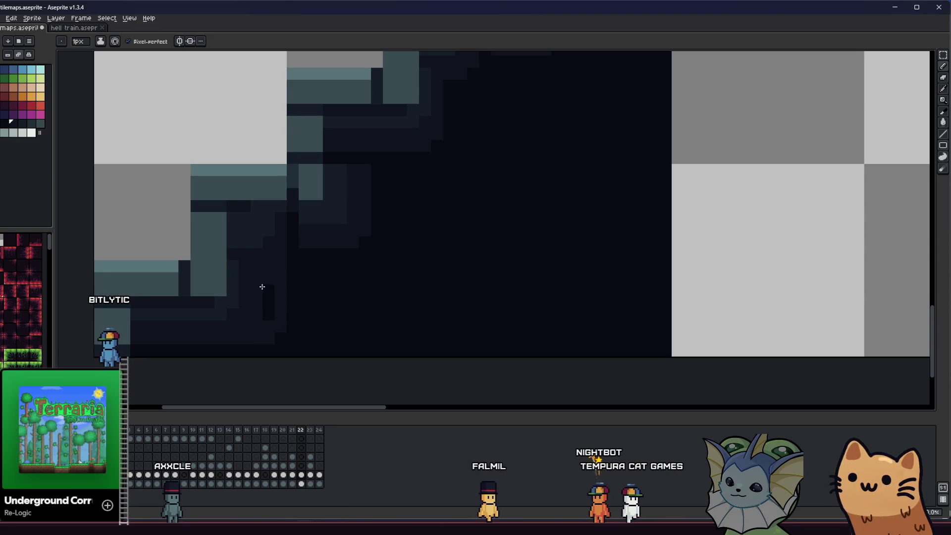
Frame the slope's stepped edge and get ready to pick colours from the canvas.
{"action": "scroll", "coordinate": [350, 202], "scroll_direction": "up", "scroll_amount": 2}
{"action": "scroll", "coordinate": [402, 152], "scroll_direction": "right", "scroll_amount": 2}
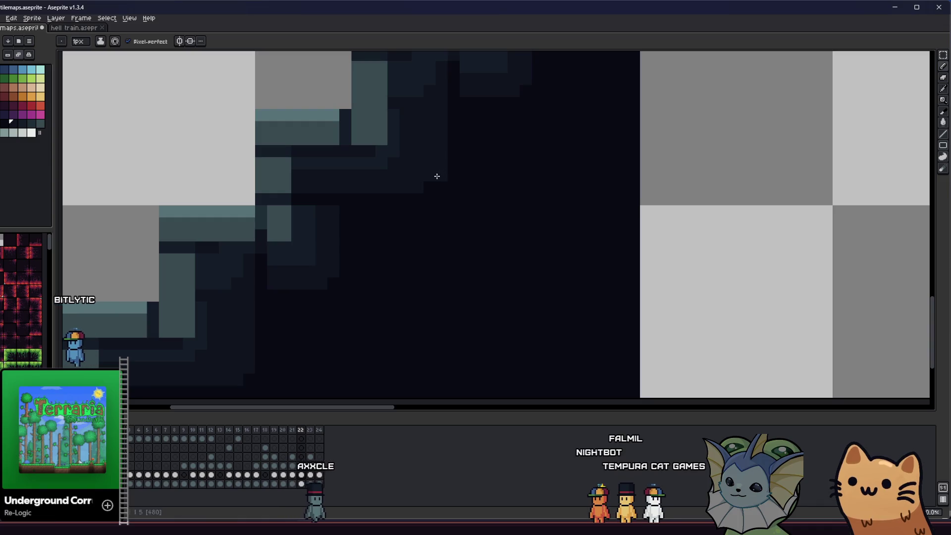
{"action": "scroll", "coordinate": [424, 187], "scroll_direction": "down", "scroll_amount": 4}
{"action": "left_click_drag", "start_coordinate": [344, 229], "coordinate": [191, 317]}
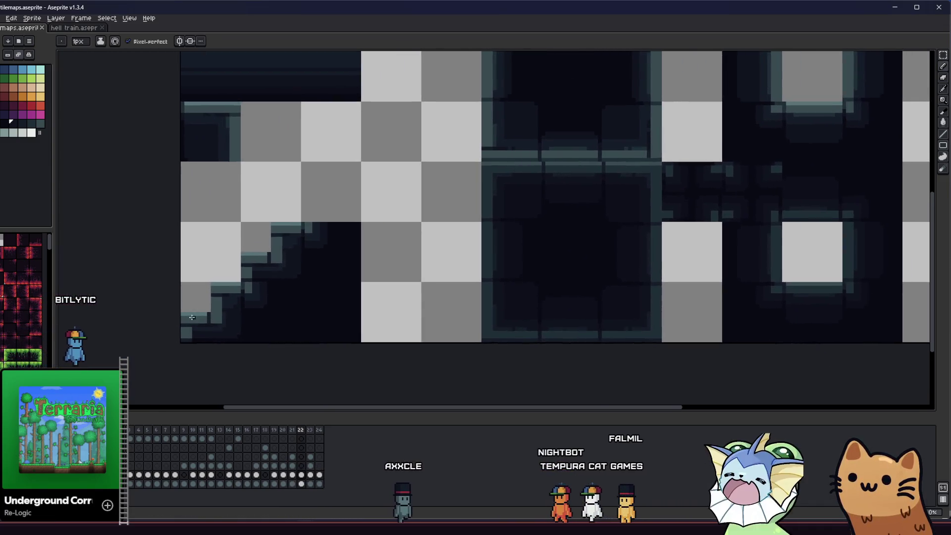
{"action": "scroll", "coordinate": [191, 316], "scroll_direction": "down", "scroll_amount": 2}
{"action": "scroll", "coordinate": [261, 257], "scroll_direction": "up", "scroll_amount": 5}
{"action": "scroll", "coordinate": [261, 242], "scroll_direction": "down", "scroll_amount": 1}
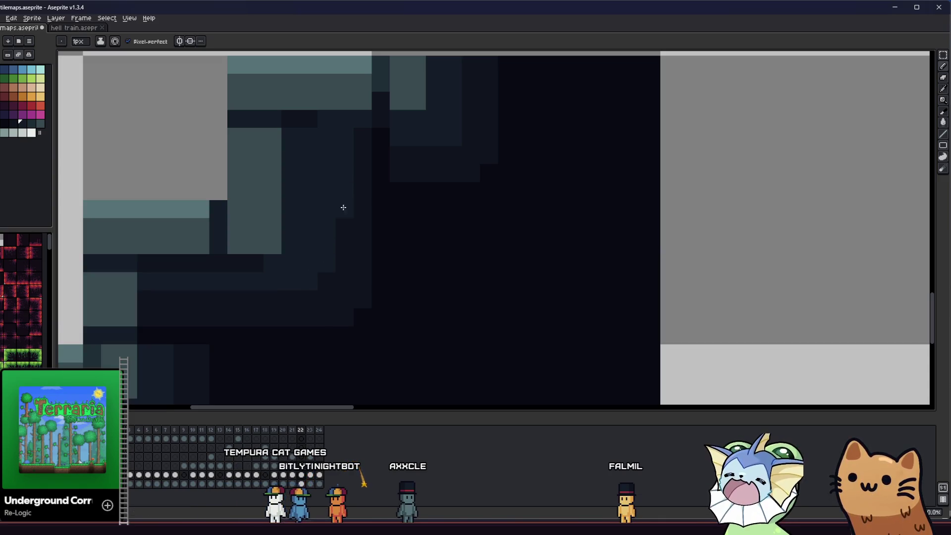
{"action": "scroll", "coordinate": [319, 285], "scroll_direction": "down", "scroll_amount": 2}
{"action": "left_click_drag", "start_coordinate": [304, 292], "coordinate": [240, 308]}
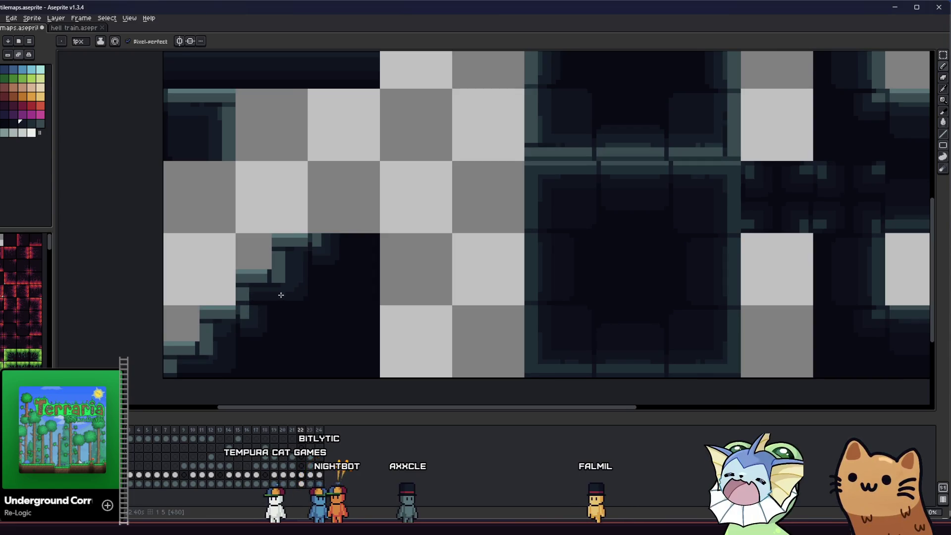
{"action": "scroll", "coordinate": [280, 294], "scroll_direction": "up", "scroll_amount": 8}
{"action": "key", "text": "alt"}
{"action": "scroll", "coordinate": [355, 309], "scroll_direction": "down", "scroll_amount": 1}
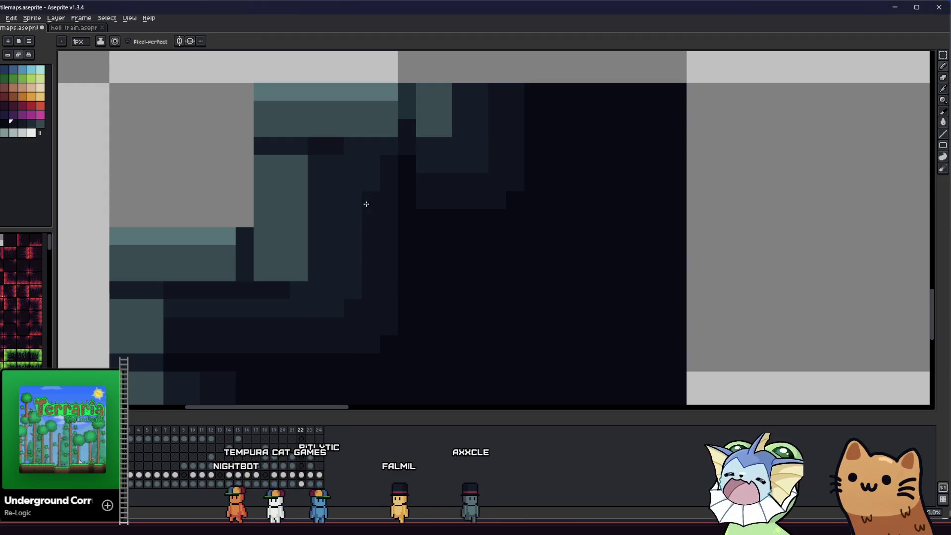
{"action": "scroll", "coordinate": [291, 256], "scroll_direction": "down", "scroll_amount": 3}
{"action": "scroll", "coordinate": [327, 243], "scroll_direction": "down", "scroll_amount": 1}
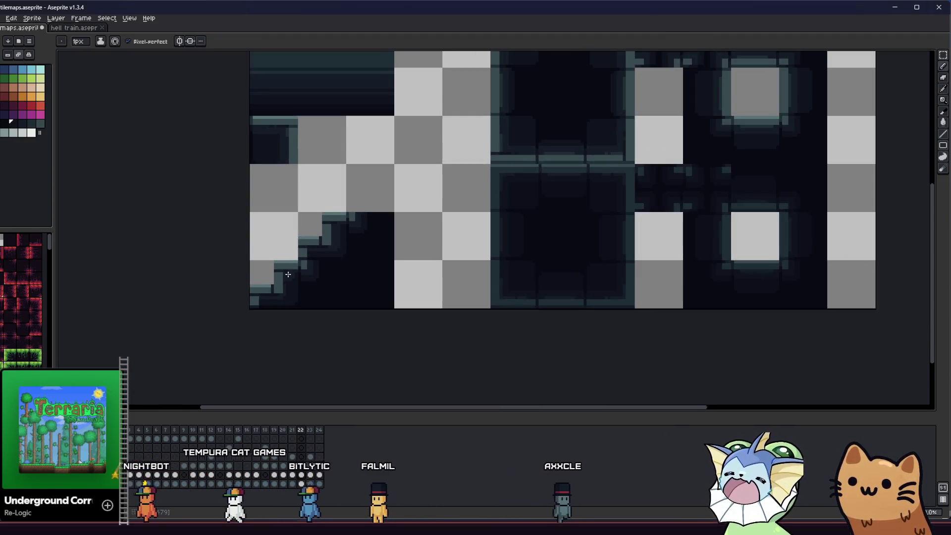
{"action": "left_click_drag", "start_coordinate": [337, 238], "coordinate": [365, 227]}
{"action": "scroll", "coordinate": [369, 229], "scroll_direction": "up", "scroll_amount": 1}
{"action": "key", "text": "alt"}
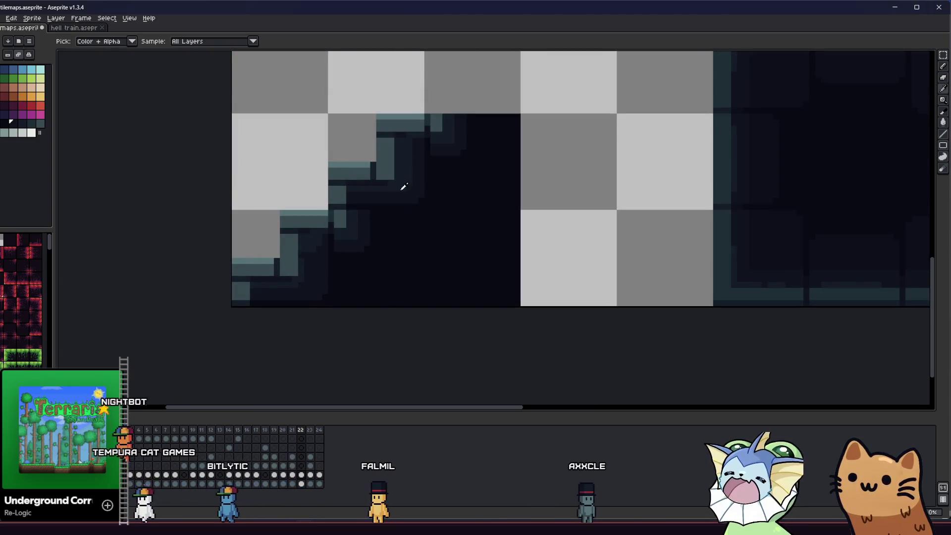
Paint a trial dark pixel on the slope's stepped edge, then undo it.
{"action": "scroll", "coordinate": [403, 180], "scroll_direction": "up", "scroll_amount": 1}
{"action": "left_click_drag", "start_coordinate": [350, 195], "coordinate": [340, 285]}
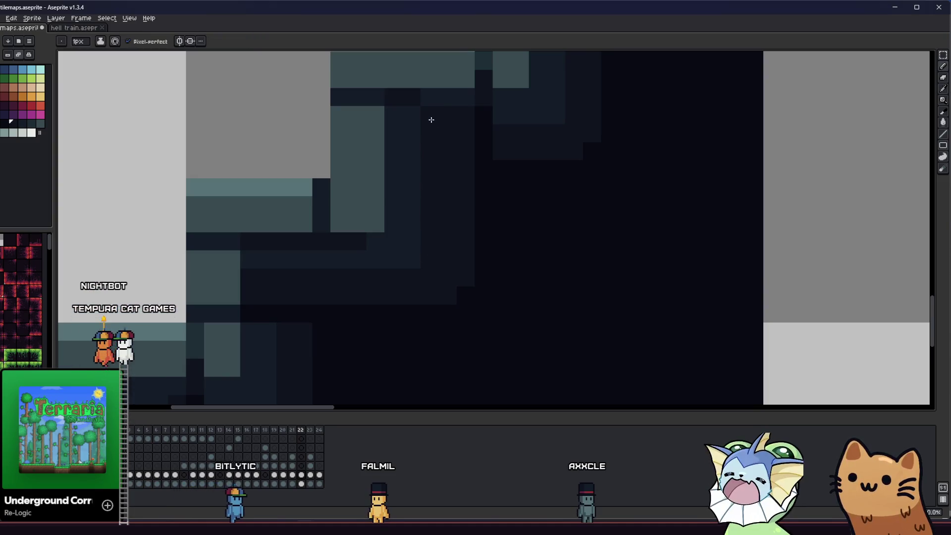
{"action": "scroll", "coordinate": [446, 155], "scroll_direction": "down", "scroll_amount": 2}
{"action": "scroll", "coordinate": [449, 202], "scroll_direction": "up", "scroll_amount": 3}
{"action": "key", "text": "alt"}
{"action": "left_click_drag", "start_coordinate": [314, 218], "coordinate": [267, 272]}
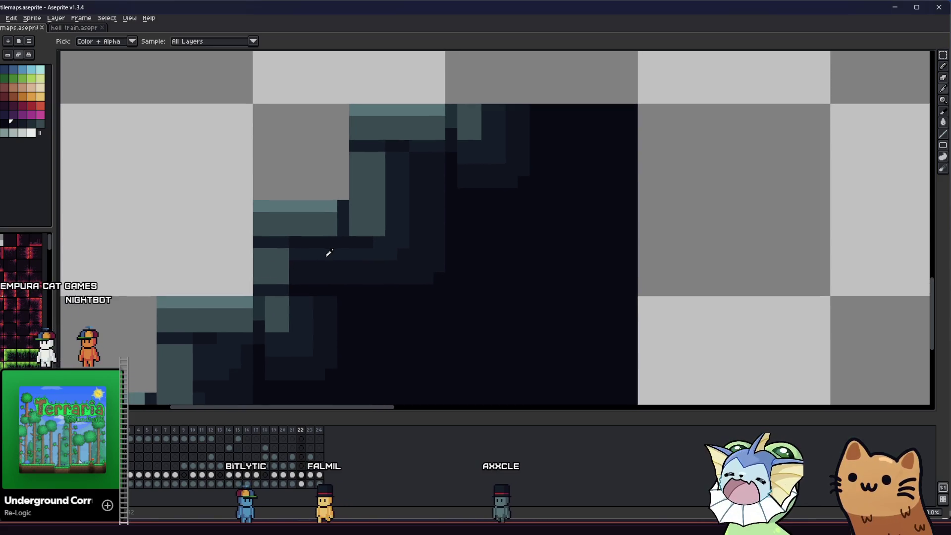
{"action": "scroll", "coordinate": [317, 267], "scroll_direction": "down", "scroll_amount": 5}
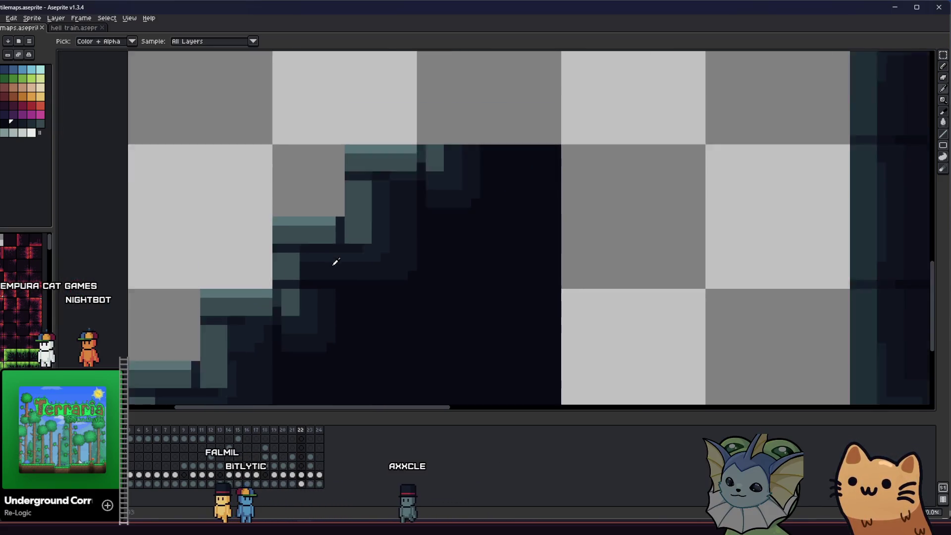
{"action": "scroll", "coordinate": [277, 292], "scroll_direction": "down", "scroll_amount": 2}
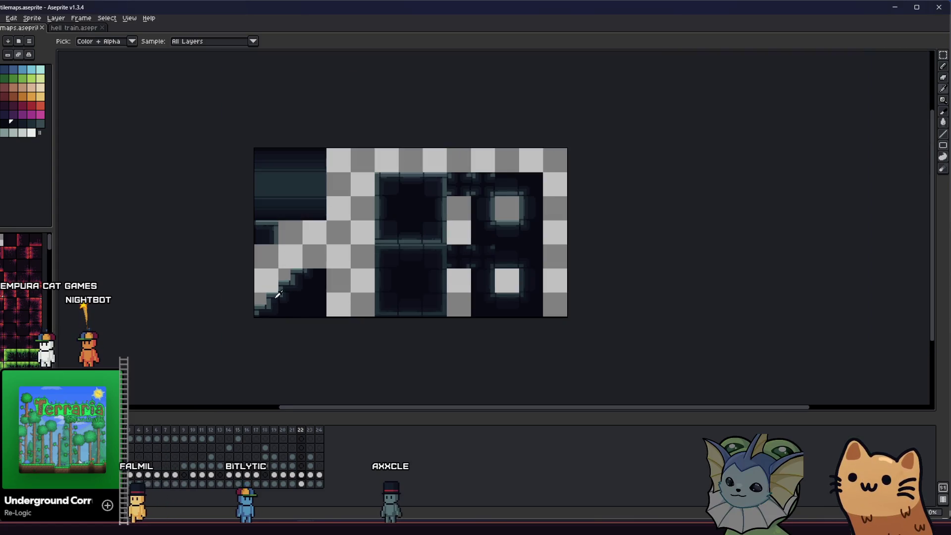
{"action": "scroll", "coordinate": [320, 270], "scroll_direction": "up", "scroll_amount": 4}
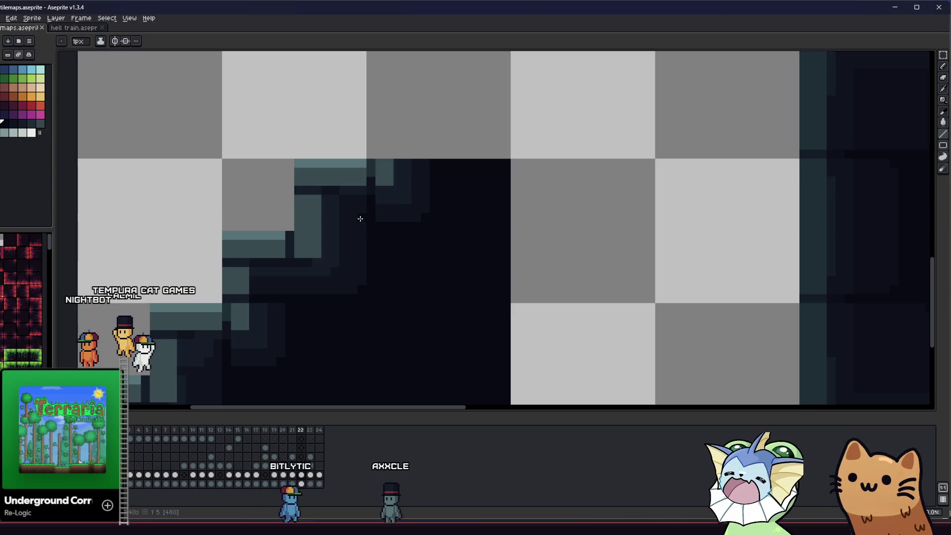
{"action": "left_click", "coordinate": [360, 219]}
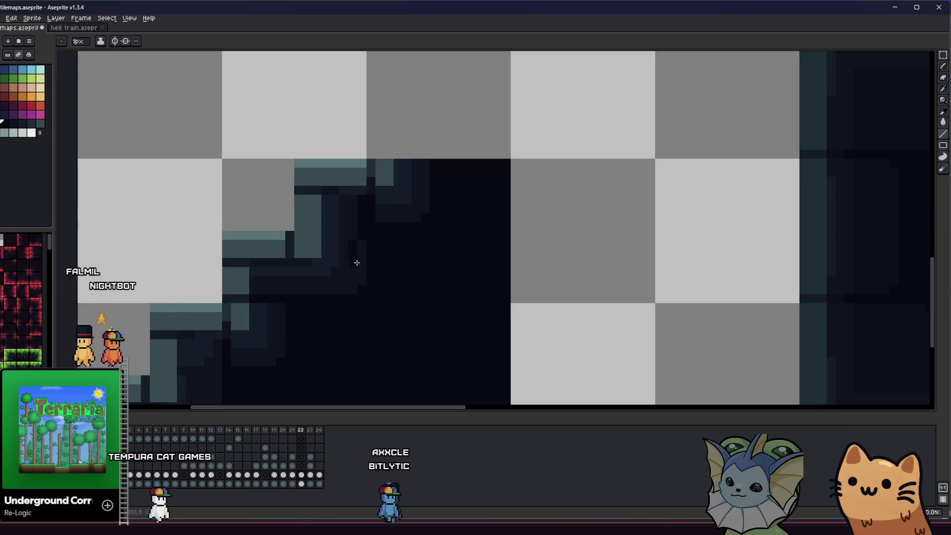
{"action": "key", "text": "ctrl+z"}
Undo an accidental shift of the tilemap.
{"action": "scroll", "coordinate": [286, 314], "scroll_direction": "down", "scroll_amount": 3}
{"action": "scroll", "coordinate": [268, 306], "scroll_direction": "up", "scroll_amount": 2}
{"action": "left_click_drag", "start_coordinate": [257, 305], "coordinate": [206, 308]}
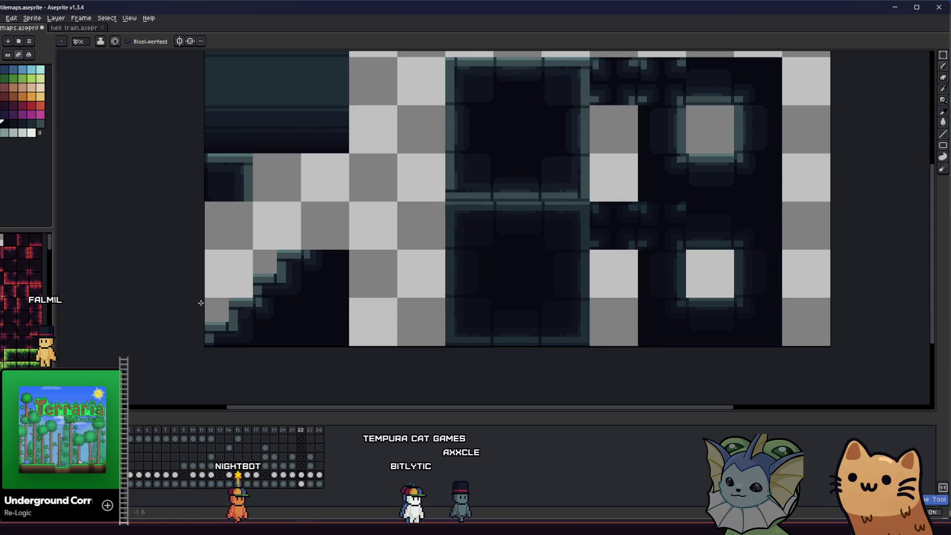
{"action": "key", "text": "ctrl+z"}
Zoom in on the slope tile and switch back to the Pencil.
{"action": "scroll", "coordinate": [293, 263], "scroll_direction": "up", "scroll_amount": 2}
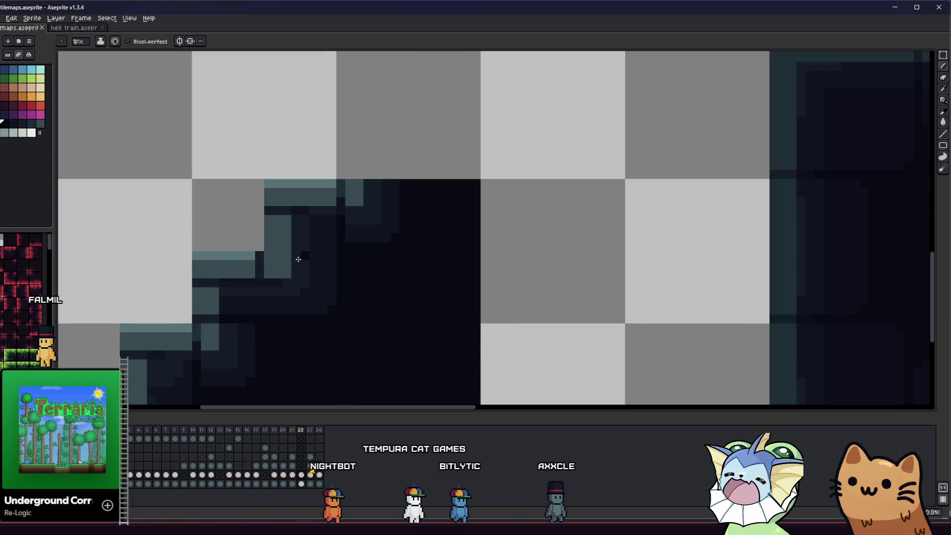
{"action": "scroll", "coordinate": [329, 214], "scroll_direction": "up", "scroll_amount": 2}
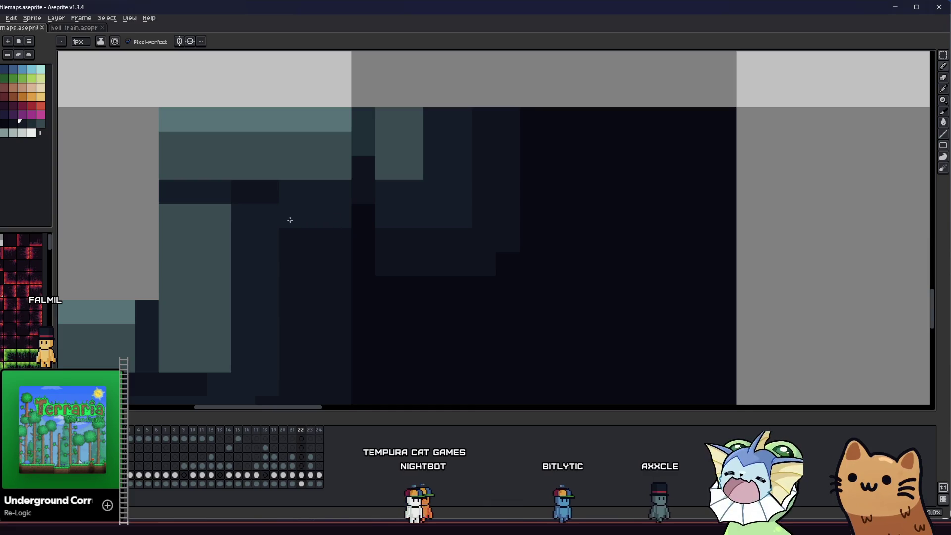
{"action": "scroll", "coordinate": [270, 239], "scroll_direction": "down", "scroll_amount": 3}
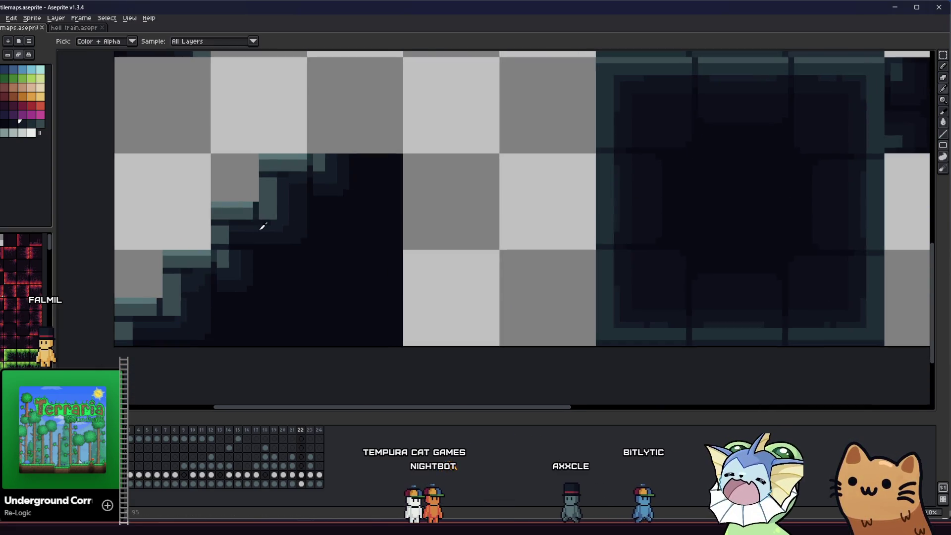
{"action": "scroll", "coordinate": [195, 275], "scroll_direction": "up", "scroll_amount": 2}
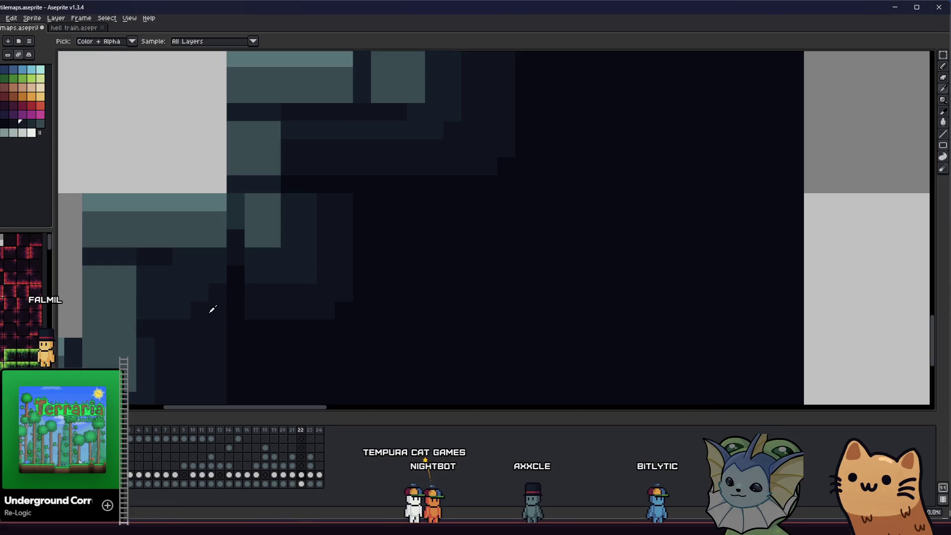
{"action": "scroll", "coordinate": [170, 312], "scroll_direction": "down", "scroll_amount": 1}
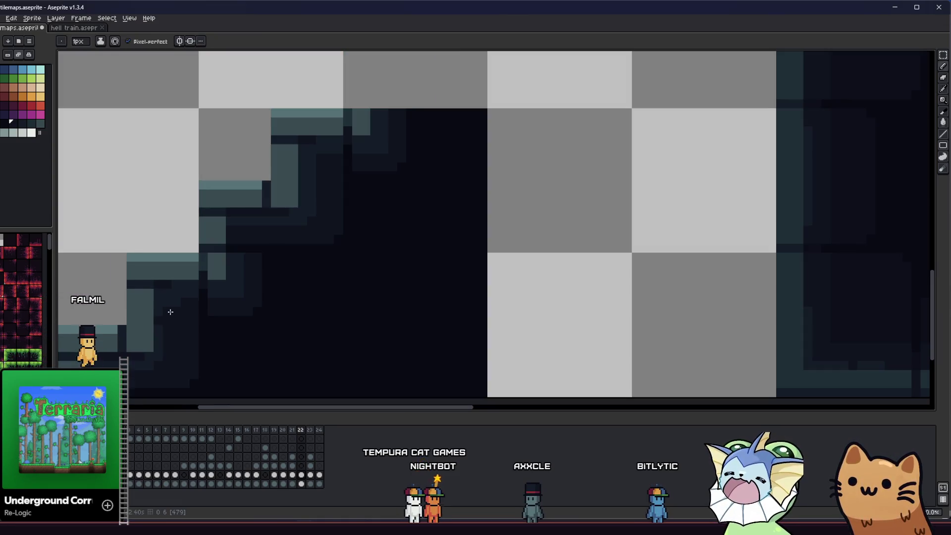
{"action": "scroll", "coordinate": [173, 308], "scroll_direction": "up", "scroll_amount": 1}
{"action": "key", "text": "b"}
{"action": "scroll", "coordinate": [150, 312], "scroll_direction": "down", "scroll_amount": 2}
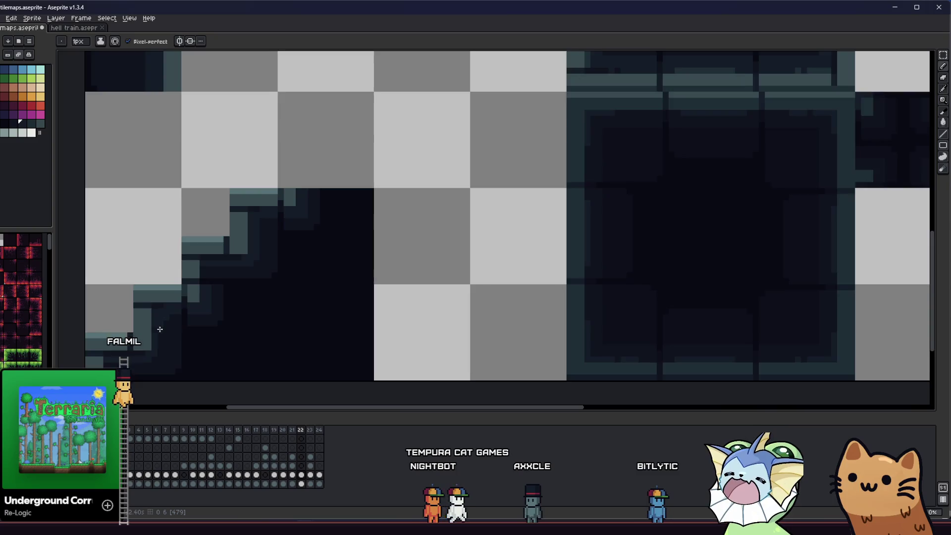
{"action": "scroll", "coordinate": [169, 298], "scroll_direction": "up", "scroll_amount": 1}
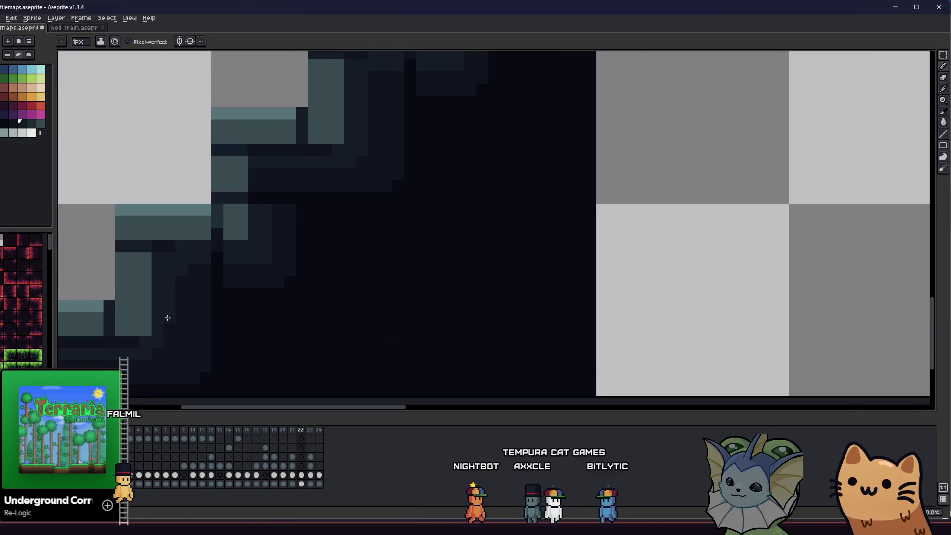
{"action": "scroll", "coordinate": [162, 354], "scroll_direction": "down", "scroll_amount": 1}
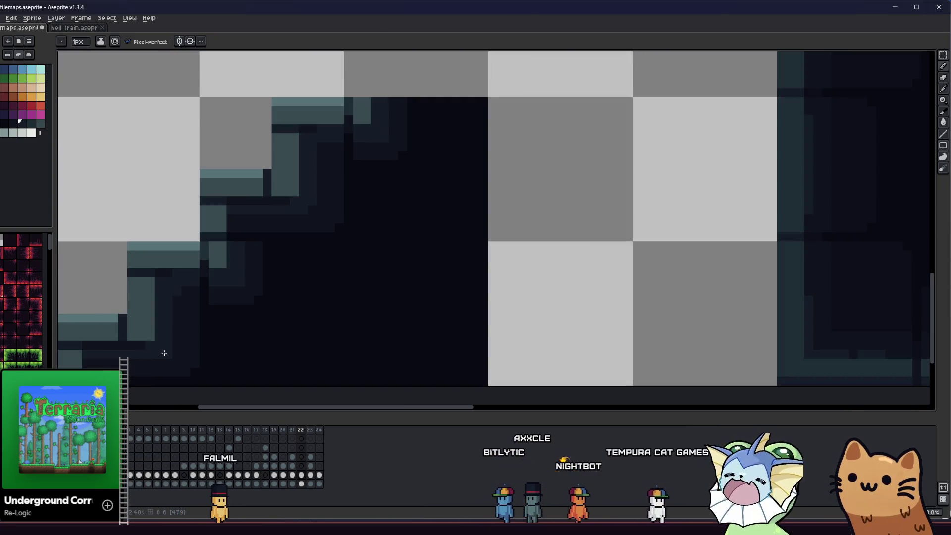
{"action": "scroll", "coordinate": [185, 332], "scroll_direction": "down", "scroll_amount": 3}
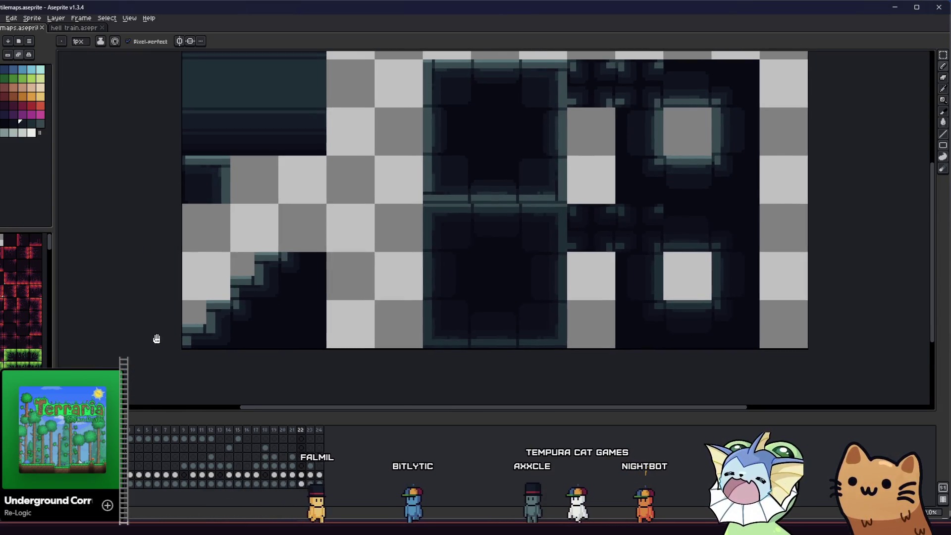
{"action": "scroll", "coordinate": [190, 333], "scroll_direction": "down", "scroll_amount": 1}
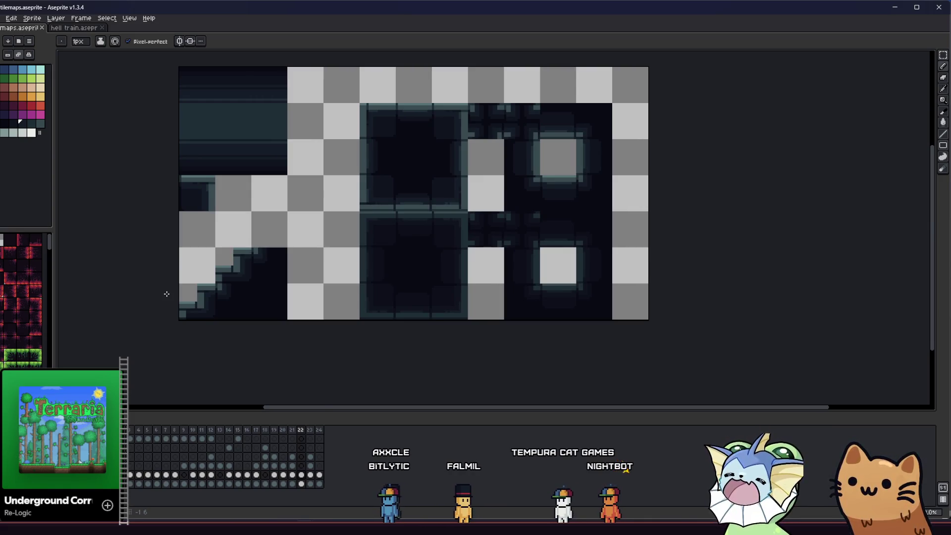
{"action": "scroll", "coordinate": [207, 261], "scroll_direction": "up", "scroll_amount": 3}
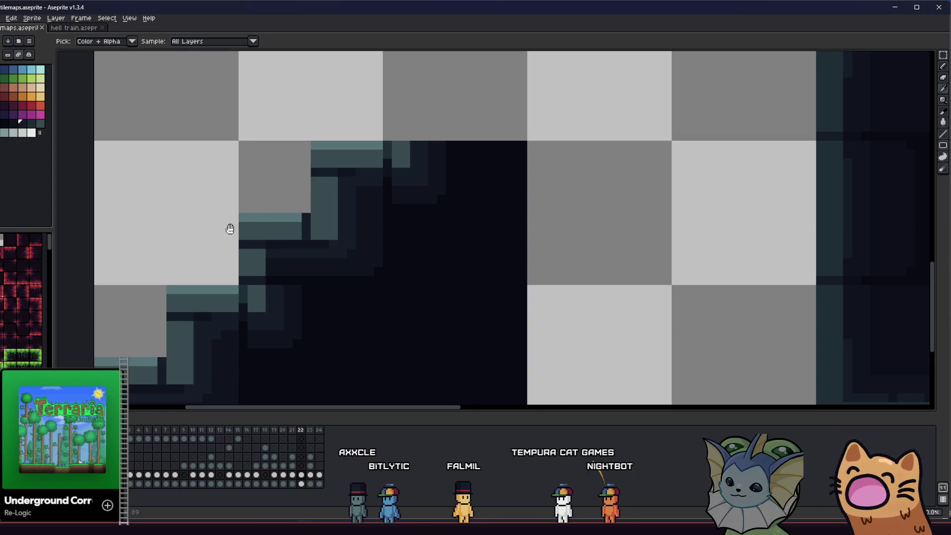
Pick dark shades from the slope and paint dark pixels into the step corners.
{"action": "left_click_drag", "start_coordinate": [229, 227], "coordinate": [278, 199]}
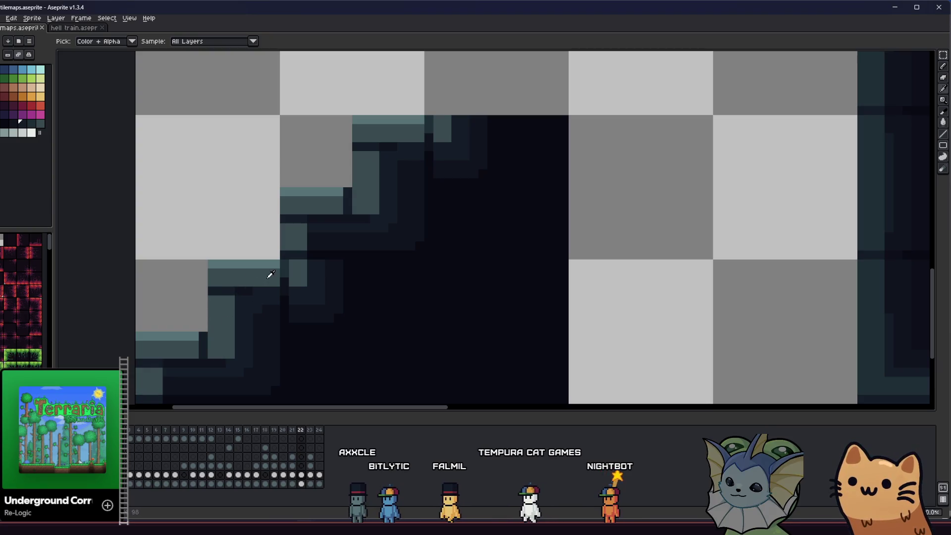
{"action": "scroll", "coordinate": [236, 274], "scroll_direction": "down", "scroll_amount": 2}
{"action": "mouse_move", "coordinate": [134, 303]}
{"action": "left_mouse_down"}
{"action": "mouse_move", "coordinate": [130, 340]}
{"action": "mouse_move", "coordinate": [169, 323]}
{"action": "left_mouse_up"}
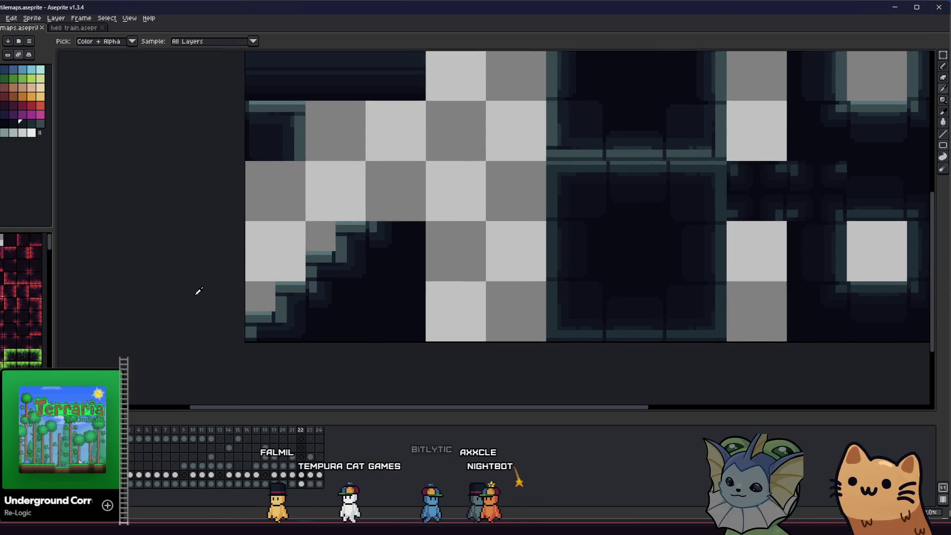
{"action": "scroll", "coordinate": [198, 290], "scroll_direction": "down", "scroll_amount": 3}
{"action": "scroll", "coordinate": [202, 293], "scroll_direction": "down", "scroll_amount": 1}
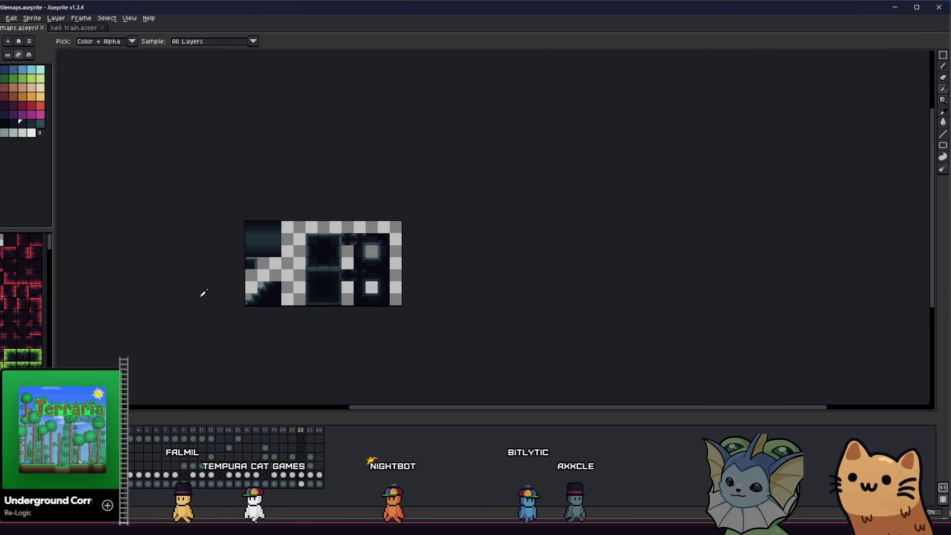
{"action": "scroll", "coordinate": [217, 297], "scroll_direction": "up", "scroll_amount": 2}
{"action": "left_click_drag", "start_coordinate": [143, 281], "coordinate": [168, 287]}
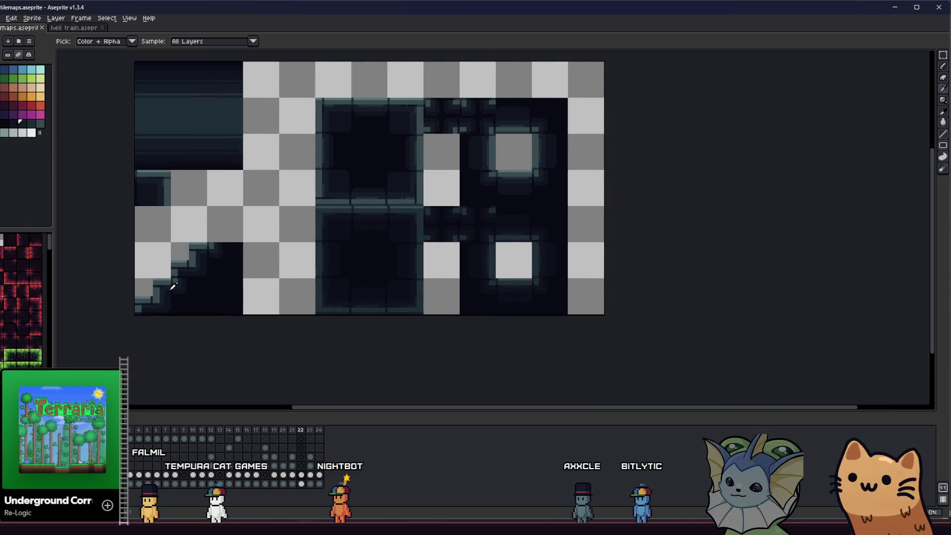
{"action": "mouse_move", "coordinate": [177, 283]}
{"action": "left_mouse_down"}
{"action": "mouse_move", "coordinate": [166, 285]}
{"action": "mouse_move", "coordinate": [233, 274]}
{"action": "left_mouse_up"}
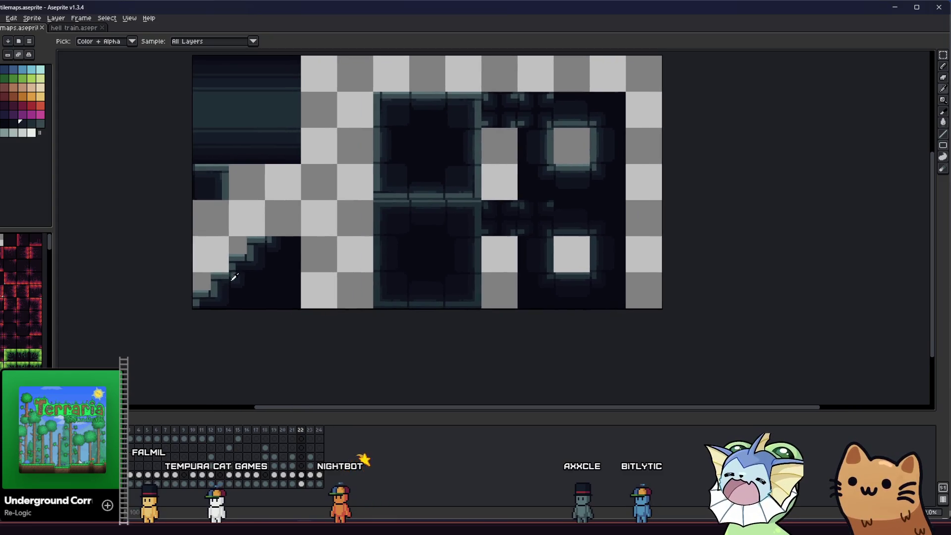
{"action": "scroll", "coordinate": [243, 265], "scroll_direction": "up", "scroll_amount": 3}
{"action": "scroll", "coordinate": [201, 252], "scroll_direction": "up", "scroll_amount": 2}
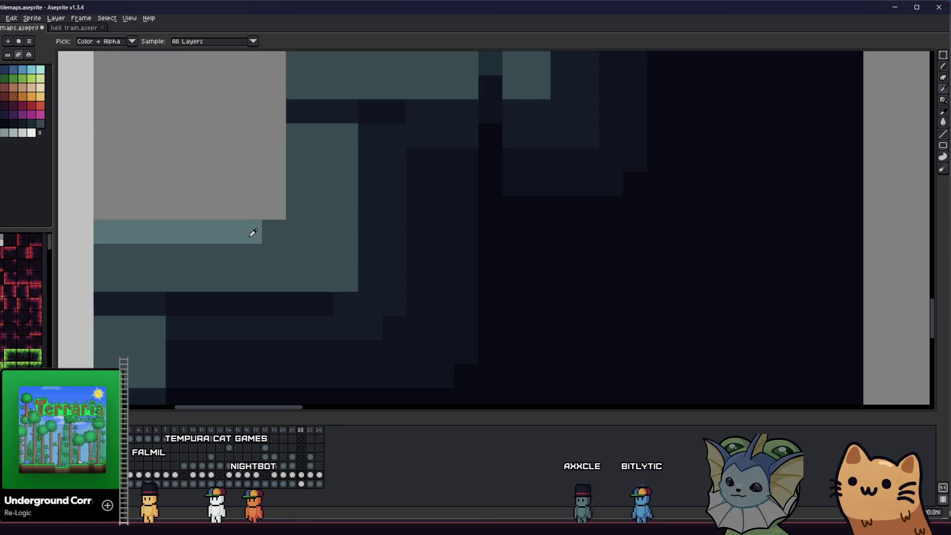
{"action": "left_click_drag", "start_coordinate": [276, 234], "coordinate": [301, 268]}
{"action": "left_click", "coordinate": [339, 141], "text": "alt"}
{"action": "left_click", "coordinate": [295, 252]}
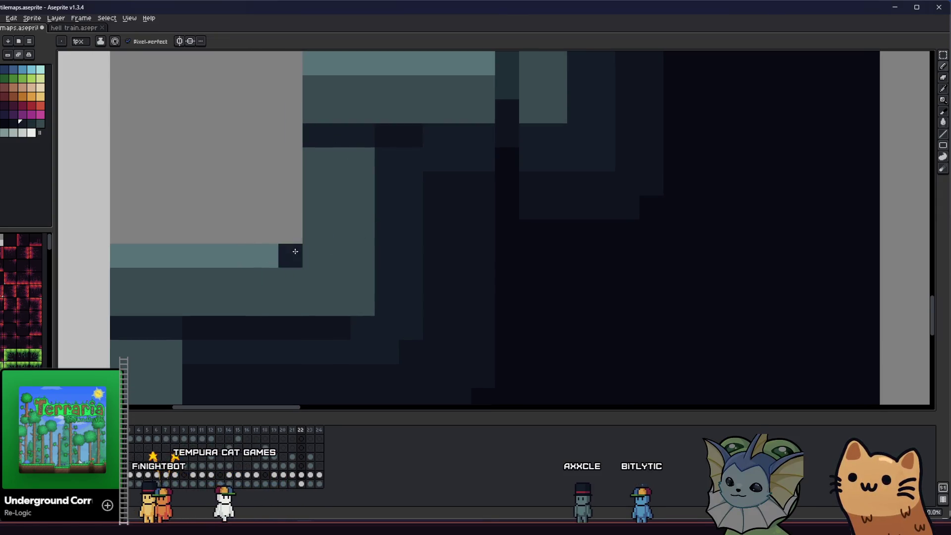
{"action": "left_click", "coordinate": [365, 229]}
{"action": "left_click", "coordinate": [386, 140], "text": "alt"}
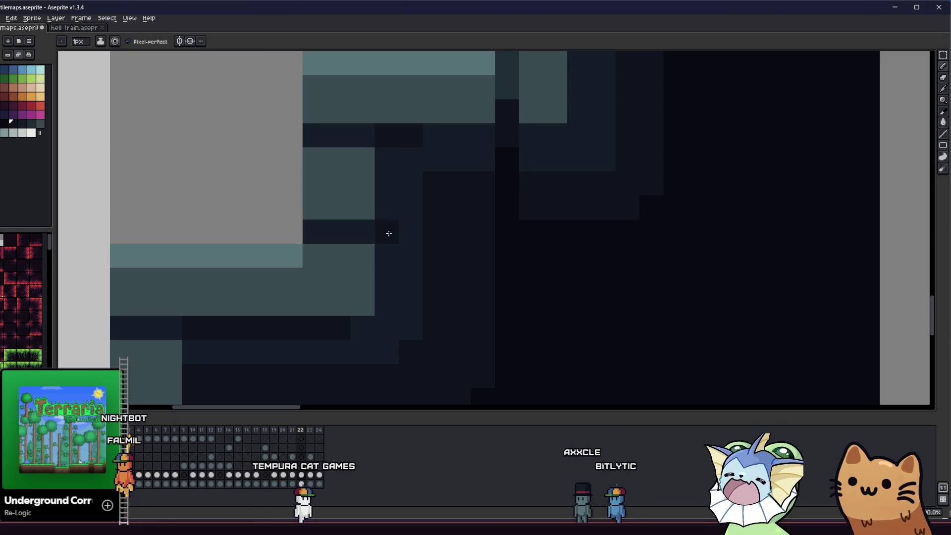
Undo the stray dark pixel column and pick the tile's dark shade.
{"action": "scroll", "coordinate": [406, 239], "scroll_direction": "down", "scroll_amount": 2}
{"action": "scroll", "coordinate": [356, 254], "scroll_direction": "up", "scroll_amount": 1}
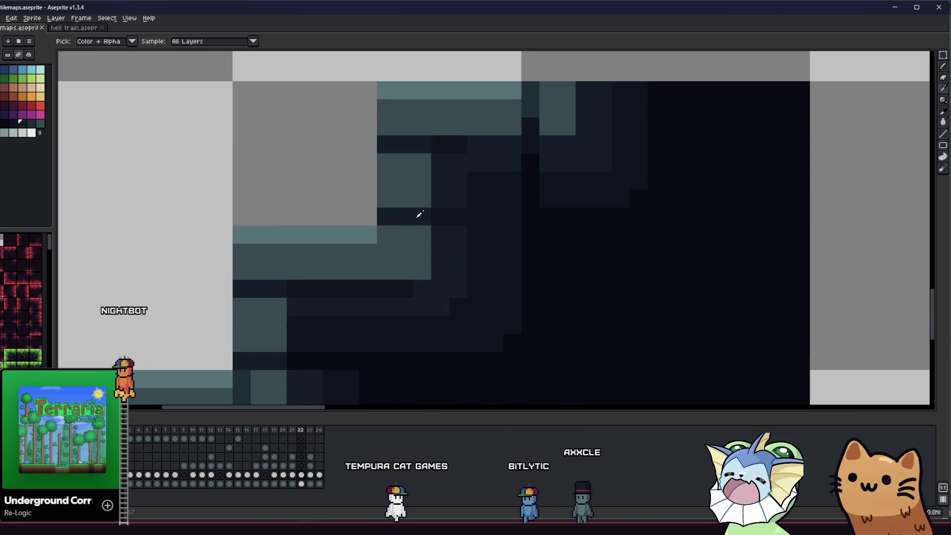
{"action": "scroll", "coordinate": [475, 225], "scroll_direction": "down", "scroll_amount": 4}
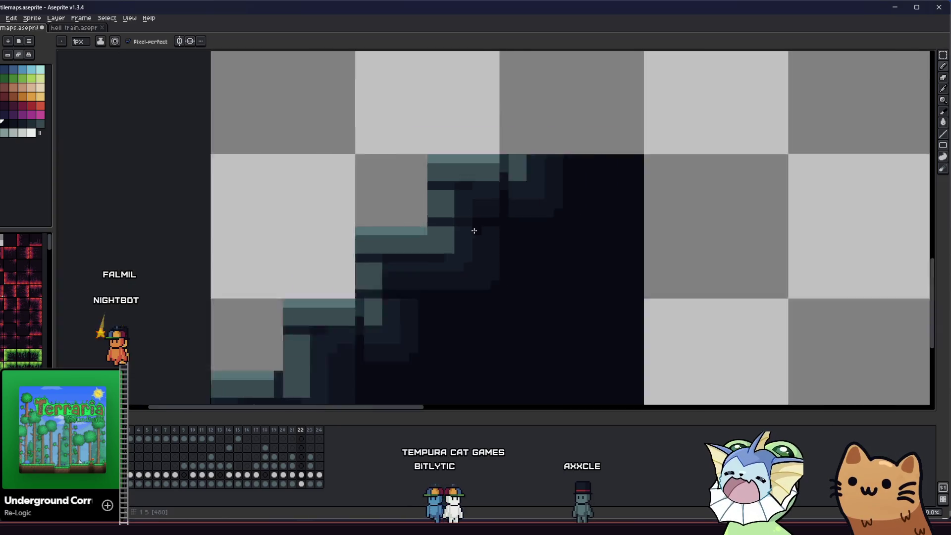
{"action": "scroll", "coordinate": [411, 297], "scroll_direction": "up", "scroll_amount": 2}
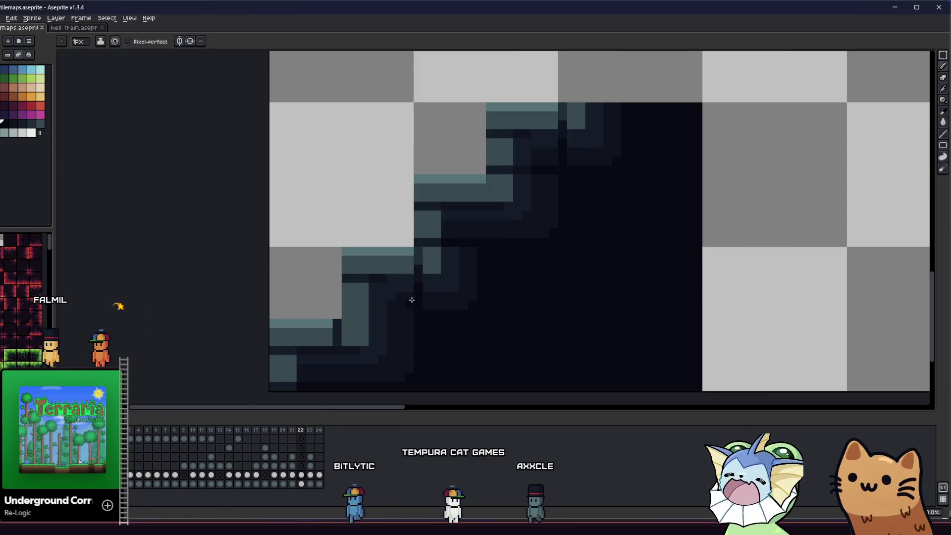
{"action": "scroll", "coordinate": [356, 312], "scroll_direction": "up", "scroll_amount": 2}
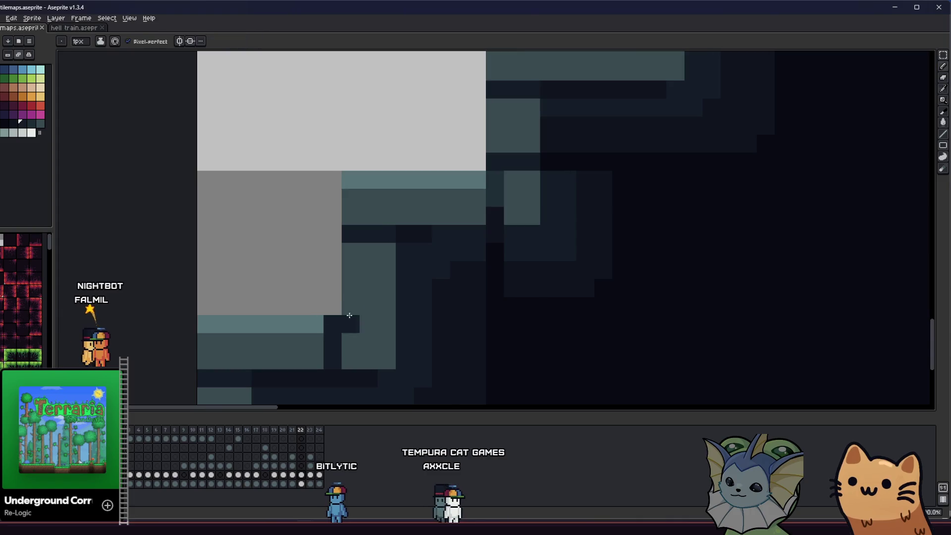
{"action": "key", "text": "i"}
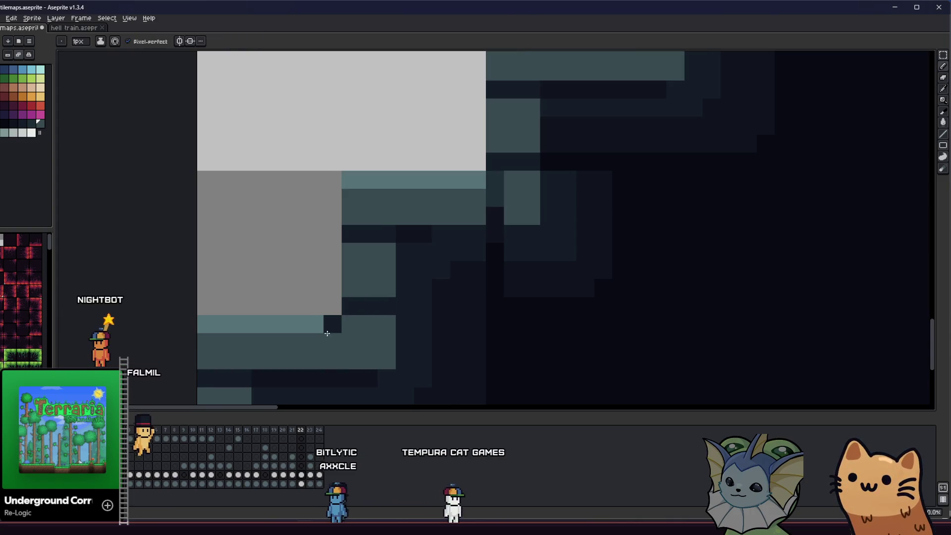
{"action": "key", "text": "ctrl+z"}
{"action": "key", "text": "b"}
{"action": "left_click", "coordinate": [405, 311], "text": "alt"}
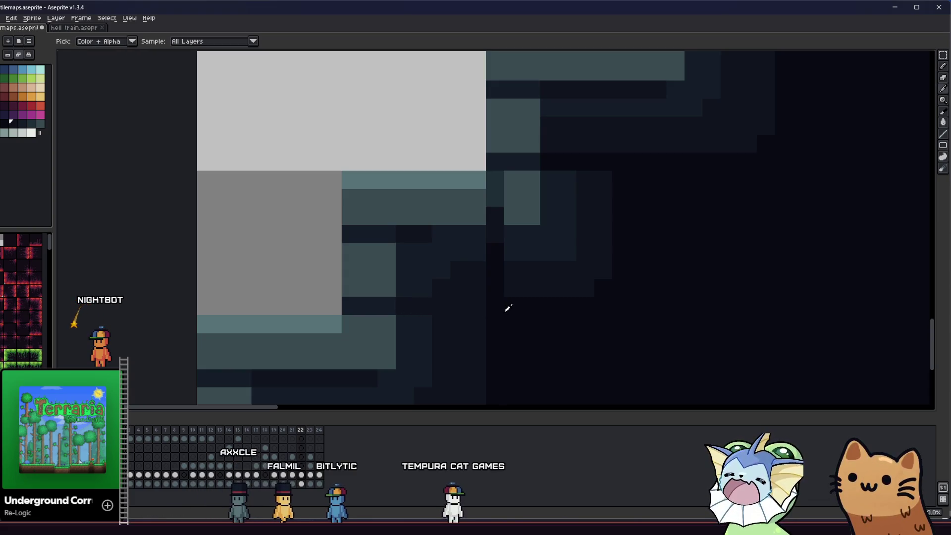
{"action": "scroll", "coordinate": [441, 311], "scroll_direction": "down", "scroll_amount": 2}
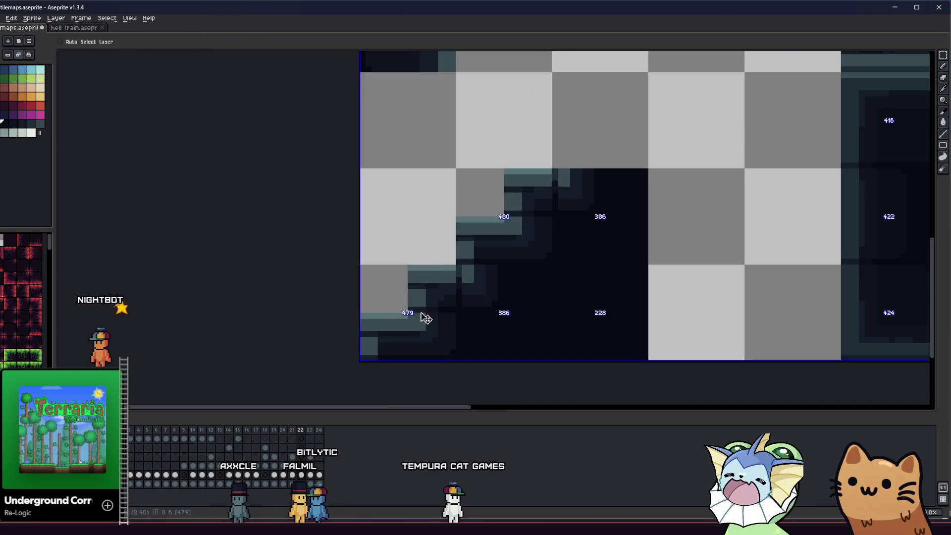
Paint teal pixels beside the slope's teal band, then zoom out to the whole tileset.
{"action": "scroll", "coordinate": [422, 312], "scroll_direction": "up", "scroll_amount": 2}
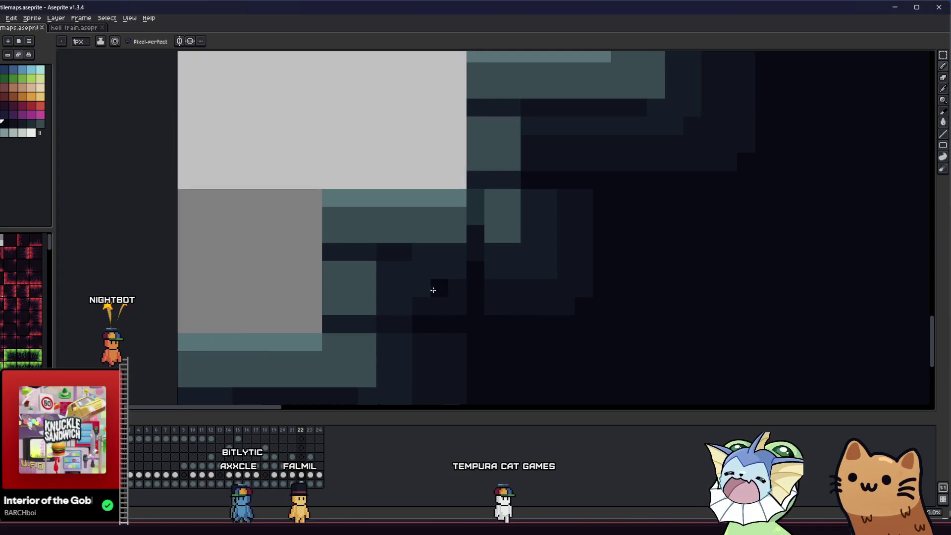
{"action": "scroll", "coordinate": [448, 257], "scroll_direction": "up", "scroll_amount": 1}
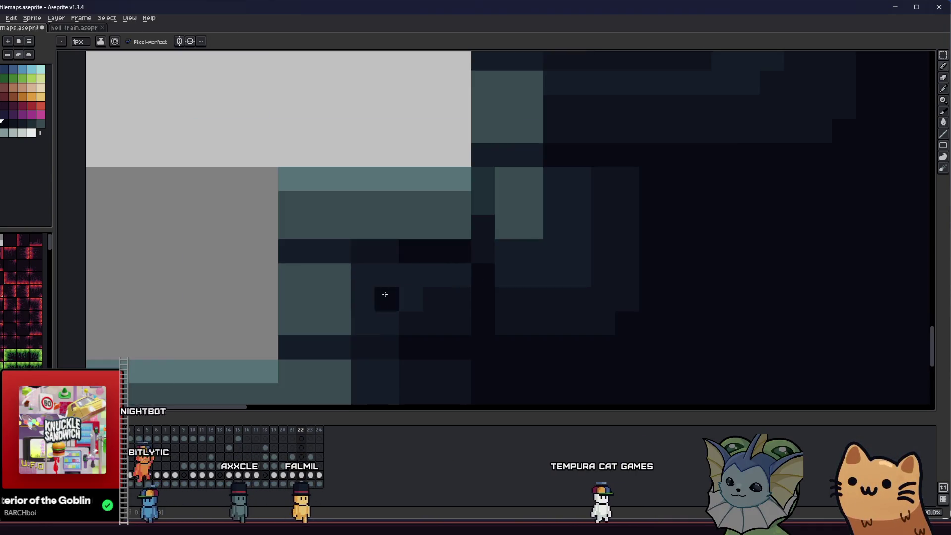
{"action": "scroll", "coordinate": [346, 320], "scroll_direction": "down", "scroll_amount": 3}
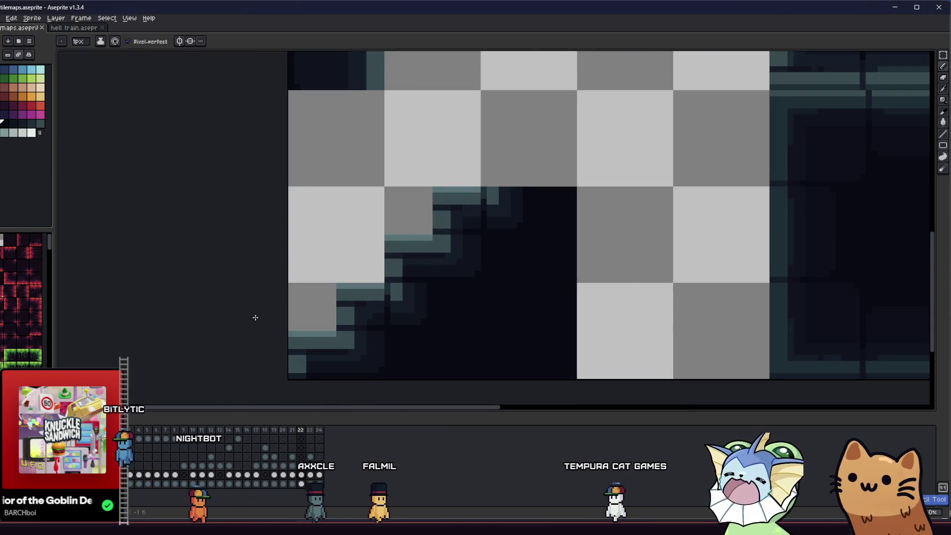
{"action": "scroll", "coordinate": [289, 326], "scroll_direction": "down", "scroll_amount": 3}
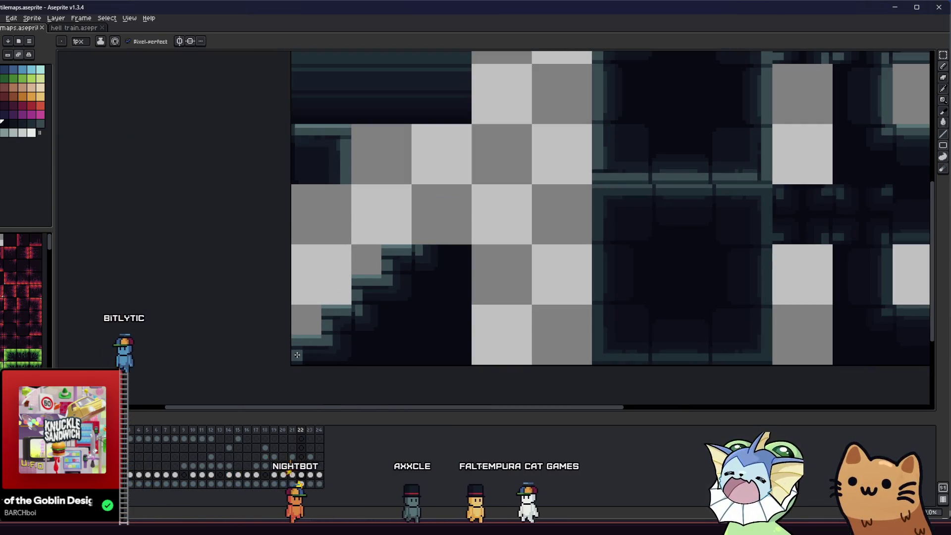
{"action": "scroll", "coordinate": [299, 354], "scroll_direction": "down", "scroll_amount": 3}
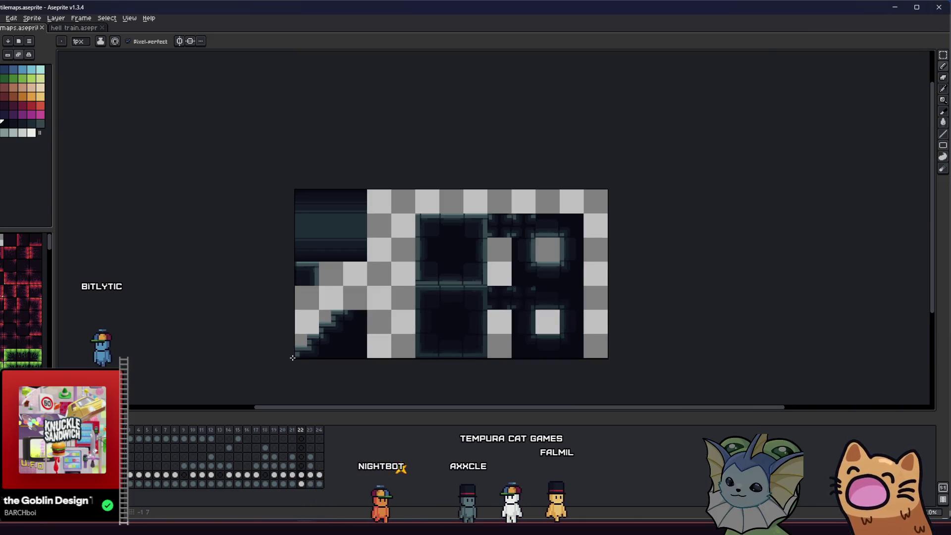
{"action": "mouse_move", "coordinate": [281, 338]}
{"action": "left_mouse_down"}
{"action": "mouse_move", "coordinate": [256, 338]}
{"action": "mouse_move", "coordinate": [234, 323]}
{"action": "mouse_move", "coordinate": [374, 325]}
{"action": "left_mouse_up"}
{"action": "scroll", "coordinate": [288, 331], "scroll_direction": "up", "scroll_amount": 3}
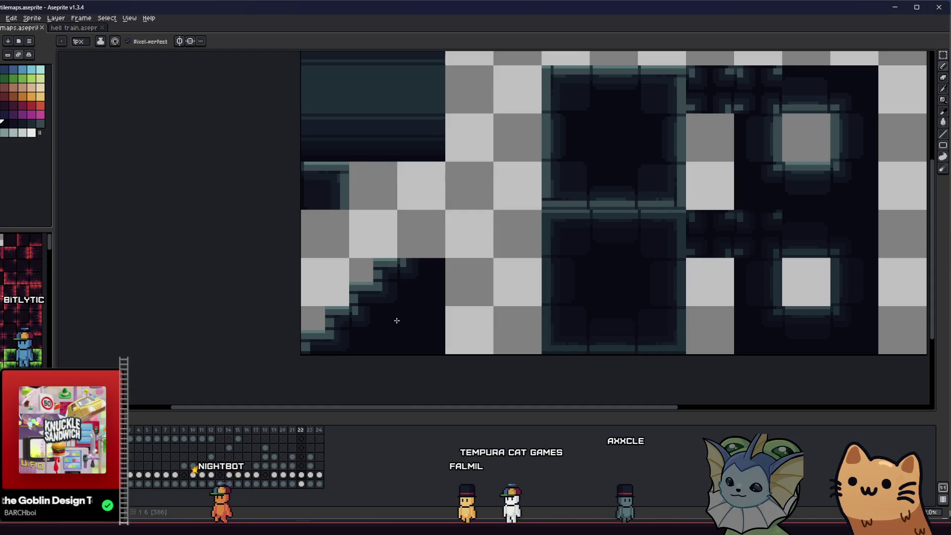
{"action": "scroll", "coordinate": [371, 317], "scroll_direction": "up", "scroll_amount": 4}
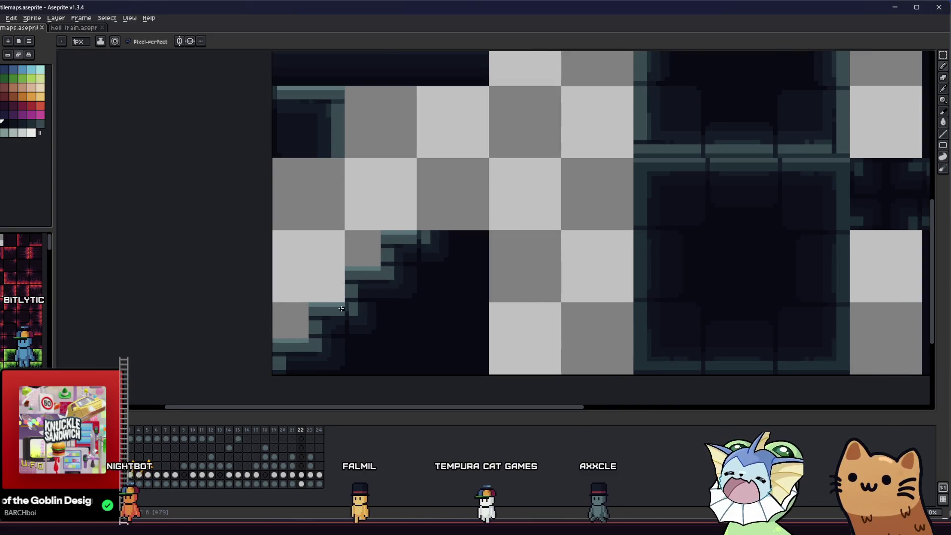
{"action": "left_click_drag", "start_coordinate": [352, 298], "coordinate": [348, 291]}
{"action": "scroll", "coordinate": [347, 292], "scroll_direction": "down", "scroll_amount": 5}
{"action": "key", "text": "i"}
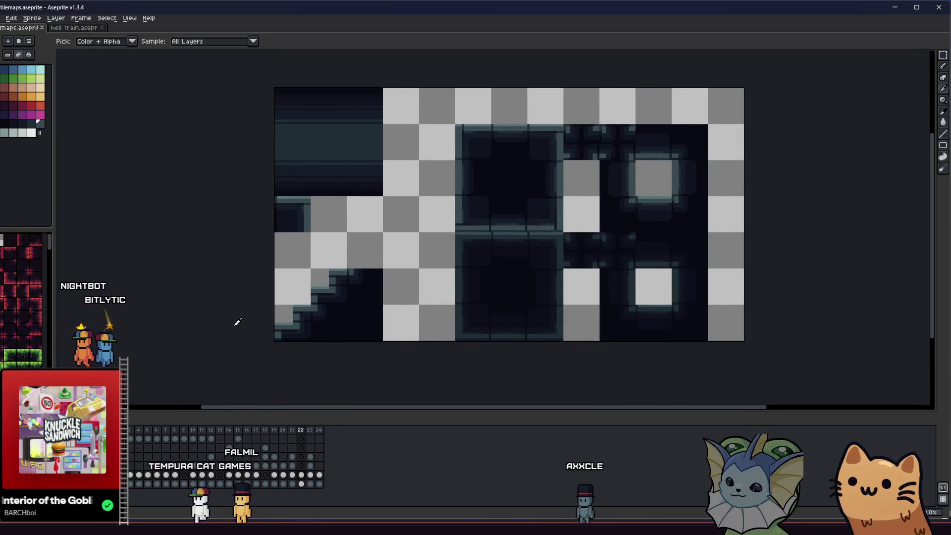
{"action": "left_click_drag", "start_coordinate": [238, 322], "coordinate": [223, 329]}
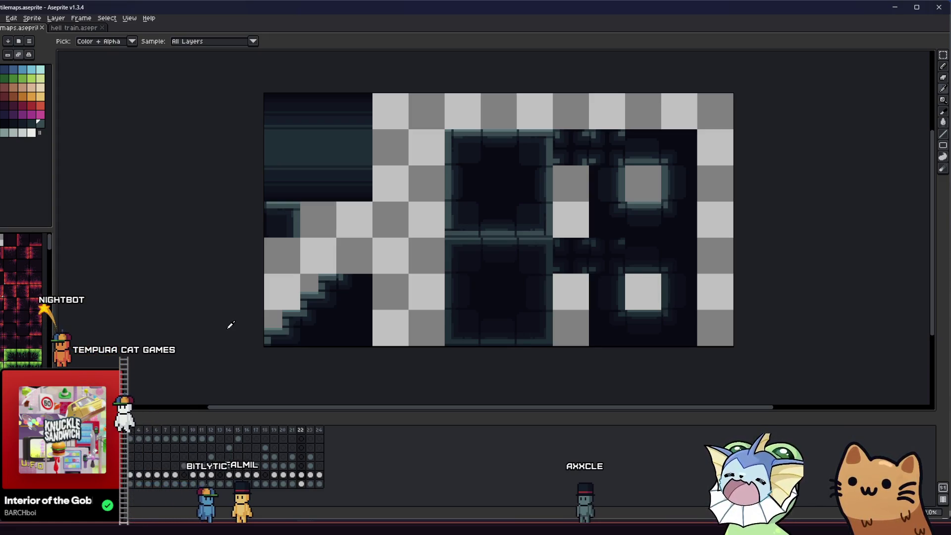
Save tilemaps.aseprite and zoom in on the staircase slope tile.
{"action": "key", "text": "b"}
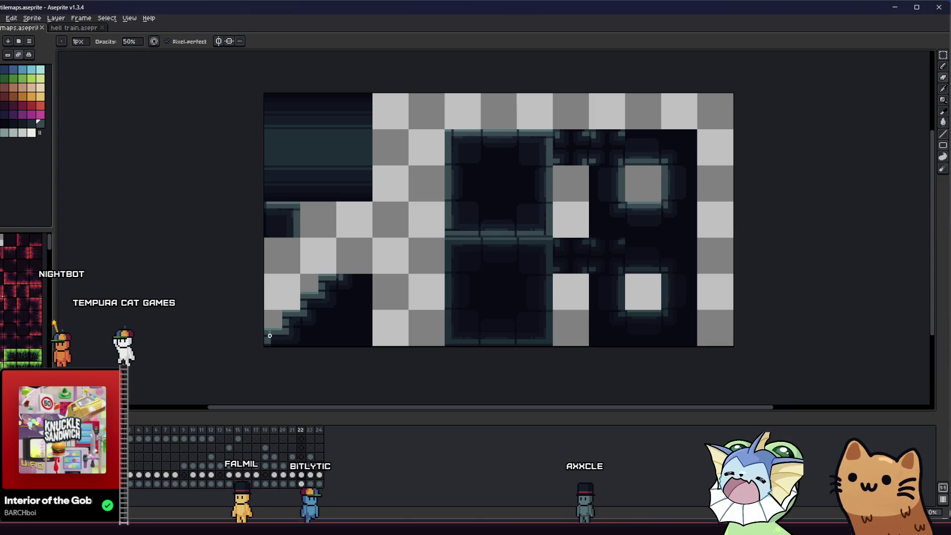
{"action": "key", "text": "ctrl+s"}
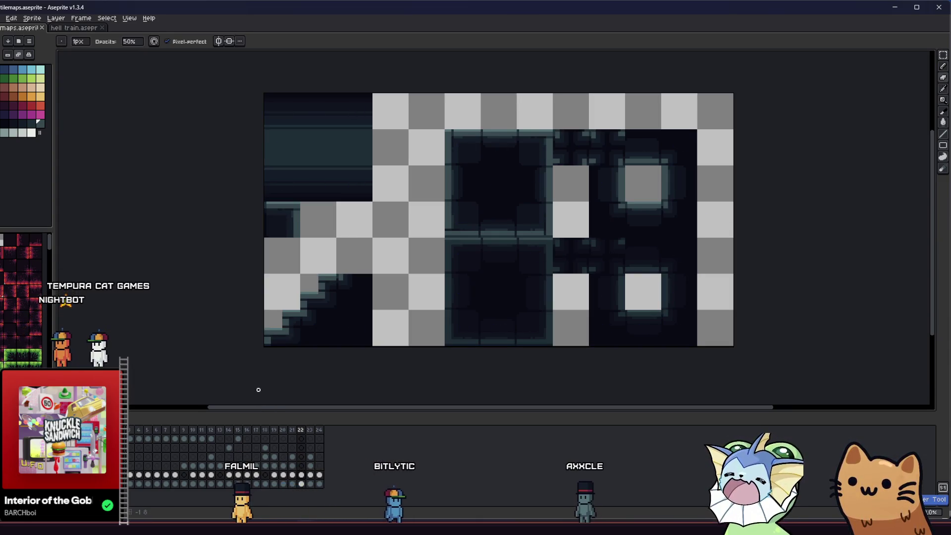
{"action": "scroll", "coordinate": [274, 364], "scroll_direction": "up", "scroll_amount": 4}
{"action": "key", "text": "i"}
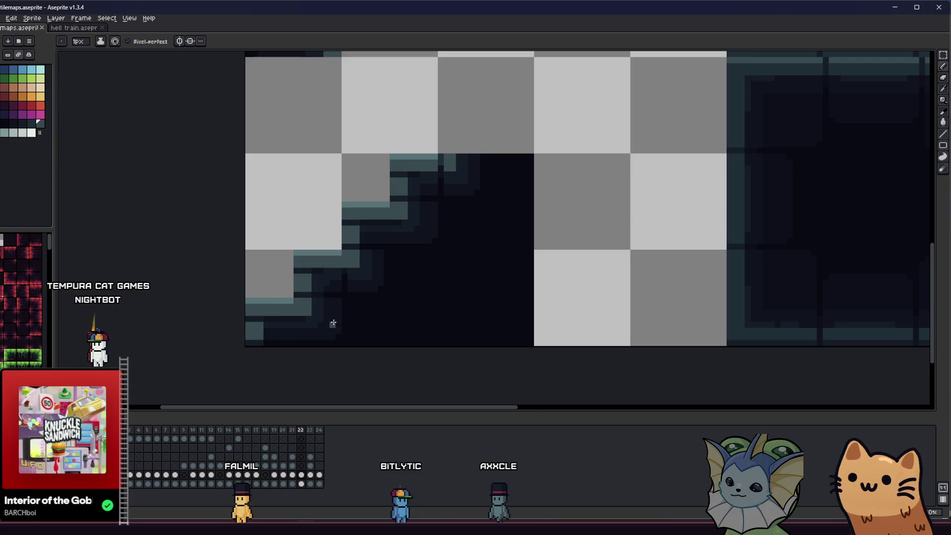
{"action": "key", "text": "ctrl+s"}
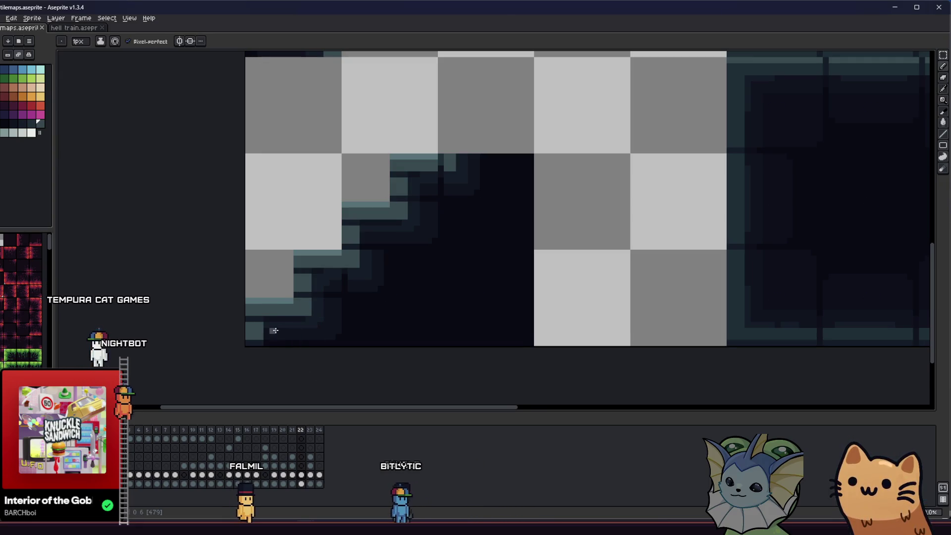
{"action": "scroll", "coordinate": [260, 317], "scroll_direction": "up", "scroll_amount": 1}
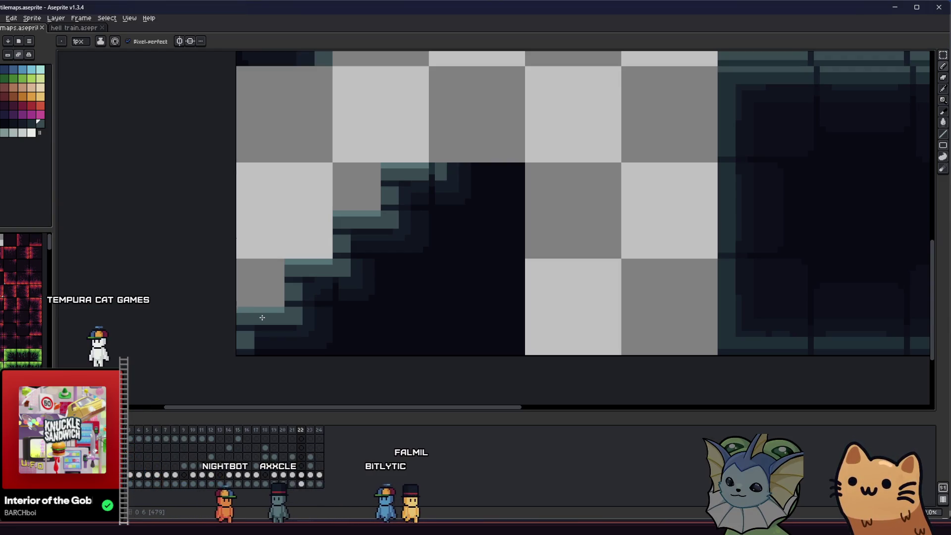
{"action": "key", "text": "i"}
{"action": "scroll", "coordinate": [262, 317], "scroll_direction": "up", "scroll_amount": 1}
{"action": "scroll", "coordinate": [368, 221], "scroll_direction": "down", "scroll_amount": 1}
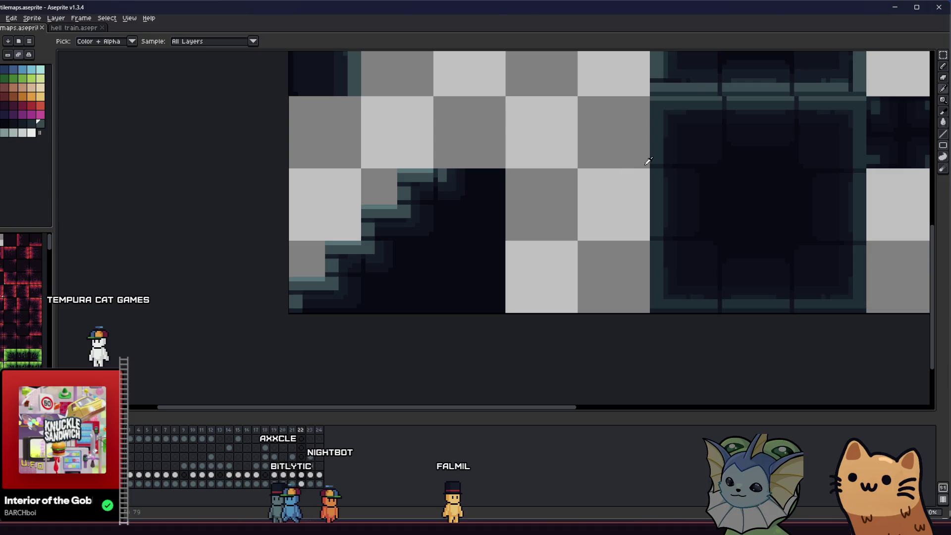
{"action": "scroll", "coordinate": [660, 133], "scroll_direction": "up", "scroll_amount": 3}
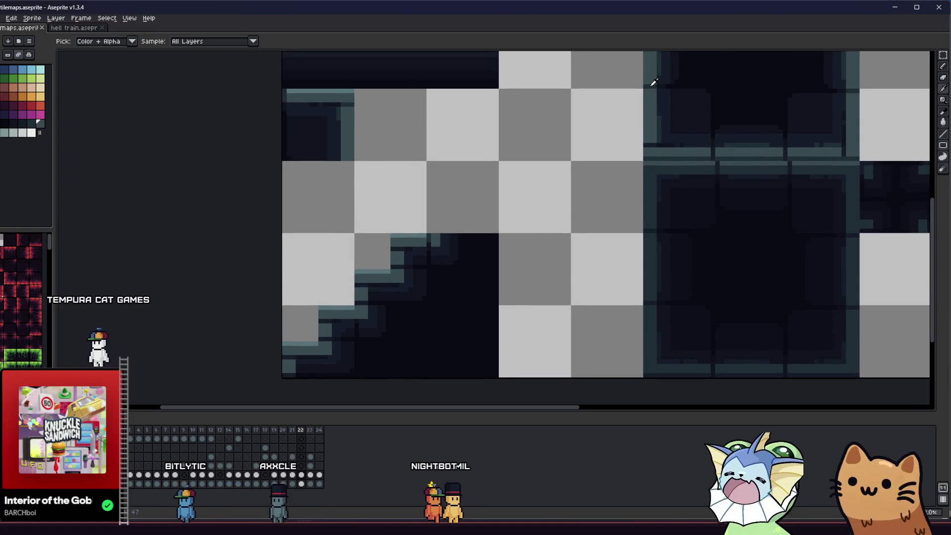
Try a dark pixel on the slope edge, undo it, and reposition the view.
{"action": "key", "text": "b"}
{"action": "scroll", "coordinate": [388, 282], "scroll_direction": "up", "scroll_amount": 4}
{"action": "left_click", "coordinate": [437, 170]}
{"action": "key", "text": "ctrl+z"}
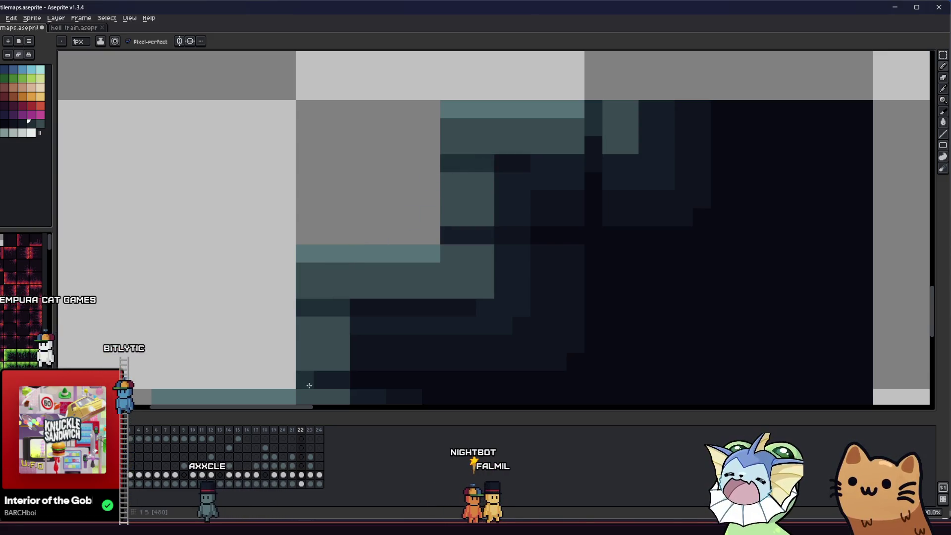
{"action": "scroll", "coordinate": [335, 384], "scroll_direction": "down", "scroll_amount": 1}
{"action": "scroll", "coordinate": [335, 383], "scroll_direction": "down", "scroll_amount": 1}
{"action": "left_click_drag", "start_coordinate": [335, 384], "coordinate": [337, 282]}
{"action": "scroll", "coordinate": [326, 349], "scroll_direction": "up", "scroll_amount": 2}
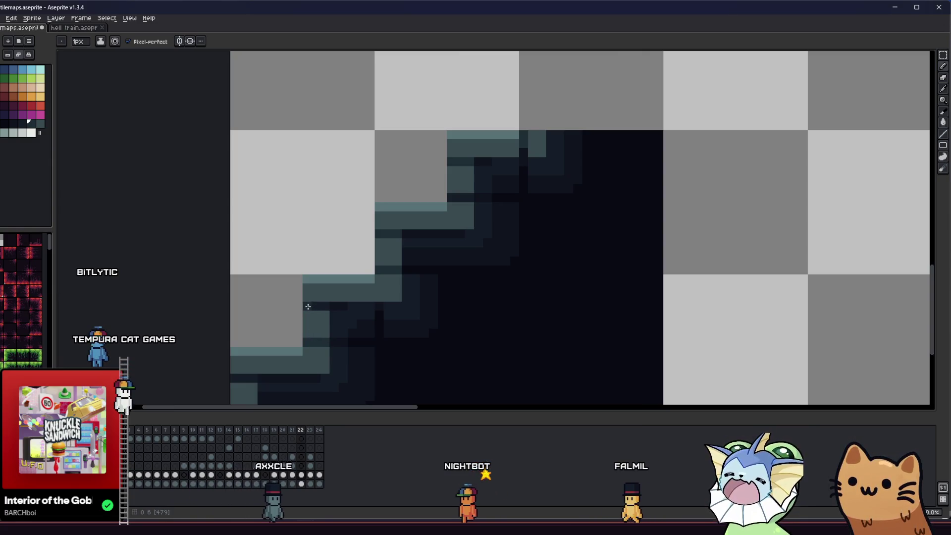
Bring the sprite back into view and check which tile numbers the slope uses.
{"action": "key", "text": "alt"}
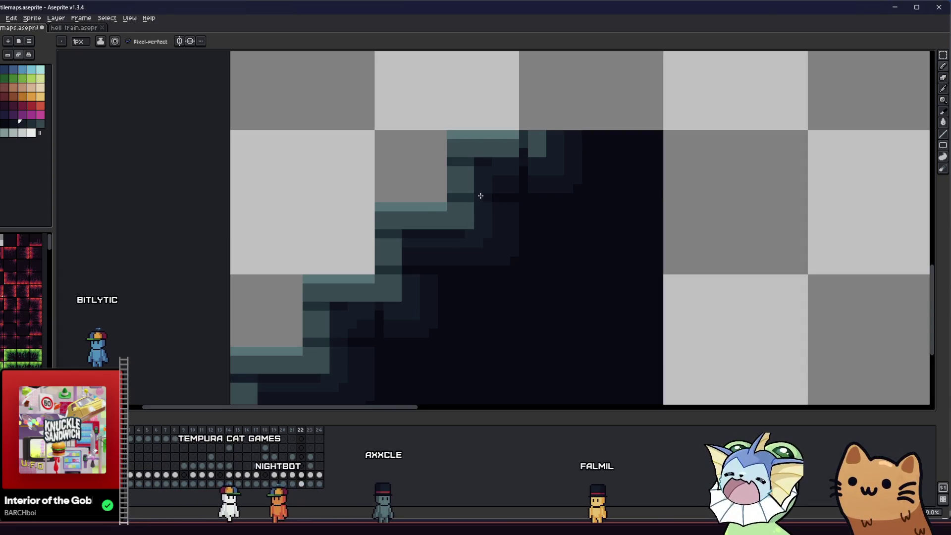
{"action": "scroll", "coordinate": [429, 273], "scroll_direction": "up", "scroll_amount": 1}
{"action": "scroll", "coordinate": [429, 273], "scroll_direction": "up", "scroll_amount": 1}
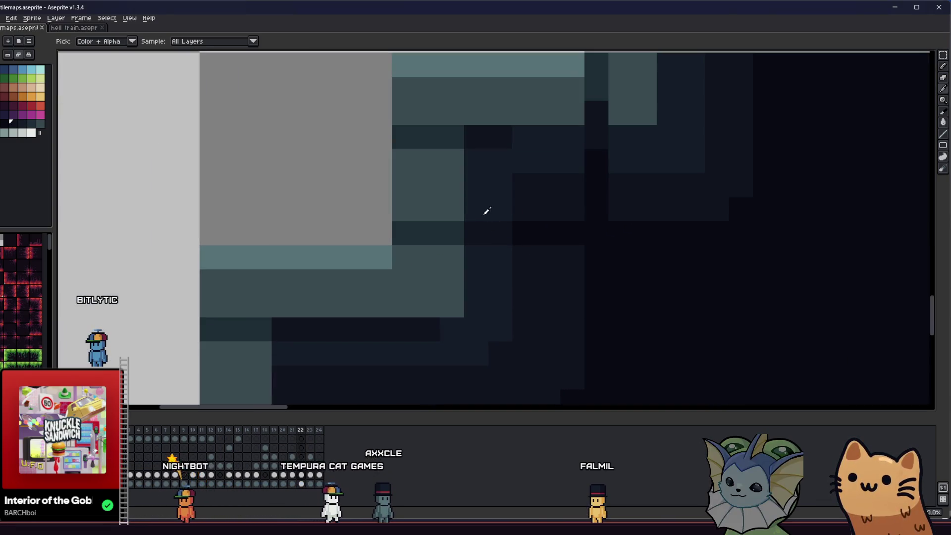
{"action": "scroll", "coordinate": [457, 245], "scroll_direction": "down", "scroll_amount": 3}
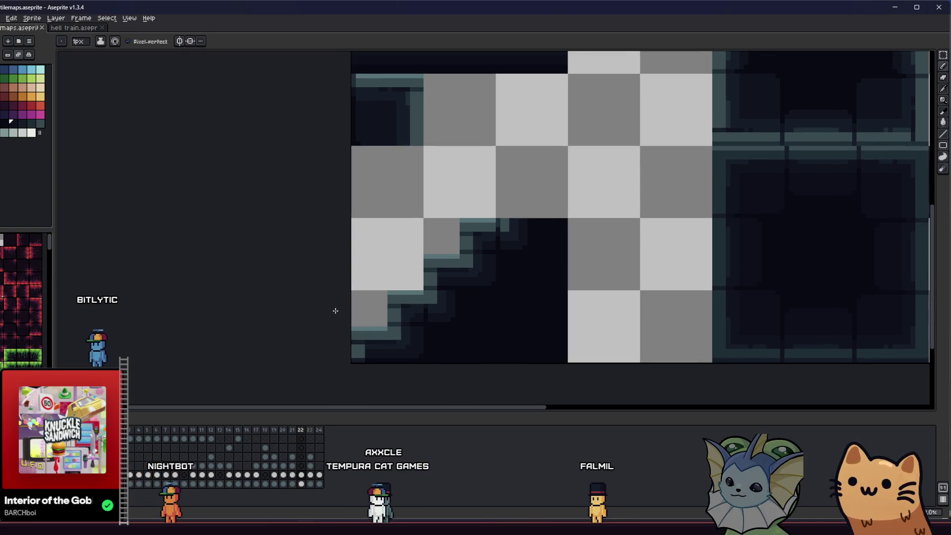
{"action": "scroll", "coordinate": [333, 312], "scroll_direction": "down", "scroll_amount": 2}
{"action": "mouse_move", "coordinate": [293, 337]}
{"action": "left_mouse_down"}
{"action": "mouse_move", "coordinate": [239, 331]}
{"action": "mouse_move", "coordinate": [255, 325]}
{"action": "left_mouse_up"}
{"action": "scroll", "coordinate": [317, 322], "scroll_direction": "up", "scroll_amount": 2}
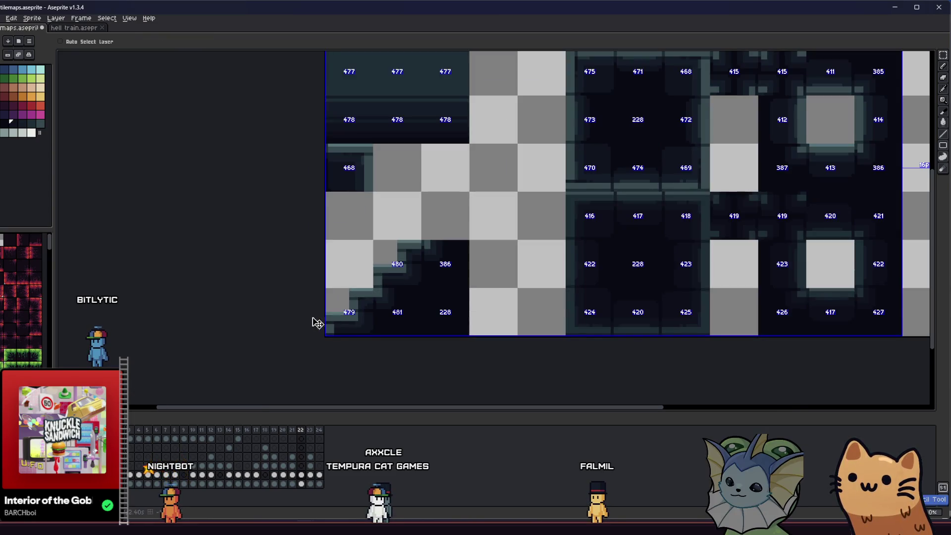
{"action": "key", "text": "b"}
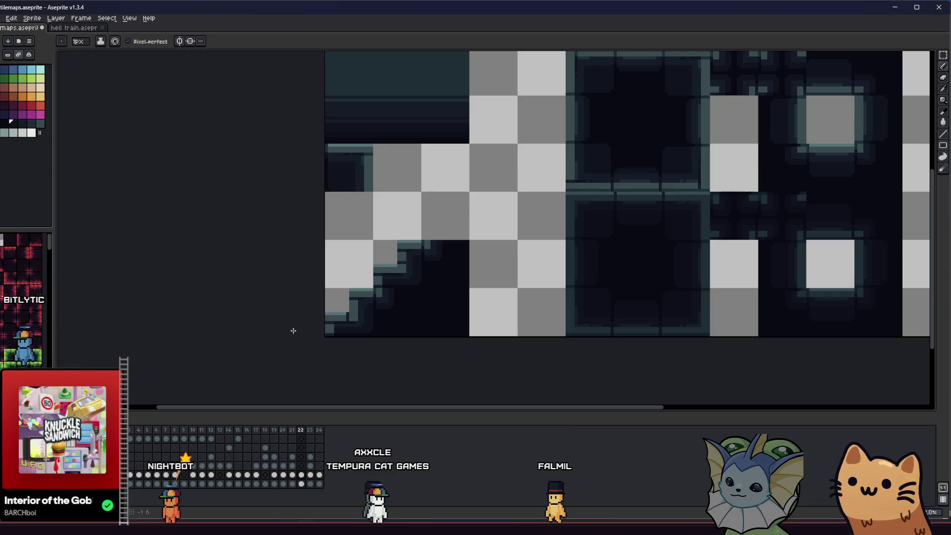
{"action": "scroll", "coordinate": [426, 340], "scroll_direction": "up", "scroll_amount": 1}
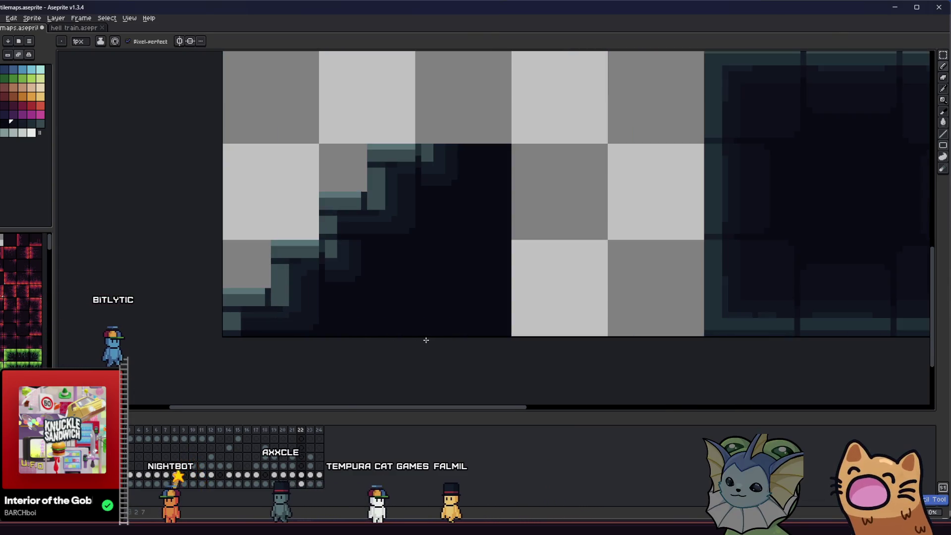
{"action": "key", "text": "ctrl"}
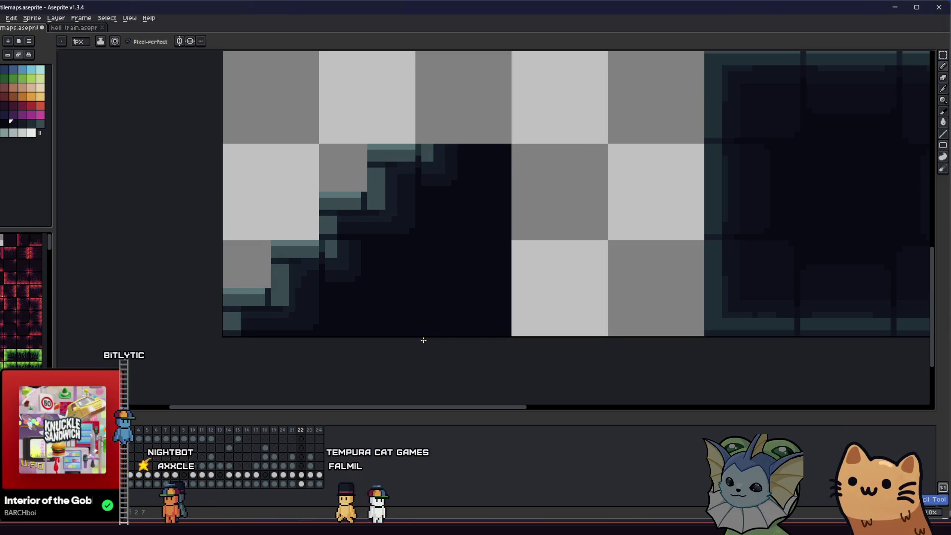
{"action": "key", "text": "ctrl"}
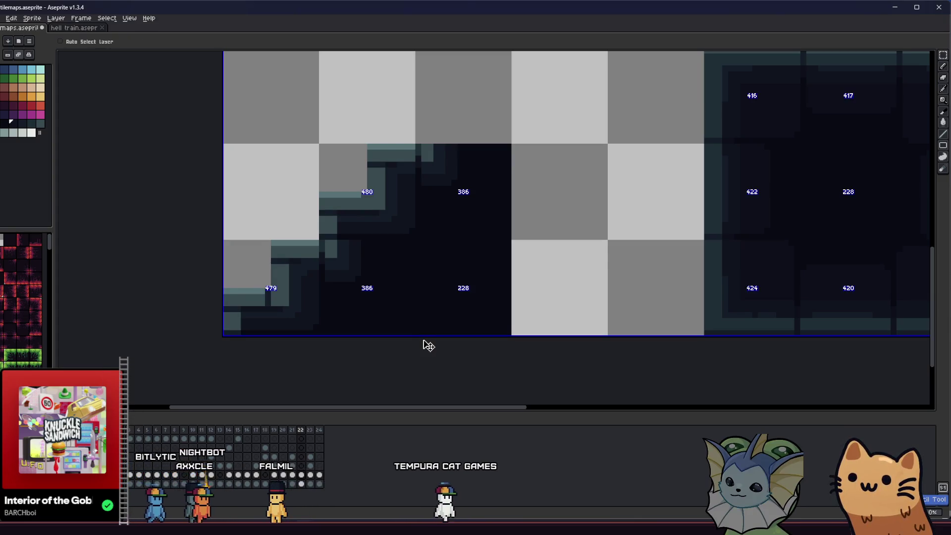
Centre the view on the slope tiles and save the tilemap file.
{"action": "key", "text": "alt"}
{"action": "scroll", "coordinate": [364, 195], "scroll_direction": "up", "scroll_amount": 3}
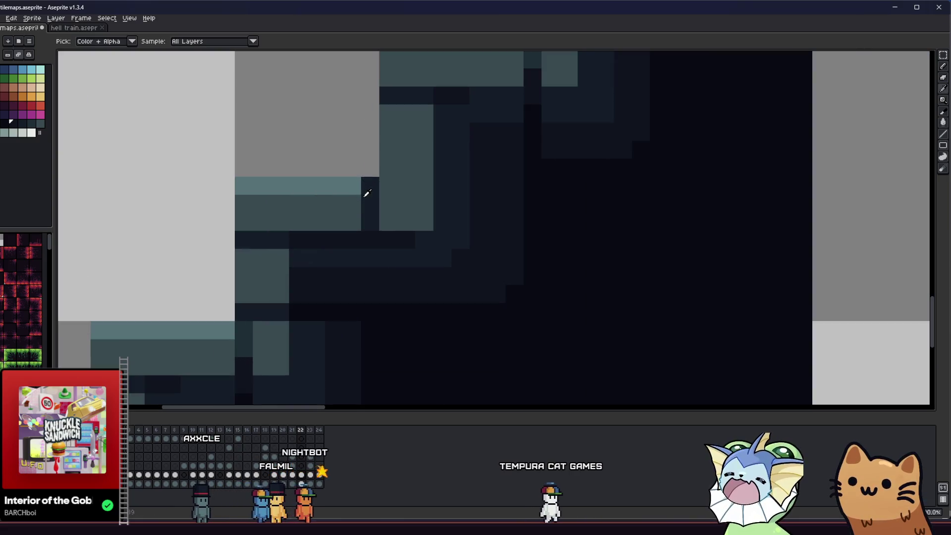
{"action": "scroll", "coordinate": [367, 194], "scroll_direction": "down", "scroll_amount": 4}
{"action": "scroll", "coordinate": [596, 149], "scroll_direction": "up", "scroll_amount": 1}
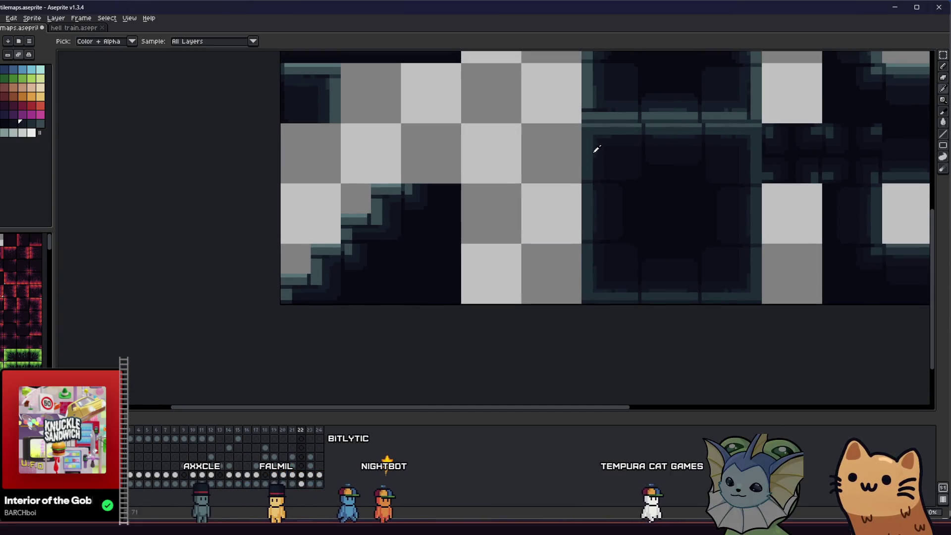
{"action": "scroll", "coordinate": [366, 200], "scroll_direction": "up", "scroll_amount": 2}
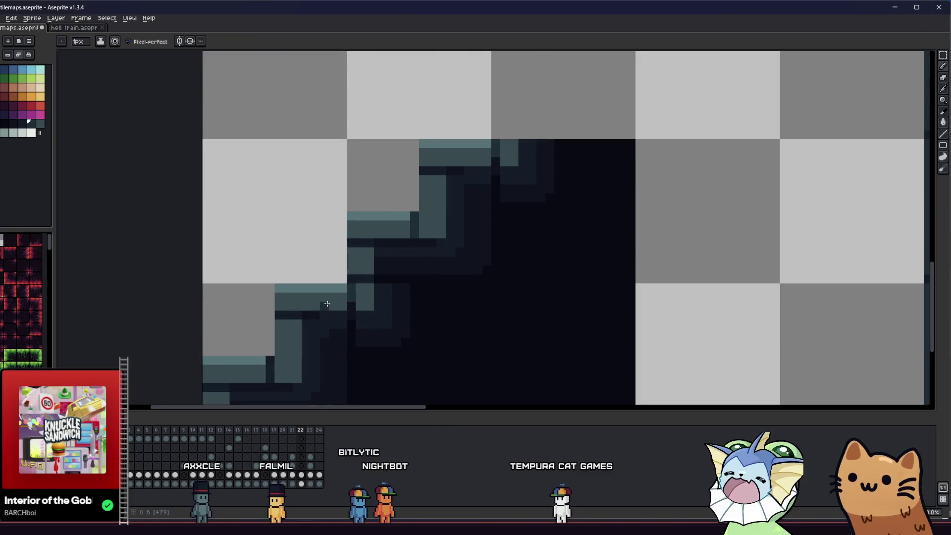
{"action": "left_click_drag", "start_coordinate": [336, 302], "coordinate": [389, 250]}
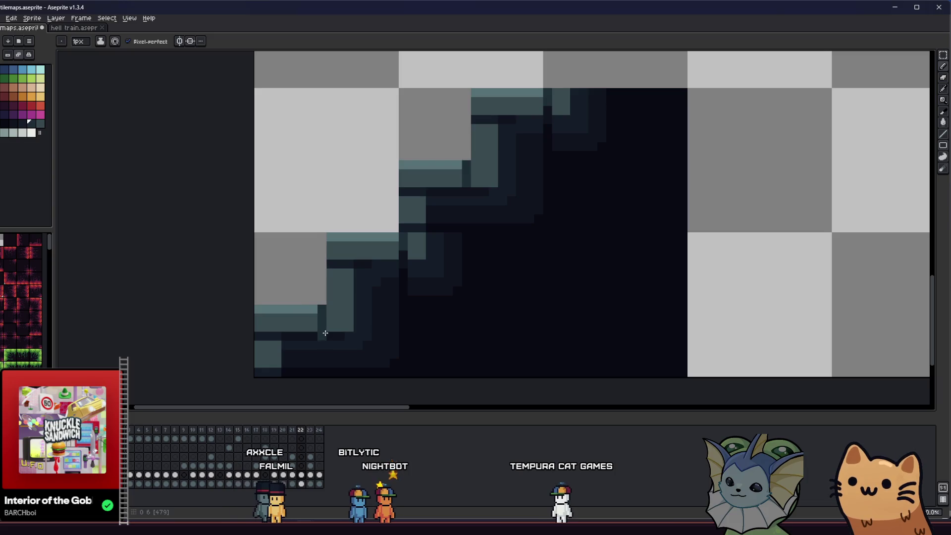
{"action": "key", "text": "ctrl+s"}
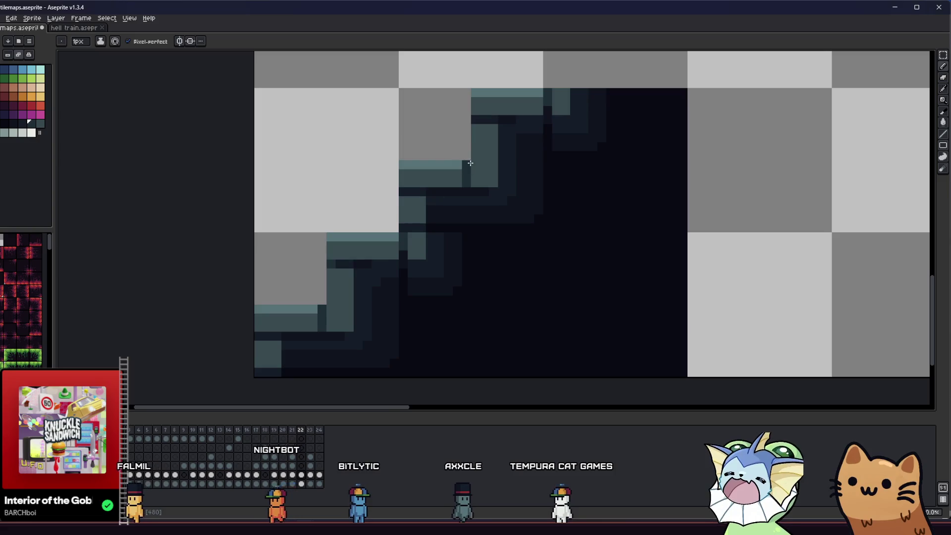
{"action": "scroll", "coordinate": [429, 200], "scroll_direction": "down", "scroll_amount": 2}
{"action": "mouse_move", "coordinate": [358, 245]}
{"action": "left_mouse_down"}
{"action": "mouse_move", "coordinate": [308, 304]}
{"action": "mouse_move", "coordinate": [266, 329]}
{"action": "left_mouse_up"}
{"action": "key", "text": "ctrl+s"}
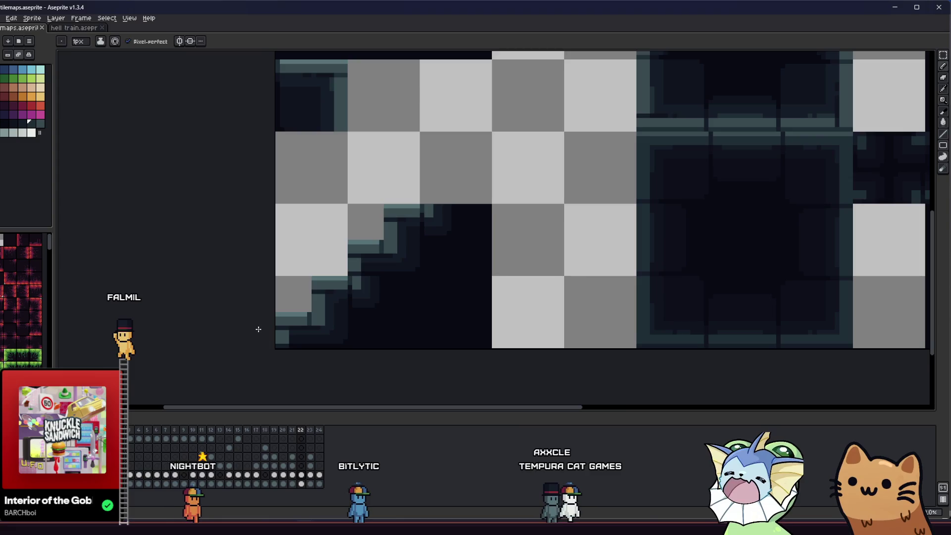
{"action": "scroll", "coordinate": [258, 329], "scroll_direction": "down", "scroll_amount": 1}
Make a rectangular selection of a single tile-sized area.
{"action": "key", "text": "m"}
{"action": "left_click_drag", "start_coordinate": [257, 328], "coordinate": [208, 329]}
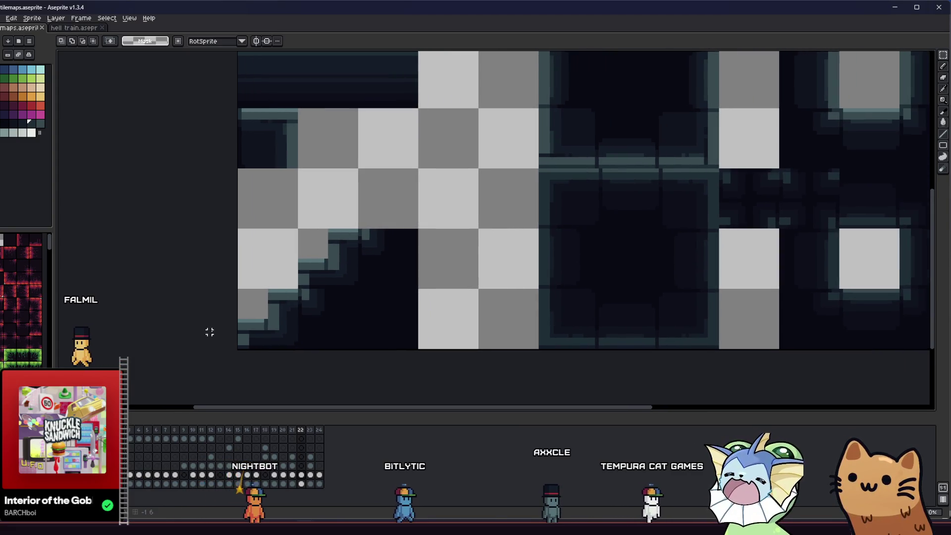
{"action": "left_click_drag", "start_coordinate": [311, 261], "coordinate": [314, 265]}
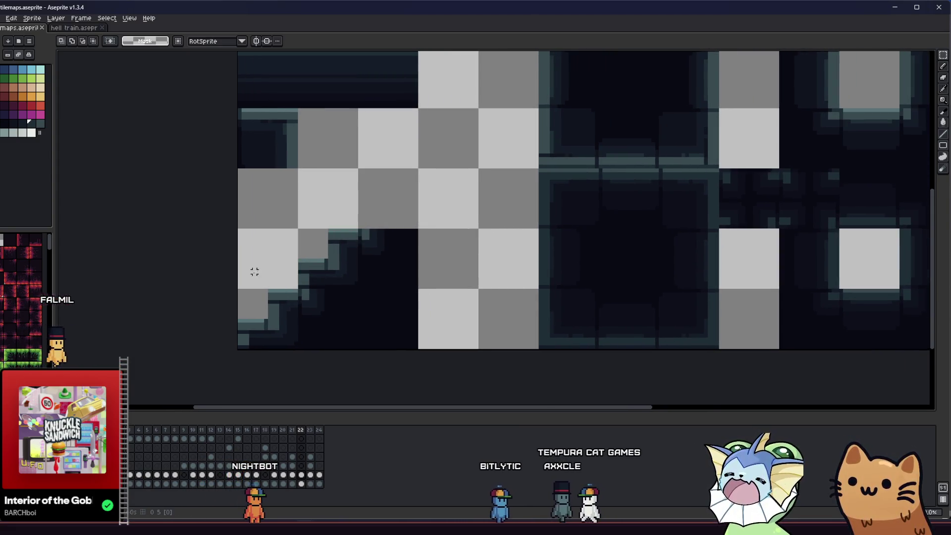
{"action": "scroll", "coordinate": [255, 271], "scroll_direction": "down", "scroll_amount": 3}
{"action": "scroll", "coordinate": [250, 280], "scroll_direction": "up", "scroll_amount": 2}
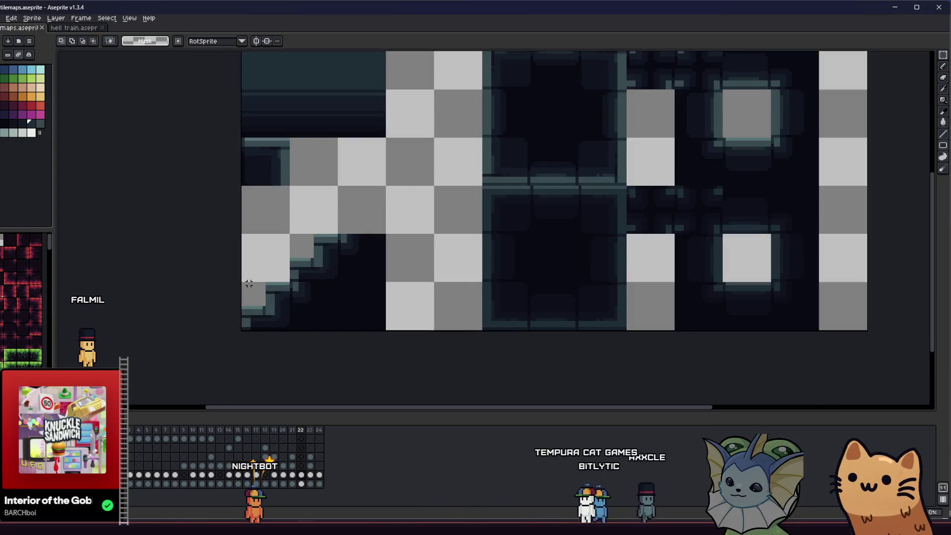
{"action": "scroll", "coordinate": [336, 277], "scroll_direction": "up", "scroll_amount": 3}
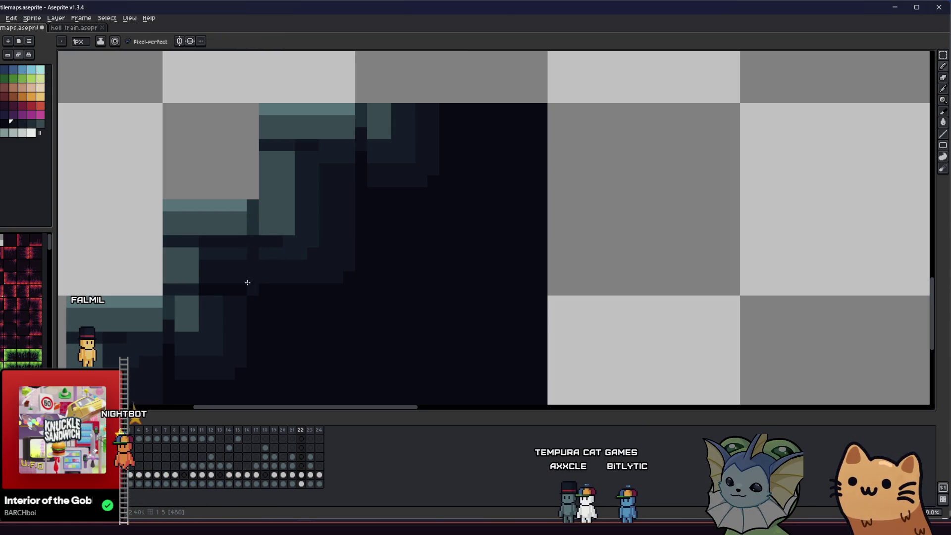
Sample dark shades from the slope tile for retouching.
{"action": "left_click", "coordinate": [301, 334], "text": "alt"}
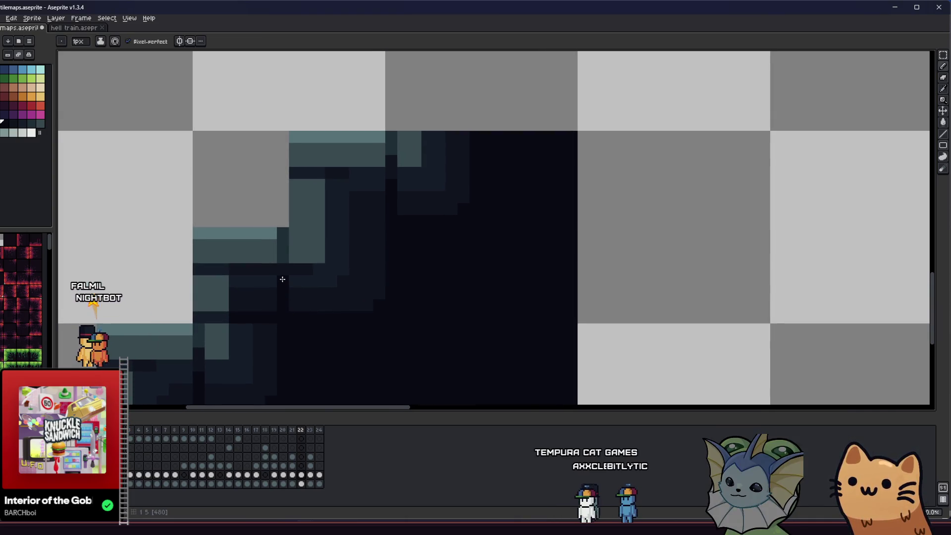
{"action": "left_click_drag", "start_coordinate": [265, 315], "coordinate": [333, 336]}
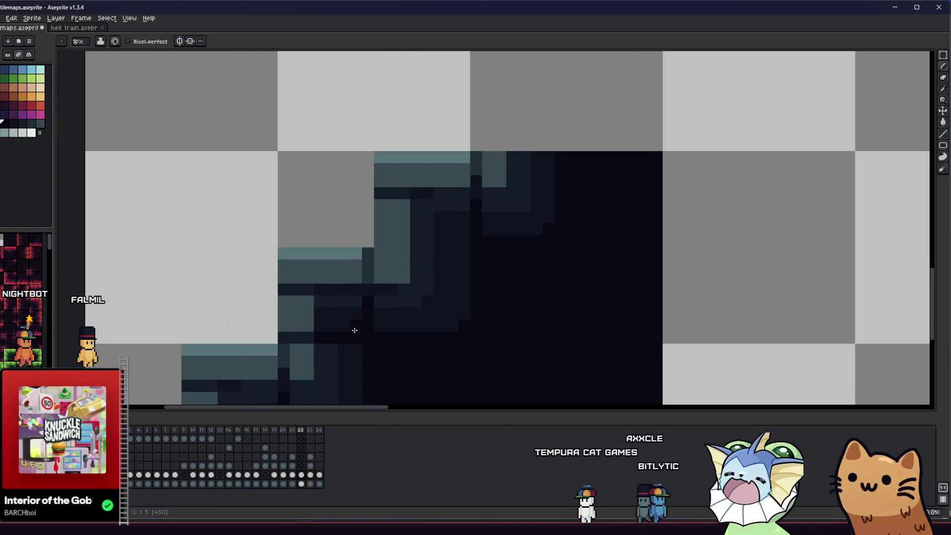
{"action": "scroll", "coordinate": [297, 336], "scroll_direction": "down", "scroll_amount": 3}
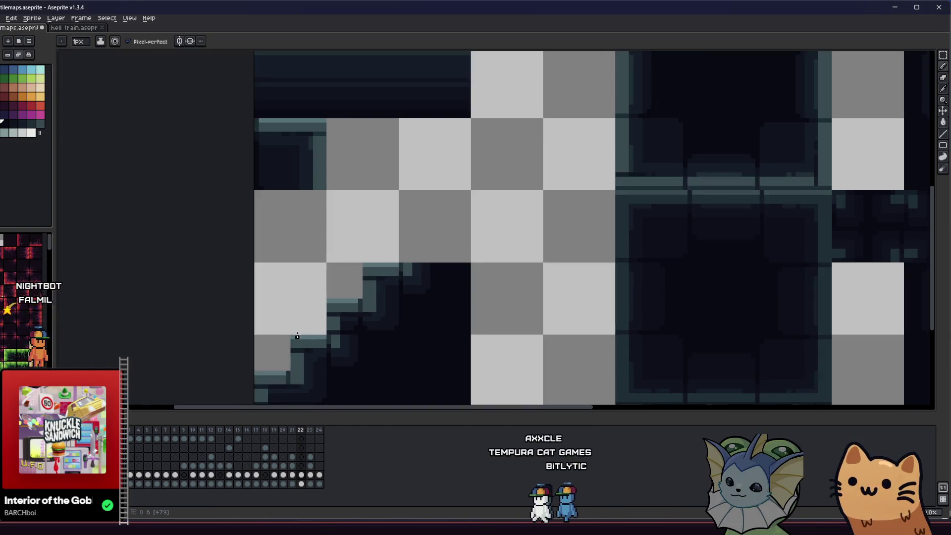
{"action": "scroll", "coordinate": [297, 335], "scroll_direction": "down", "scroll_amount": 2}
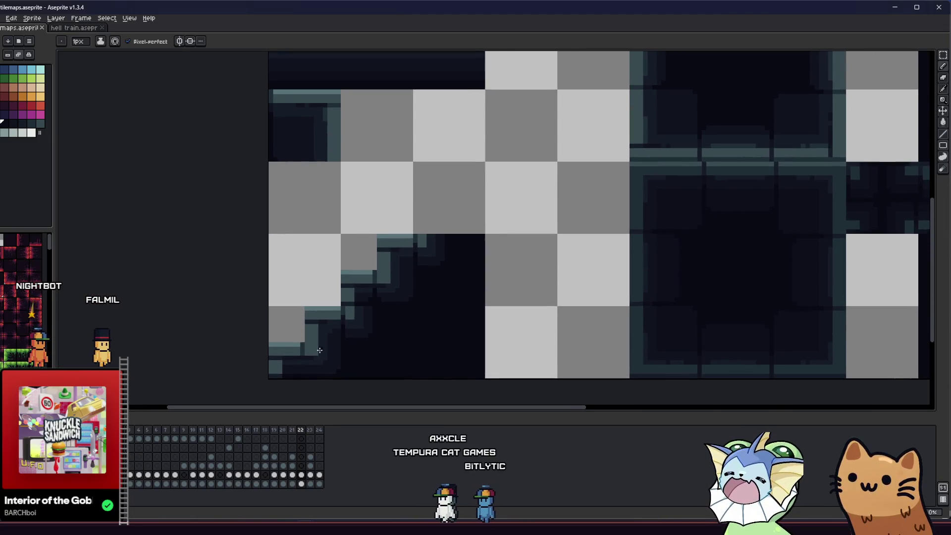
{"action": "scroll", "coordinate": [320, 350], "scroll_direction": "up", "scroll_amount": 3}
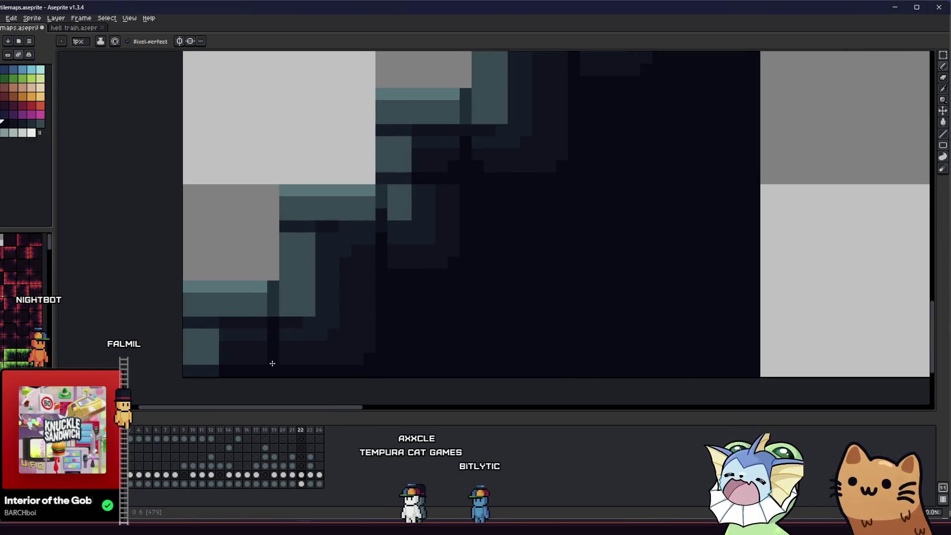
{"action": "key", "text": "i"}
{"action": "key", "text": "b"}
{"action": "left_click", "coordinate": [263, 322], "text": "alt"}
{"action": "scroll", "coordinate": [268, 326], "scroll_direction": "left", "scroll_amount": 2}
{"action": "key", "text": "i"}
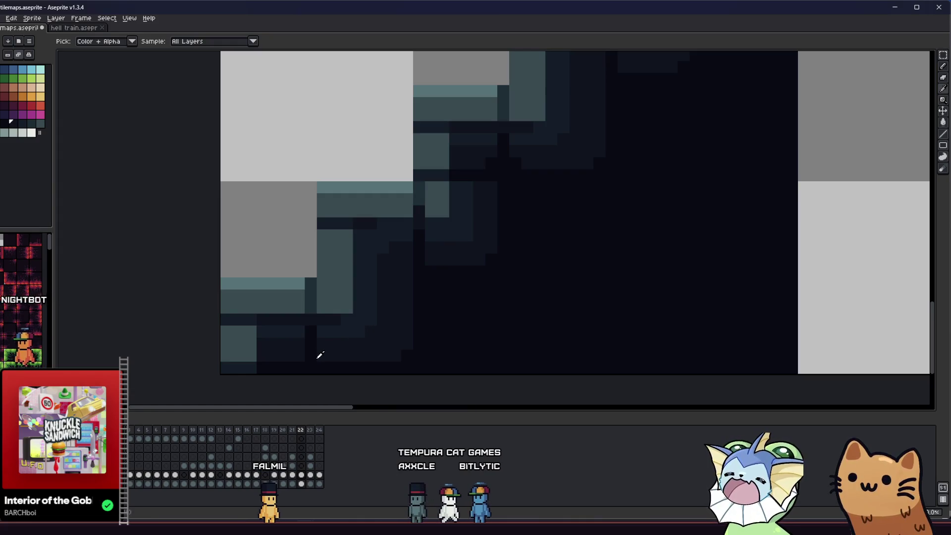
Pick a dark colour from the slope tile for the Pencil and save the tilemap.
{"action": "key", "text": "b"}
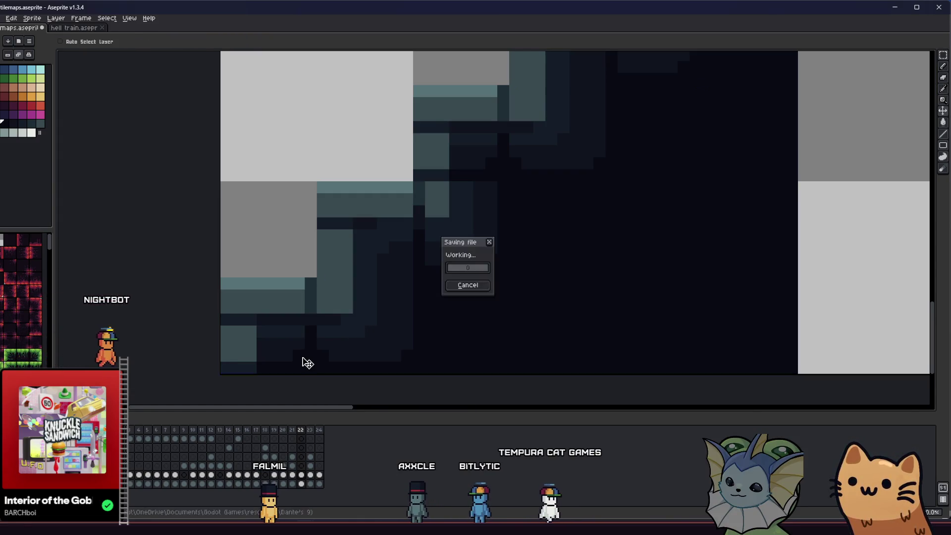
{"action": "scroll", "coordinate": [324, 316], "scroll_direction": "up", "scroll_amount": 1}
{"action": "key", "text": "i"}
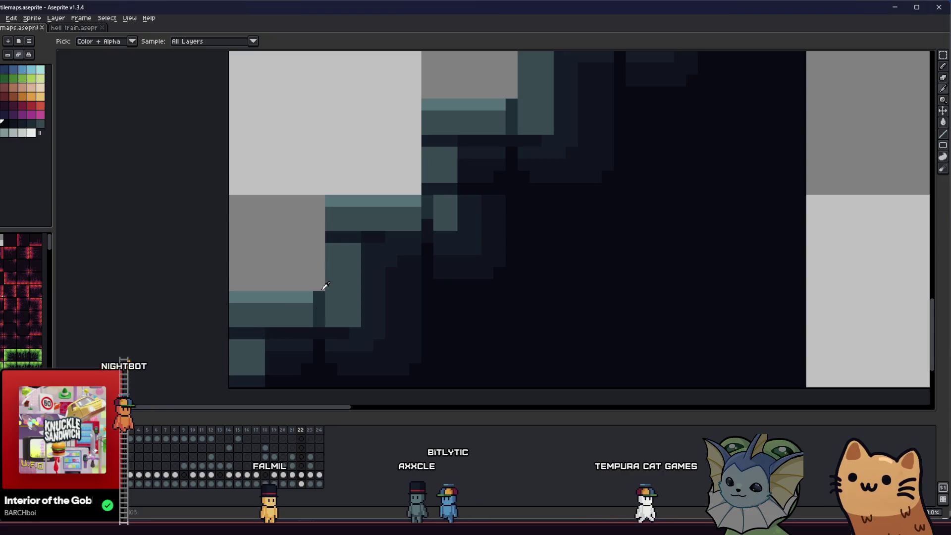
{"action": "left_click", "coordinate": [259, 330]}
{"action": "key", "text": "b"}
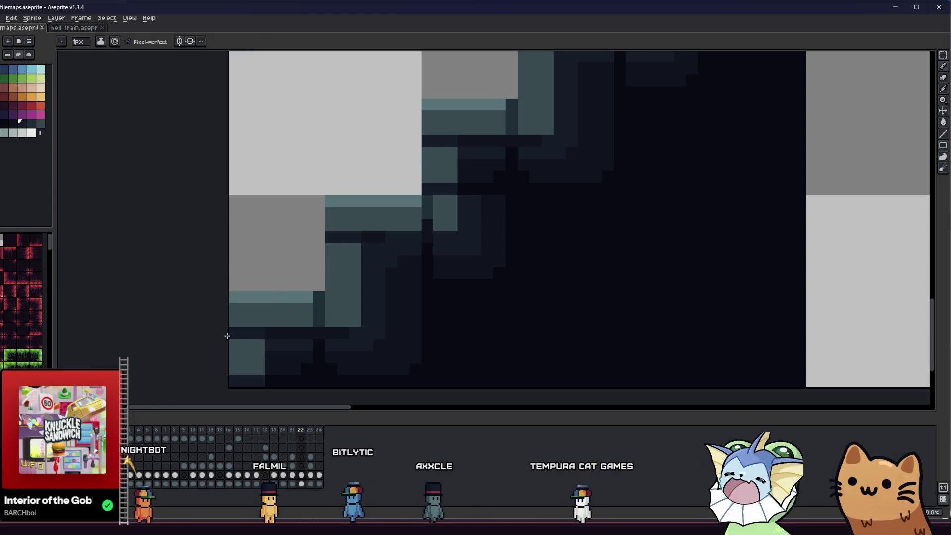
{"action": "key", "text": "ctrl+s"}
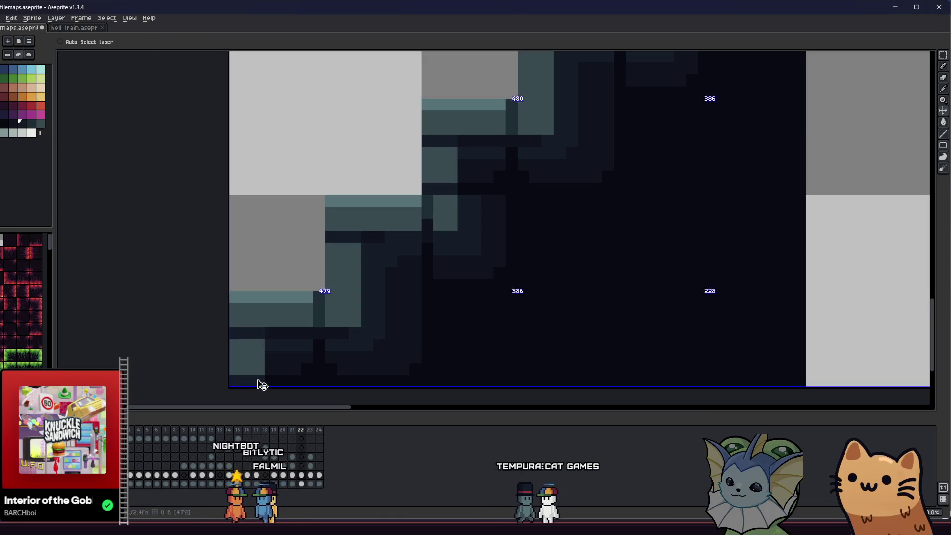
{"action": "scroll", "coordinate": [318, 321], "scroll_direction": "down", "scroll_amount": 1}
{"action": "scroll", "coordinate": [318, 321], "scroll_direction": "down", "scroll_amount": 2}
Pick another dark shade from the slope and save again.
{"action": "key", "text": "i"}
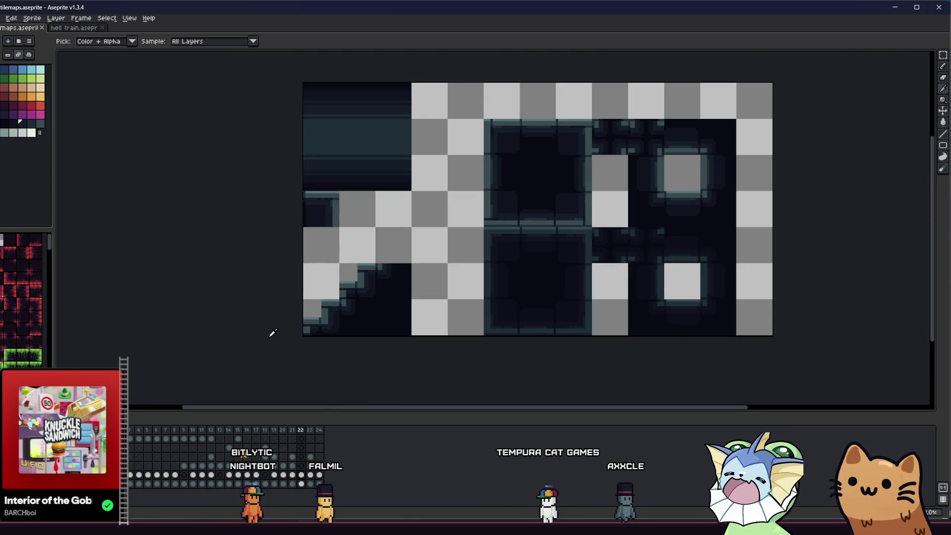
{"action": "scroll", "coordinate": [335, 304], "scroll_direction": "up", "scroll_amount": 2}
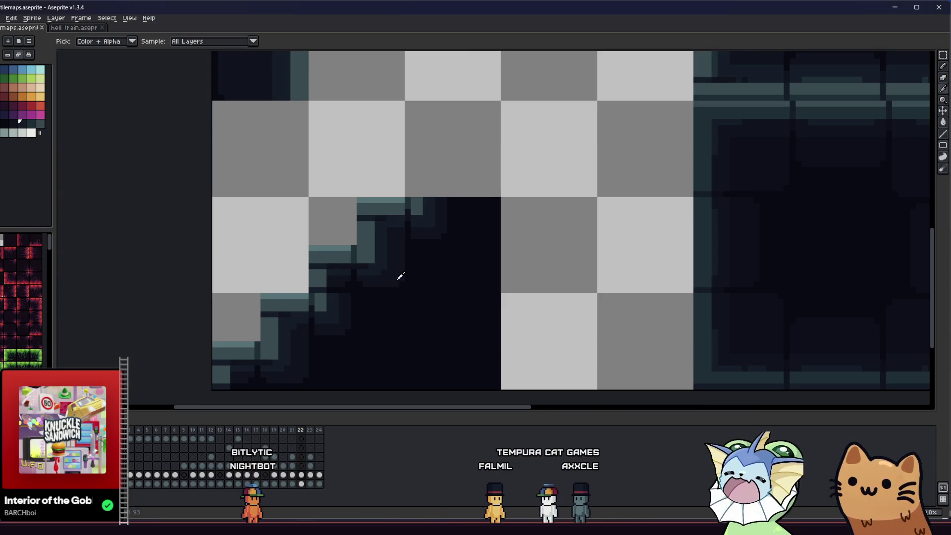
{"action": "scroll", "coordinate": [339, 288], "scroll_direction": "down", "scroll_amount": 1}
{"action": "scroll", "coordinate": [339, 288], "scroll_direction": "up", "scroll_amount": 2}
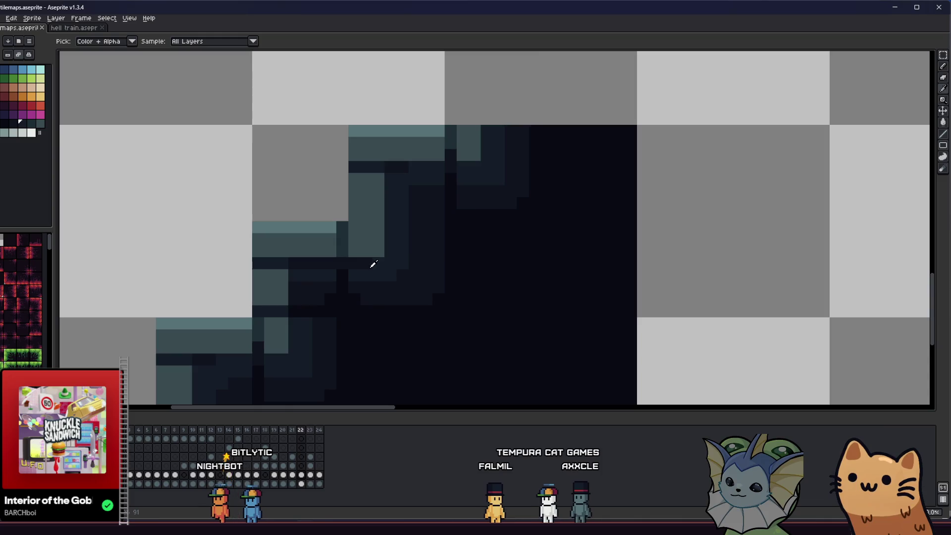
{"action": "left_click", "coordinate": [377, 266], "text": "alt"}
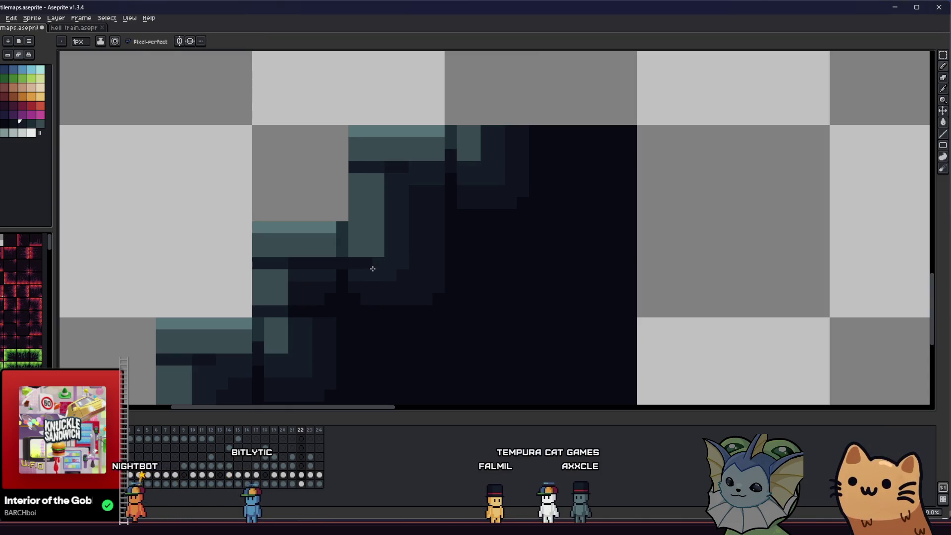
{"action": "scroll", "coordinate": [356, 266], "scroll_direction": "down", "scroll_amount": 1}
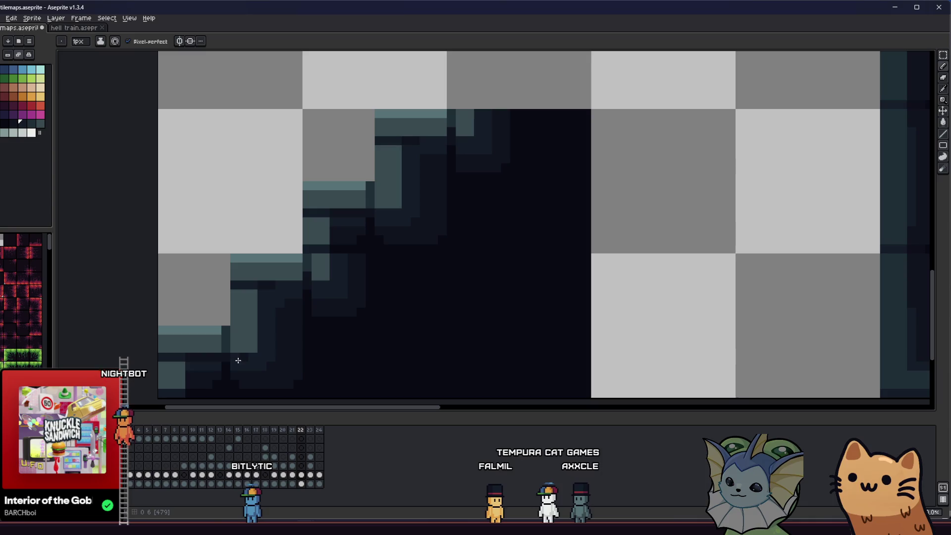
{"action": "key", "text": "ctrl+s"}
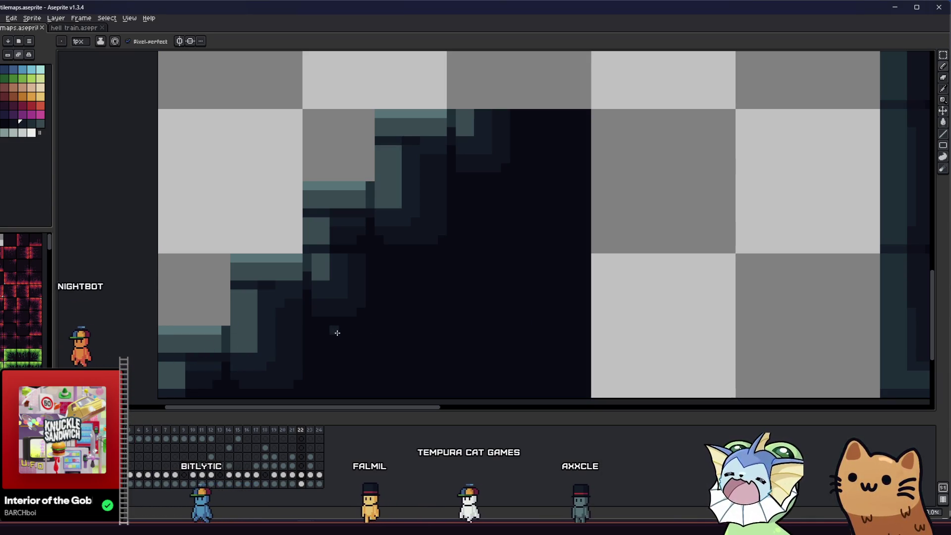
Undo a stray edge pixel and repaint one pixel in the slope's dark shading.
{"action": "key", "text": "i"}
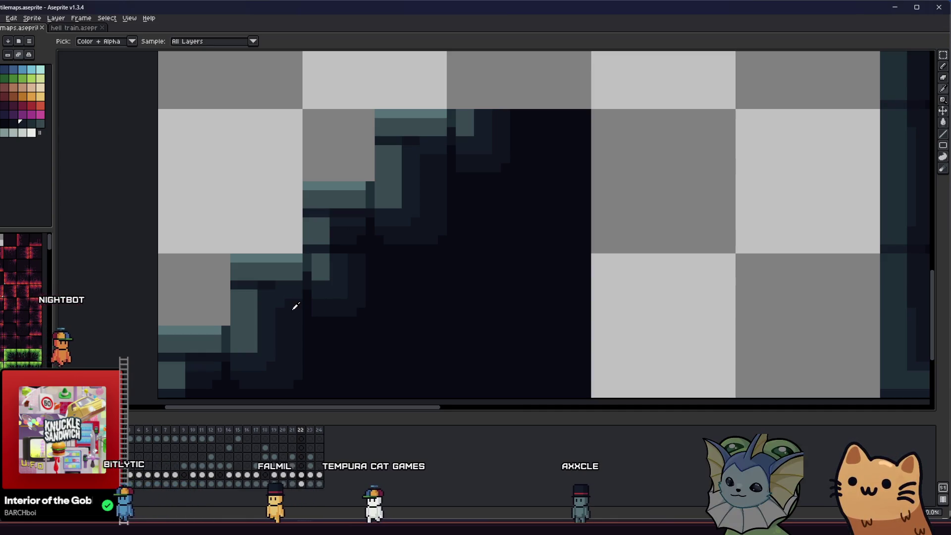
{"action": "key", "text": "b"}
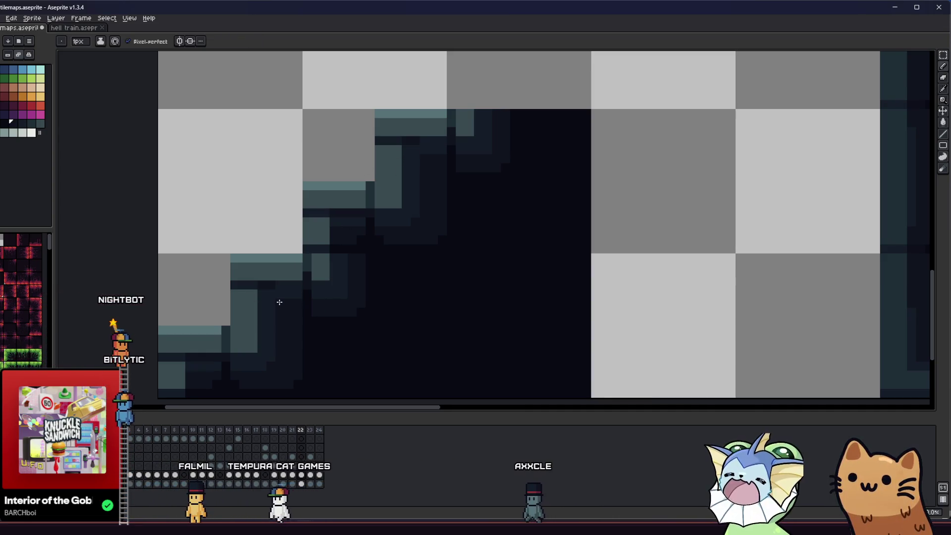
{"action": "scroll", "coordinate": [234, 330], "scroll_direction": "left", "scroll_amount": 1}
{"action": "left_click", "coordinate": [234, 330]}
{"action": "key", "text": "ctrl+z"}
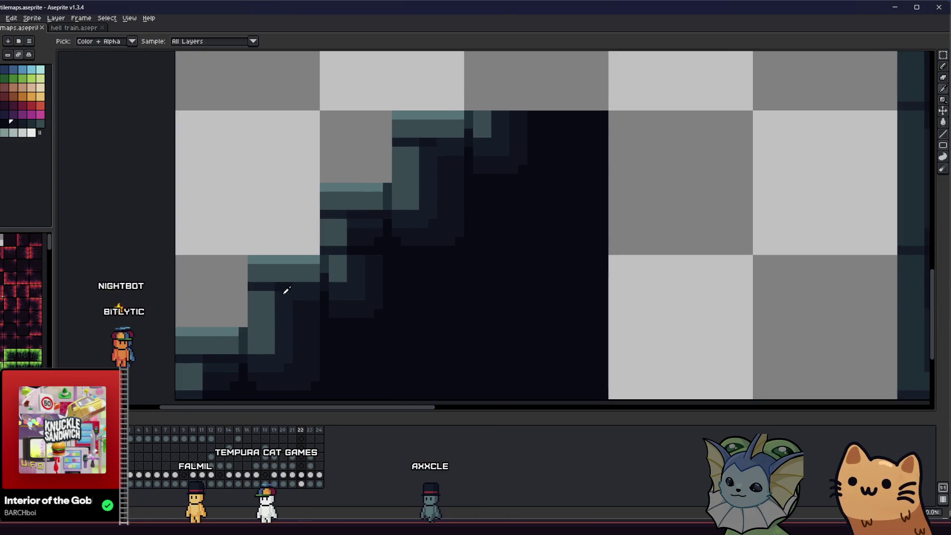
{"action": "left_click", "coordinate": [296, 300]}
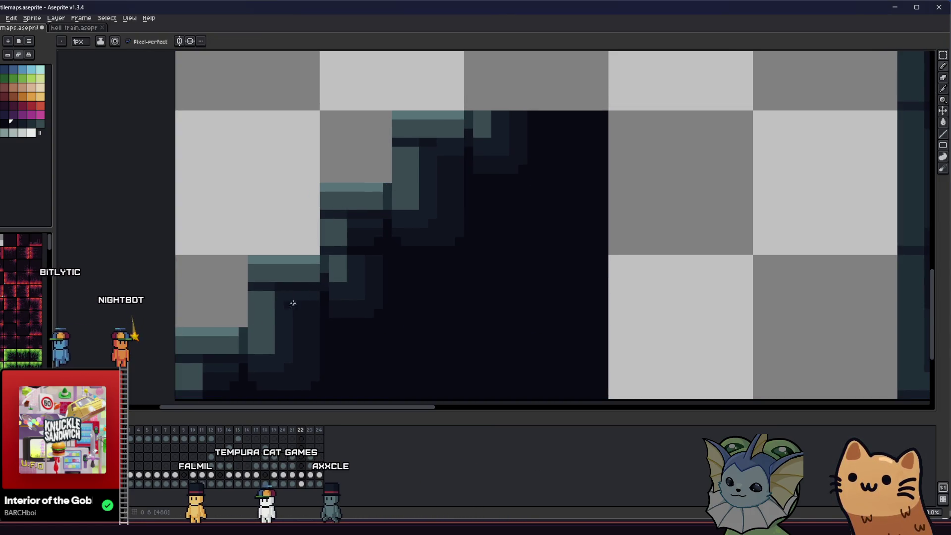
{"action": "scroll", "coordinate": [459, 143], "scroll_direction": "down", "scroll_amount": 2}
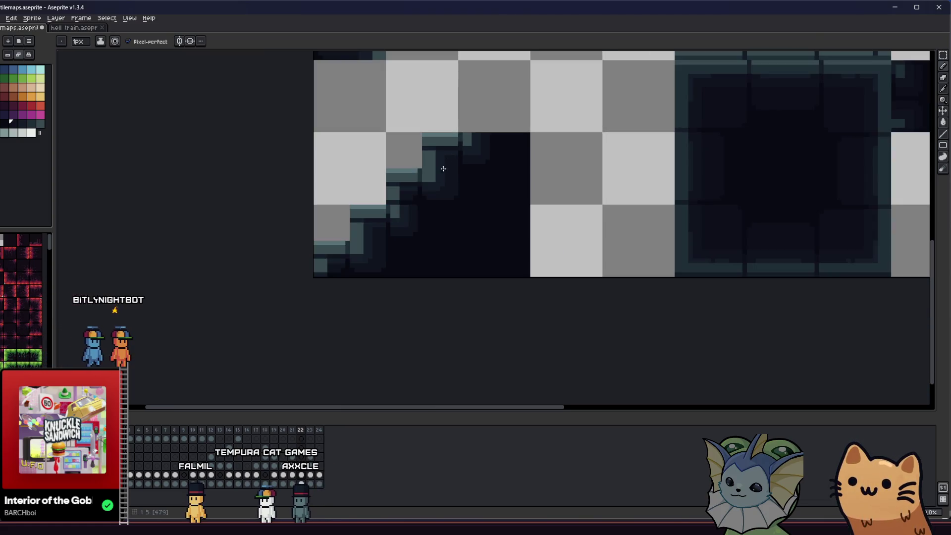
Draw a lighter line down the slope's inner shading and save tilemaps.aseprite.
{"action": "scroll", "coordinate": [276, 259], "scroll_direction": "up", "scroll_amount": 3}
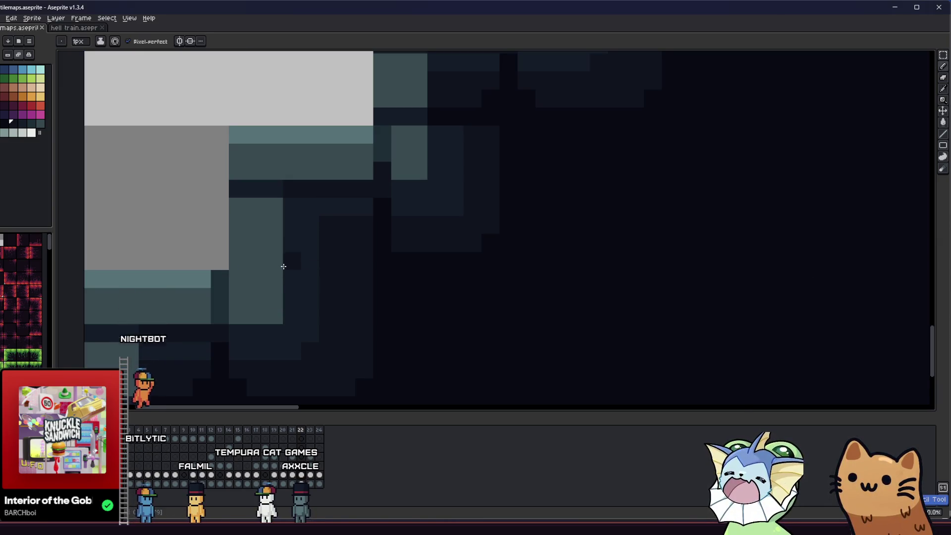
{"action": "scroll", "coordinate": [283, 263], "scroll_direction": "down", "scroll_amount": 1}
{"action": "key", "text": "alt"}
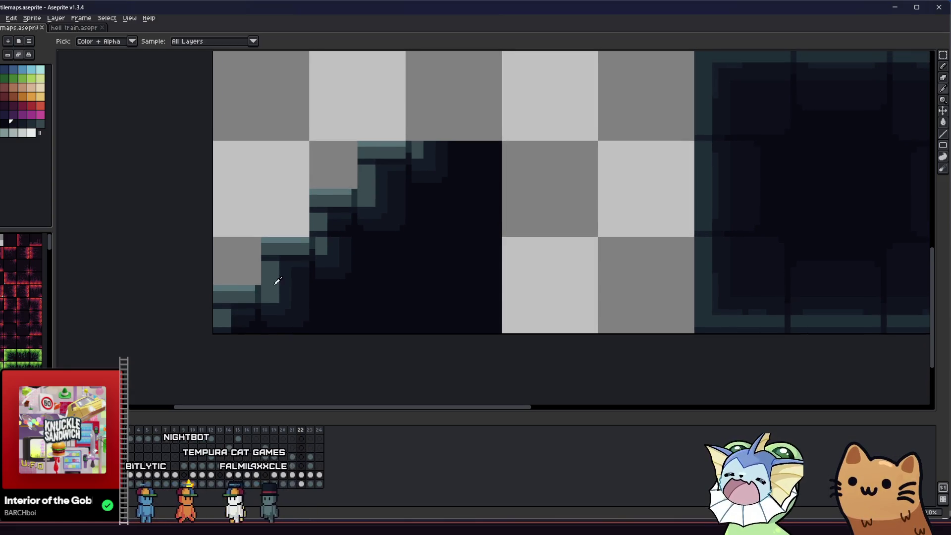
{"action": "scroll", "coordinate": [273, 282], "scroll_direction": "up", "scroll_amount": 1}
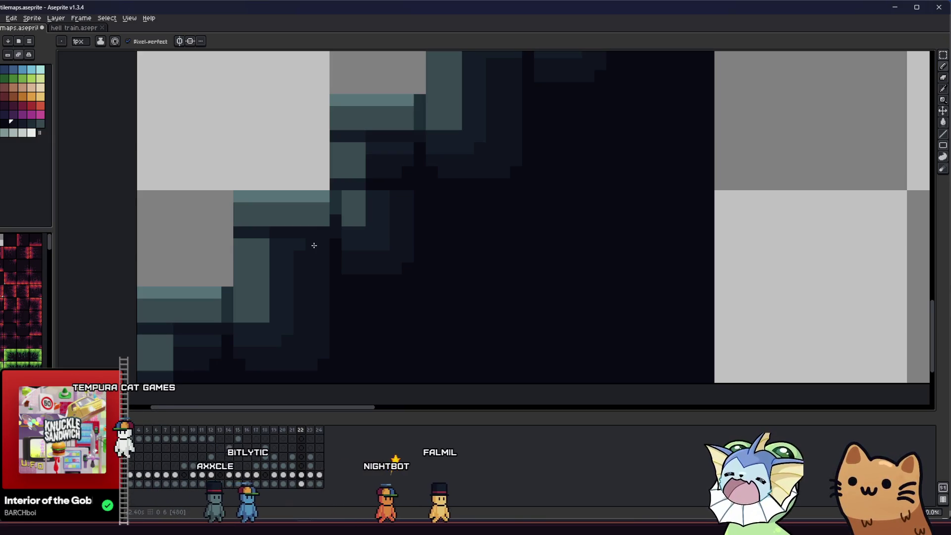
{"action": "left_click_drag", "start_coordinate": [343, 240], "coordinate": [433, 245]}
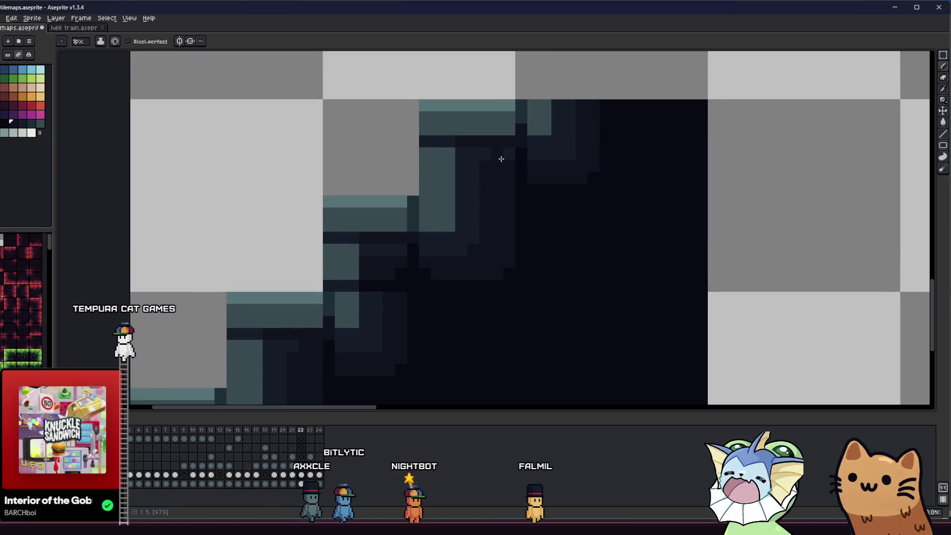
{"action": "scroll", "coordinate": [475, 195], "scroll_direction": "down", "scroll_amount": 1}
{"action": "scroll", "coordinate": [431, 221], "scroll_direction": "down", "scroll_amount": 1}
{"action": "left_click_drag", "start_coordinate": [362, 261], "coordinate": [254, 284]}
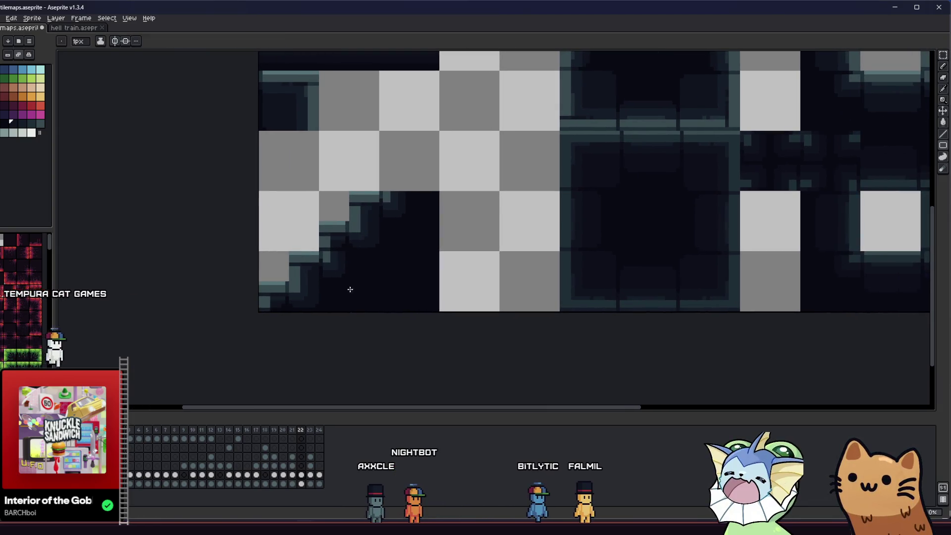
{"action": "scroll", "coordinate": [308, 294], "scroll_direction": "up", "scroll_amount": 1}
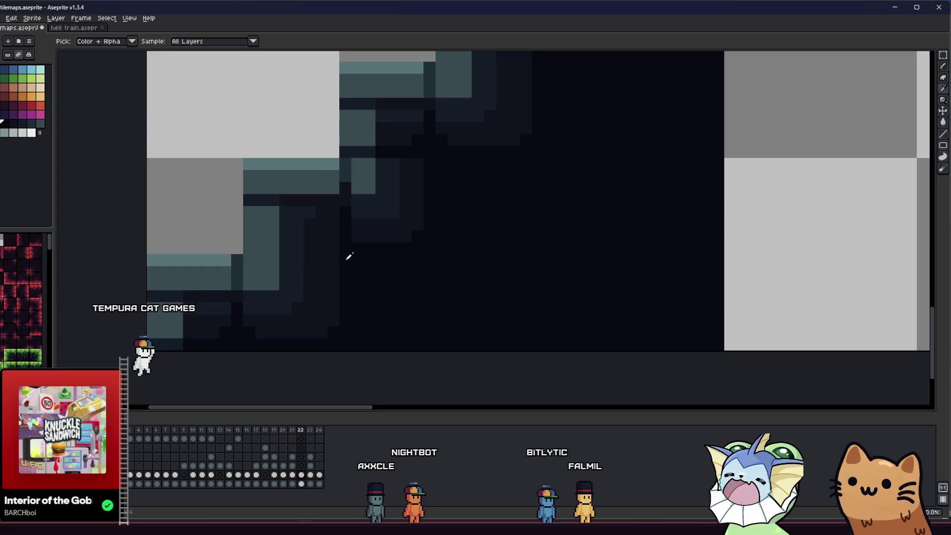
{"action": "left_click", "coordinate": [332, 328], "text": "shift"}
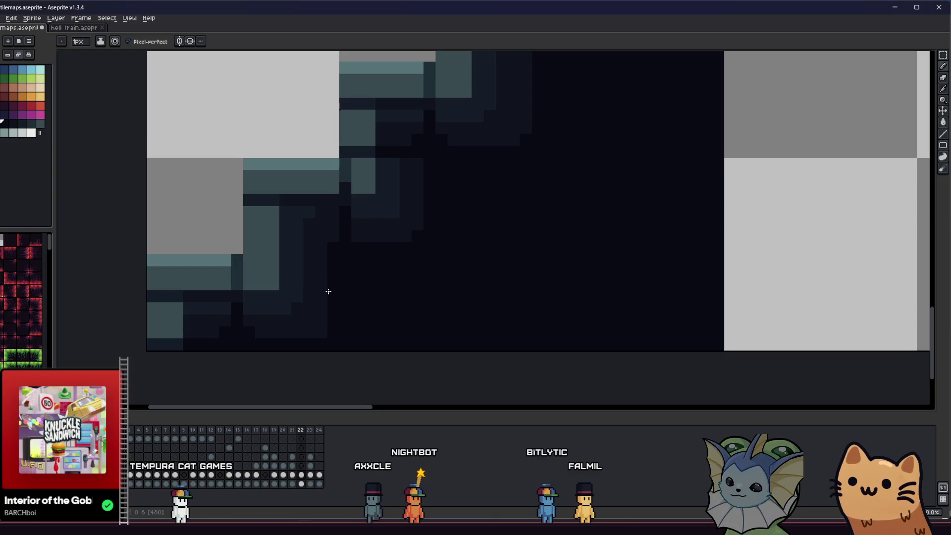
{"action": "key", "text": "ctrl+s"}
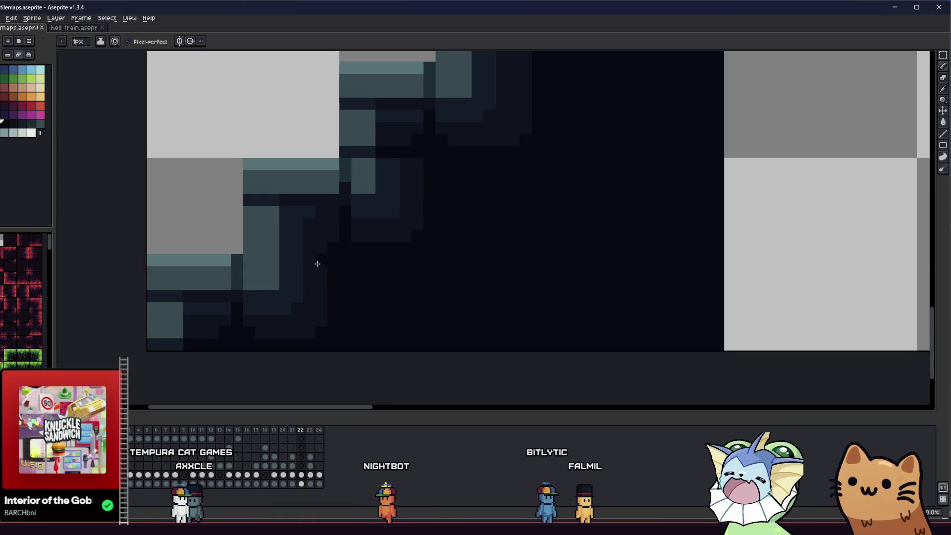
Sample the dark navy shade and another dark shade from the tile.
{"action": "key", "text": "i"}
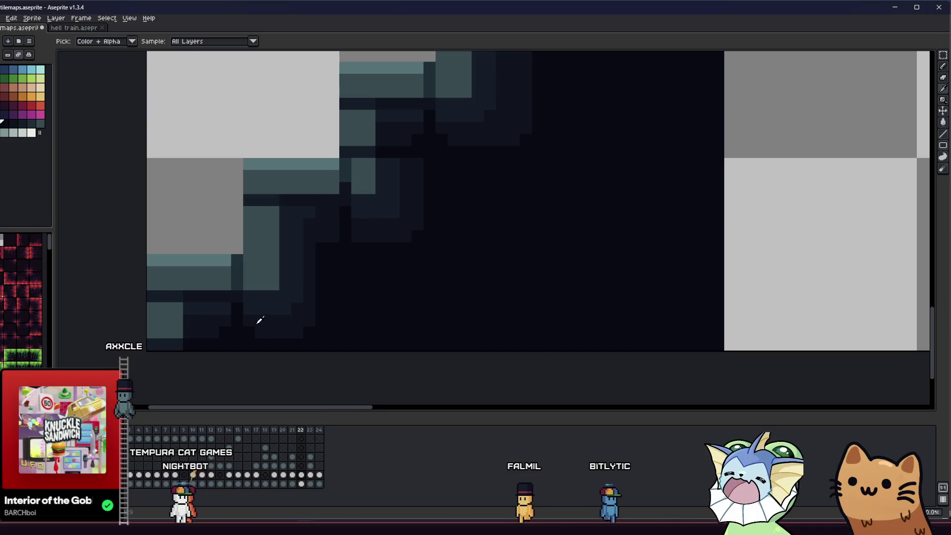
{"action": "left_click", "coordinate": [292, 312]}
{"action": "key", "text": "b"}
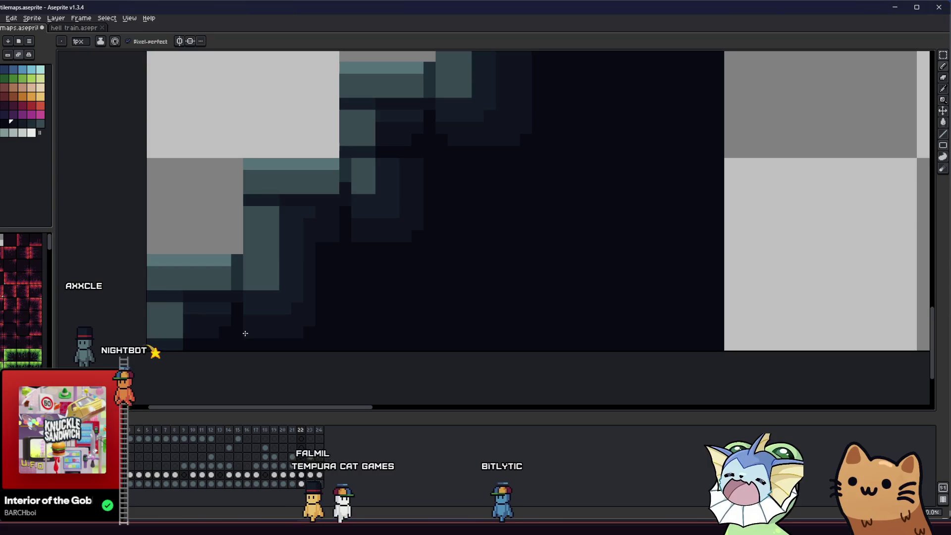
{"action": "left_click", "coordinate": [240, 328], "text": "alt"}
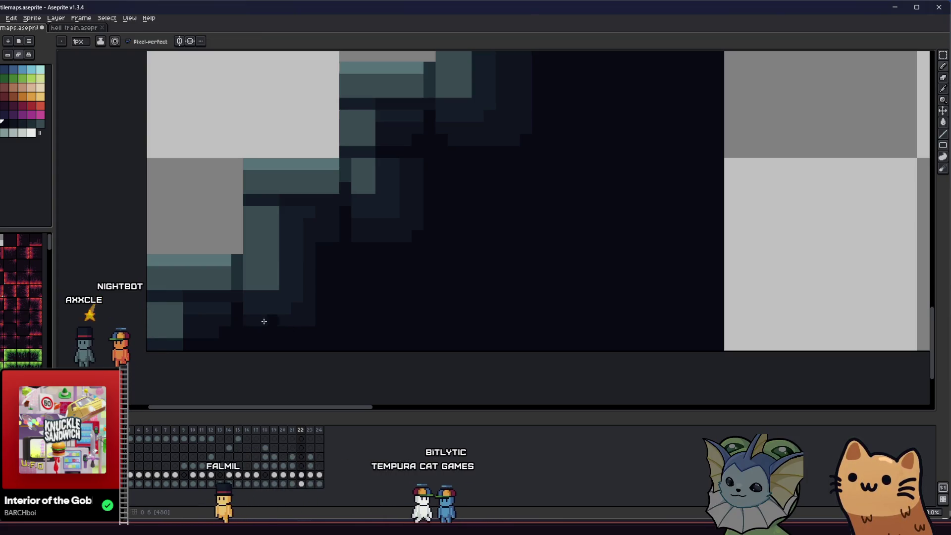
{"action": "scroll", "coordinate": [221, 328], "scroll_direction": "up", "scroll_amount": 1}
{"action": "scroll", "coordinate": [246, 312], "scroll_direction": "up", "scroll_amount": 1}
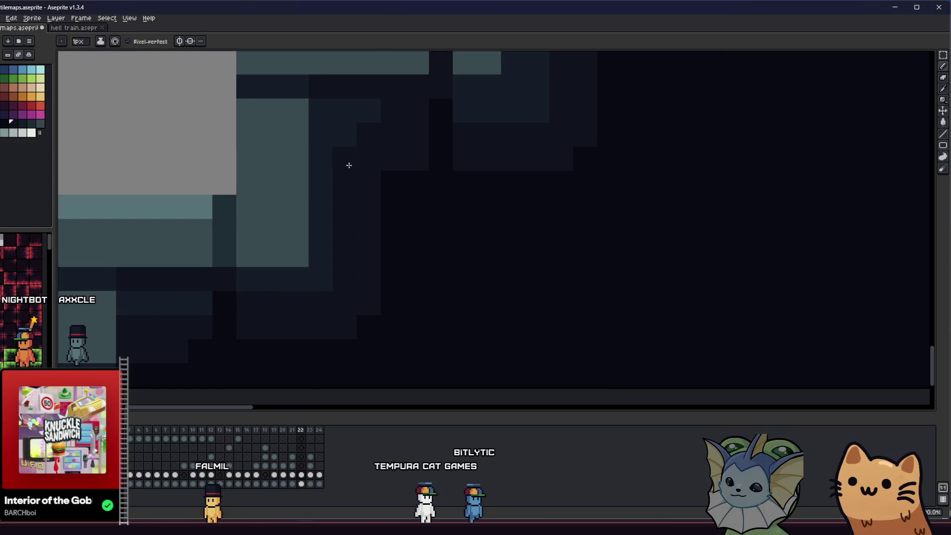
{"action": "scroll", "coordinate": [314, 282], "scroll_direction": "down", "scroll_amount": 3}
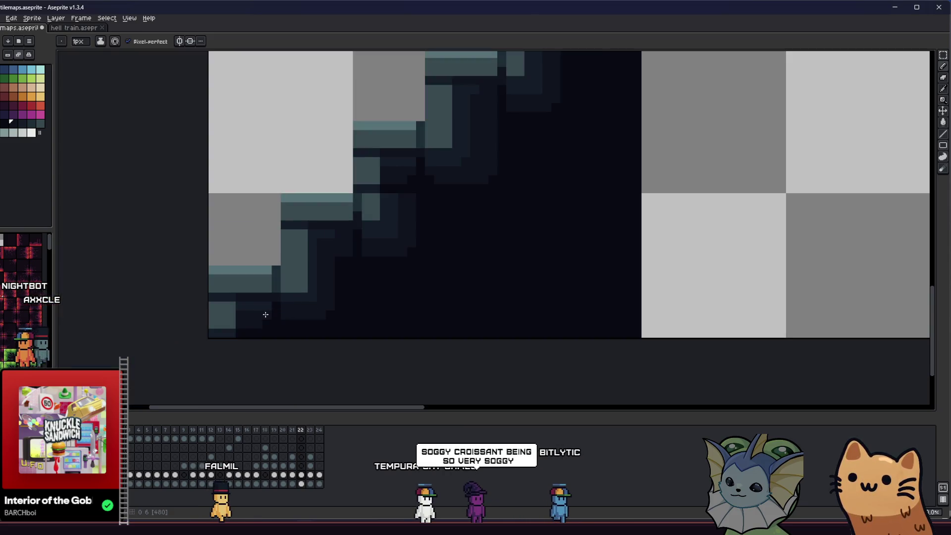
{"action": "mouse_move", "coordinate": [196, 303]}
{"action": "left_mouse_down"}
{"action": "mouse_move", "coordinate": [246, 350]}
{"action": "mouse_move", "coordinate": [263, 347]}
{"action": "left_mouse_up"}
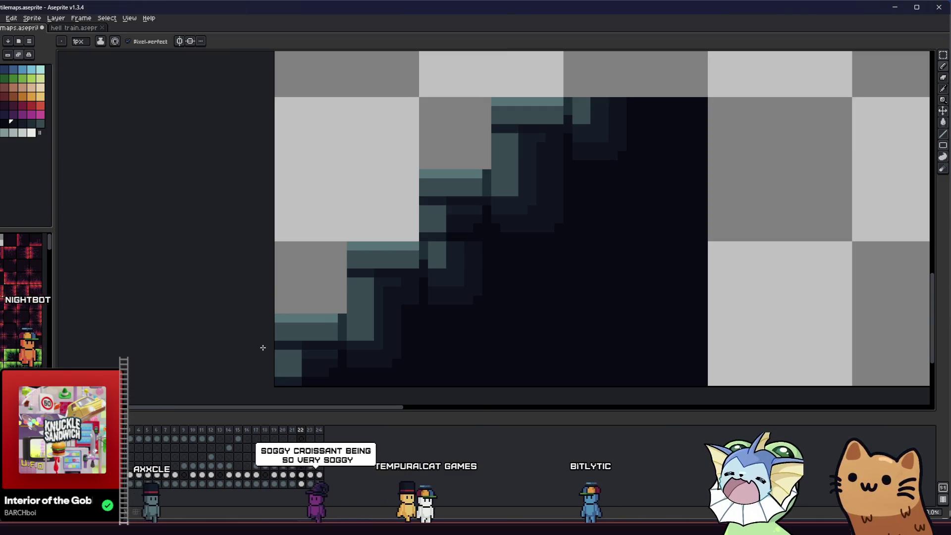
Paint a column of the slope in the darkest shade.
{"action": "key", "text": "i"}
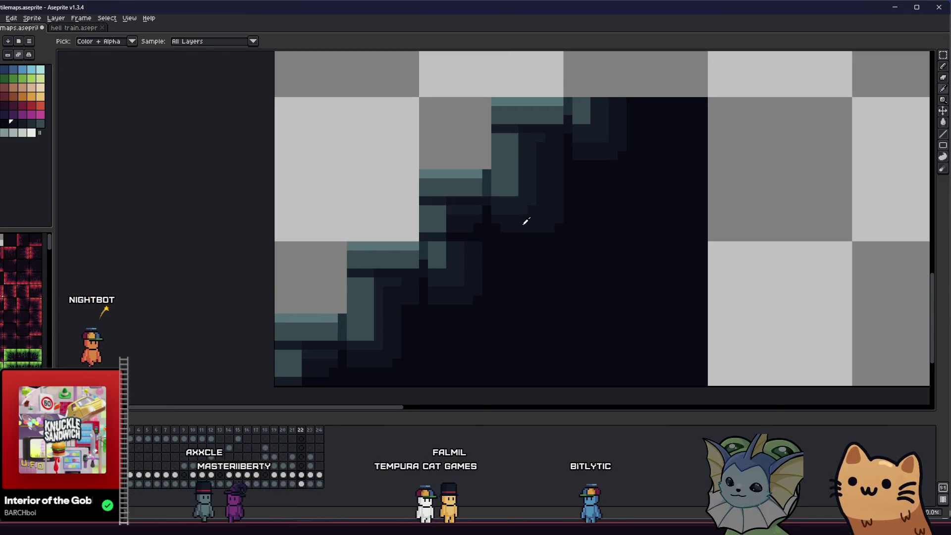
{"action": "scroll", "coordinate": [482, 206], "scroll_direction": "up", "scroll_amount": 2}
{"action": "key", "text": "b"}
{"action": "scroll", "coordinate": [465, 326], "scroll_direction": "up", "scroll_amount": 3}
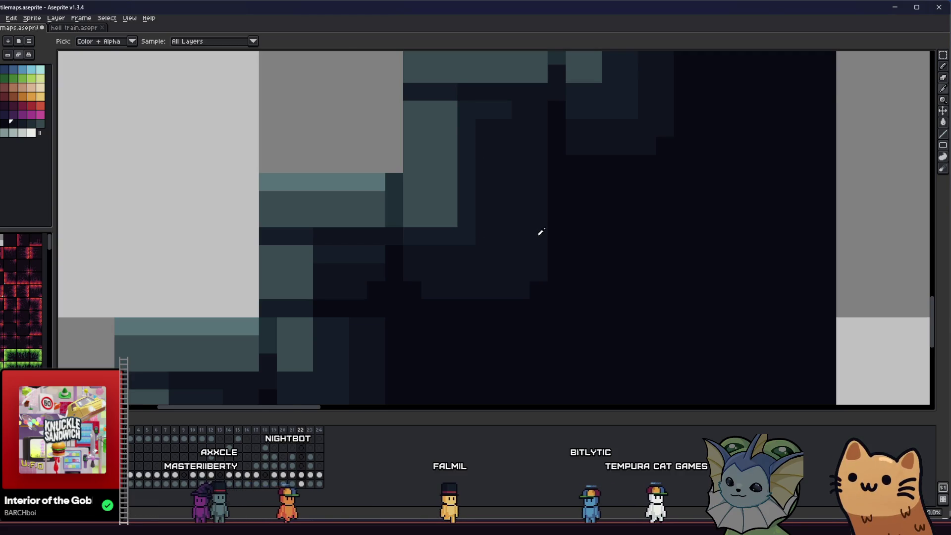
{"action": "scroll", "coordinate": [539, 231], "scroll_direction": "down", "scroll_amount": 4}
{"action": "key", "text": "b"}
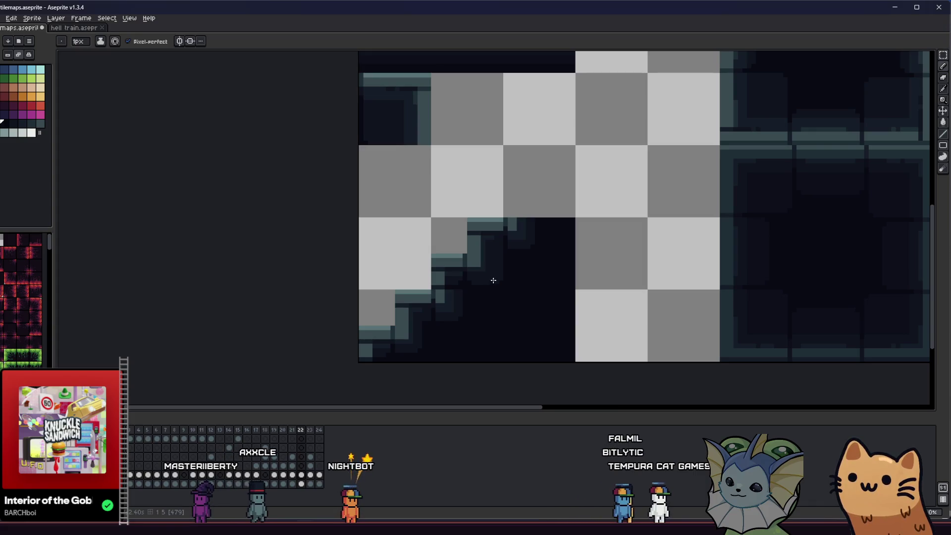
{"action": "scroll", "coordinate": [493, 280], "scroll_direction": "up", "scroll_amount": 4}
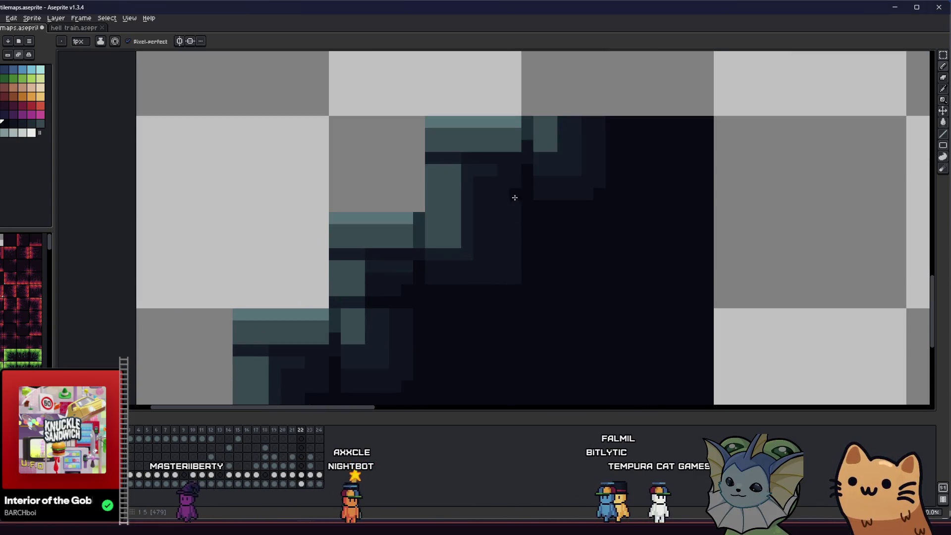
{"action": "mouse_move", "coordinate": [515, 203]}
{"action": "left_mouse_down"}
{"action": "mouse_move", "coordinate": [503, 291]}
{"action": "mouse_move", "coordinate": [495, 277]}
{"action": "left_mouse_up"}
{"action": "scroll", "coordinate": [421, 283], "scroll_direction": "down", "scroll_amount": 2}
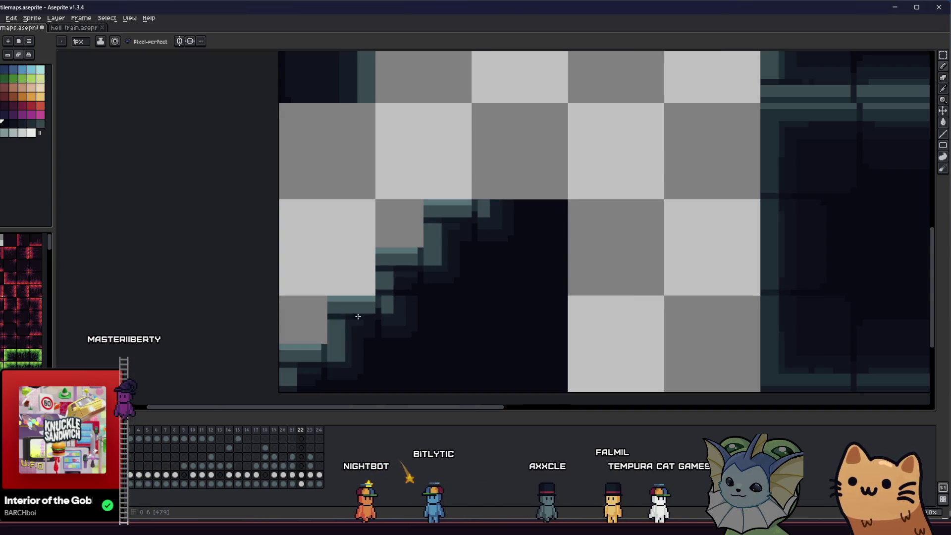
{"action": "scroll", "coordinate": [288, 303], "scroll_direction": "down", "scroll_amount": 2}
With the Paint Bucket, fill a teal block on the slope with a darker shade.
{"action": "key", "text": "v"}
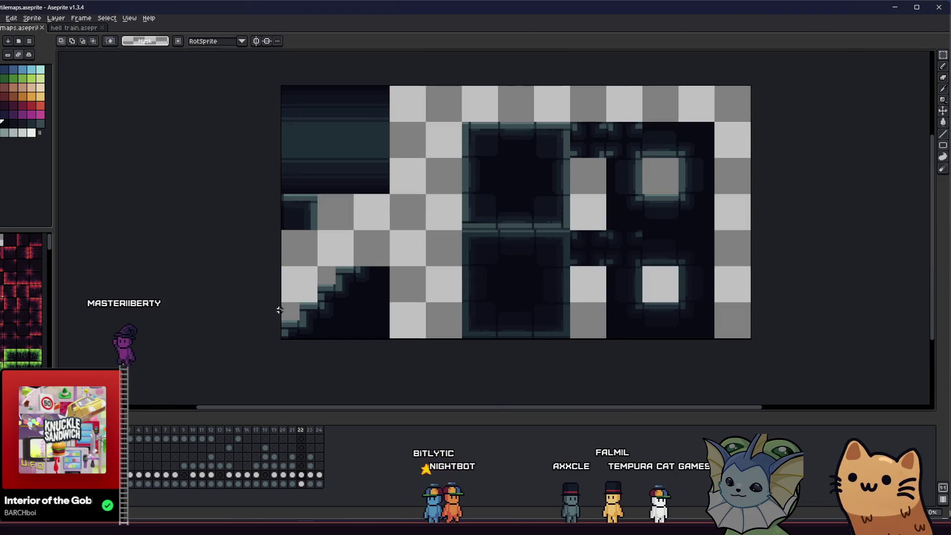
{"action": "left_click_drag", "start_coordinate": [246, 325], "coordinate": [121, 323]}
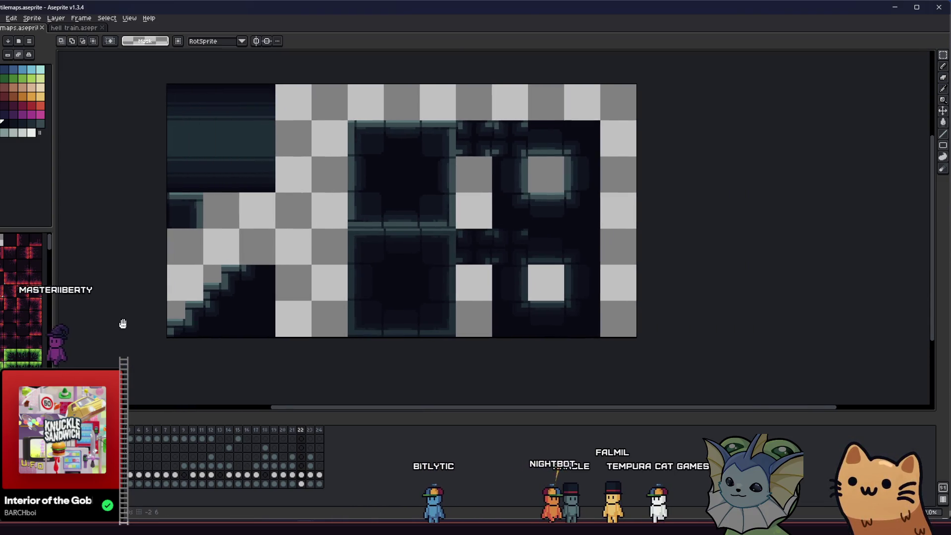
{"action": "scroll", "coordinate": [149, 325], "scroll_direction": "down", "scroll_amount": 1}
{"action": "left_click_drag", "start_coordinate": [306, 307], "coordinate": [330, 303]}
{"action": "scroll", "coordinate": [238, 297], "scroll_direction": "up", "scroll_amount": 5}
{"action": "key", "text": "b"}
{"action": "key", "text": "i"}
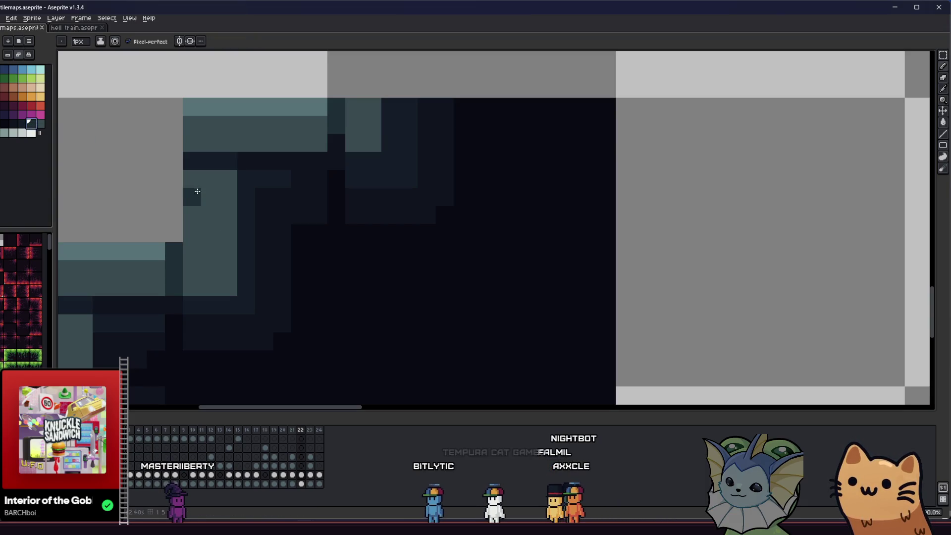
{"action": "key", "text": "g"}
{"action": "left_click", "coordinate": [208, 221]}
Pick a neighbouring dark shade and fill another teal block on the slope.
{"action": "scroll", "coordinate": [201, 244], "scroll_direction": "down", "scroll_amount": 1}
{"action": "scroll", "coordinate": [256, 242], "scroll_direction": "up", "scroll_amount": 1}
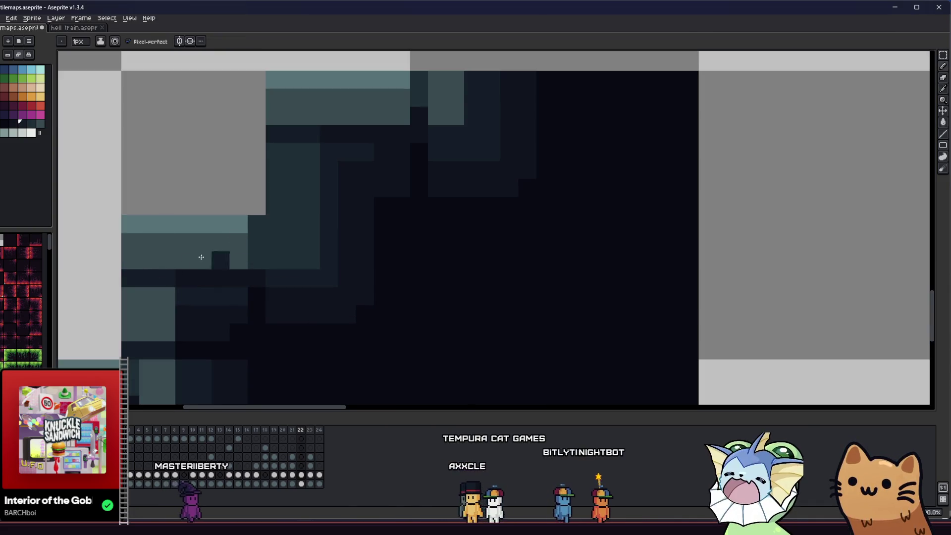
{"action": "left_click", "coordinate": [297, 218], "text": "alt"}
{"action": "scroll", "coordinate": [299, 215], "scroll_direction": "down", "scroll_amount": 1}
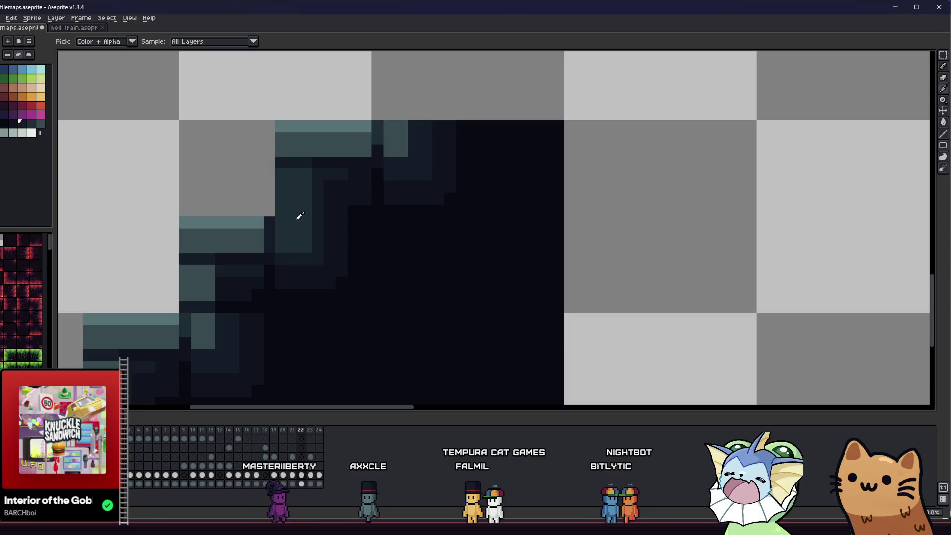
{"action": "scroll", "coordinate": [289, 270], "scroll_direction": "up", "scroll_amount": 1}
{"action": "left_click", "coordinate": [290, 270]}
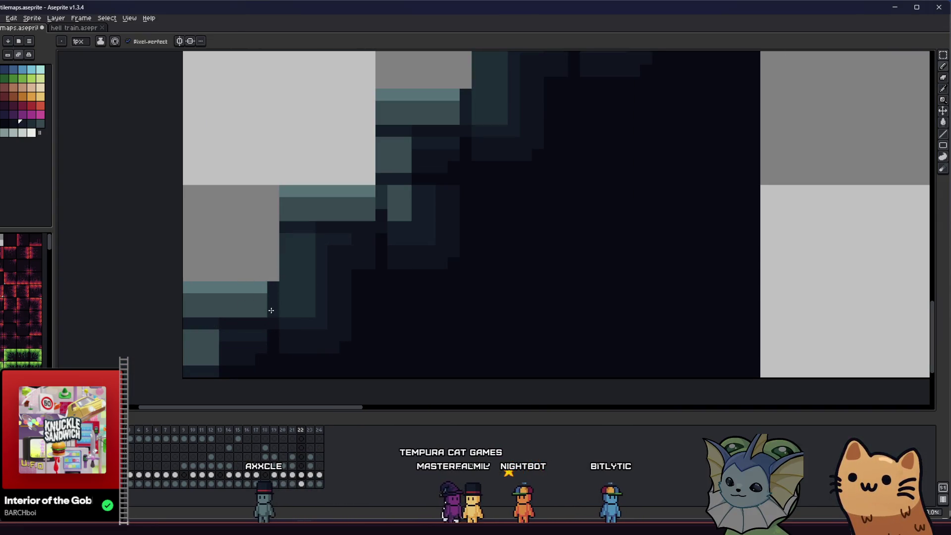
Zoom out over the slope tile to view the whole tile sheet.
{"action": "scroll", "coordinate": [271, 310], "scroll_direction": "down", "scroll_amount": 2}
{"action": "scroll", "coordinate": [319, 261], "scroll_direction": "up", "scroll_amount": 2}
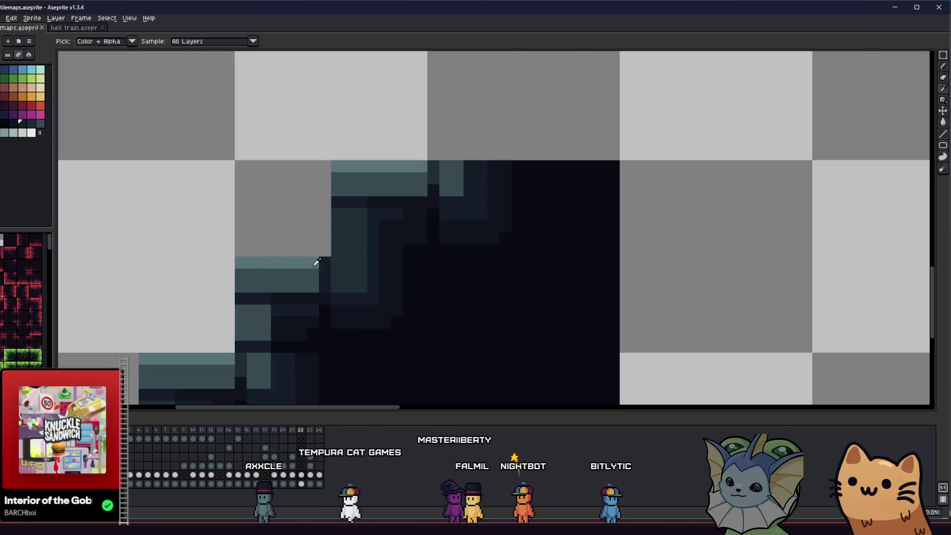
{"action": "scroll", "coordinate": [322, 257], "scroll_direction": "down", "scroll_amount": 1}
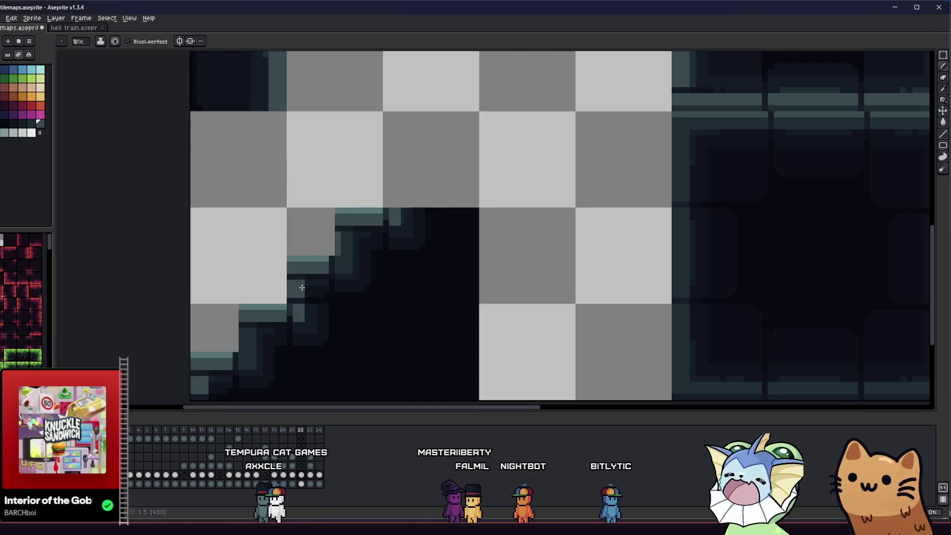
{"action": "scroll", "coordinate": [265, 287], "scroll_direction": "up", "scroll_amount": 1}
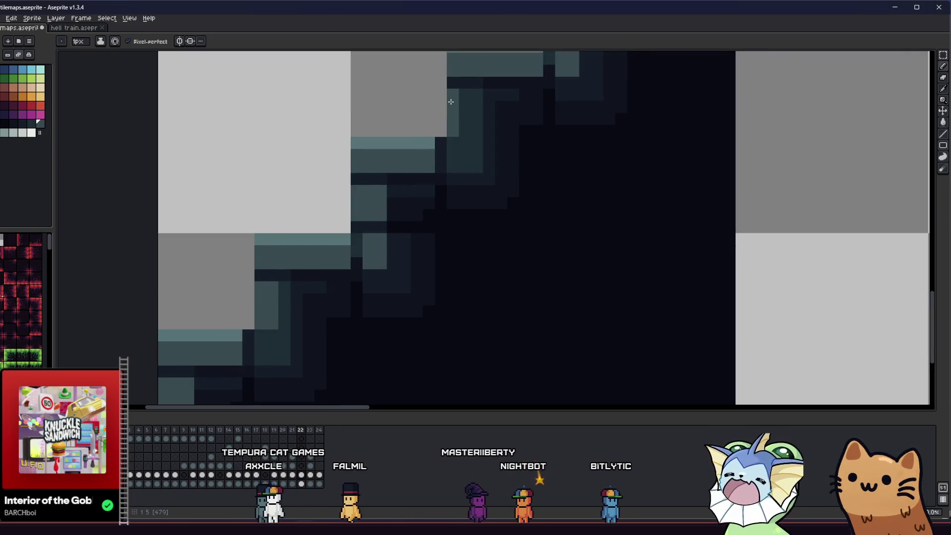
{"action": "scroll", "coordinate": [438, 162], "scroll_direction": "down", "scroll_amount": 2}
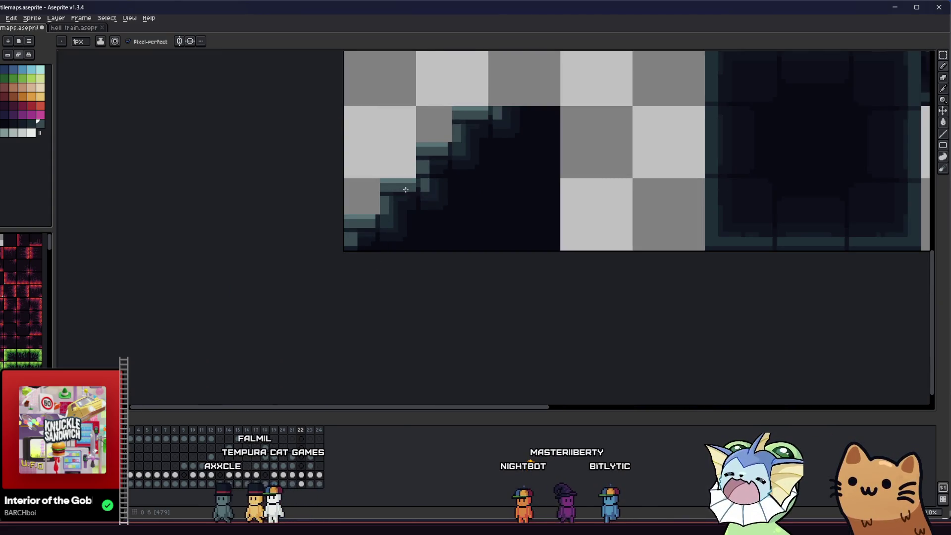
{"action": "left_click_drag", "start_coordinate": [403, 210], "coordinate": [398, 254]}
{"action": "scroll", "coordinate": [431, 225], "scroll_direction": "up", "scroll_amount": 2}
{"action": "key", "text": "g"}
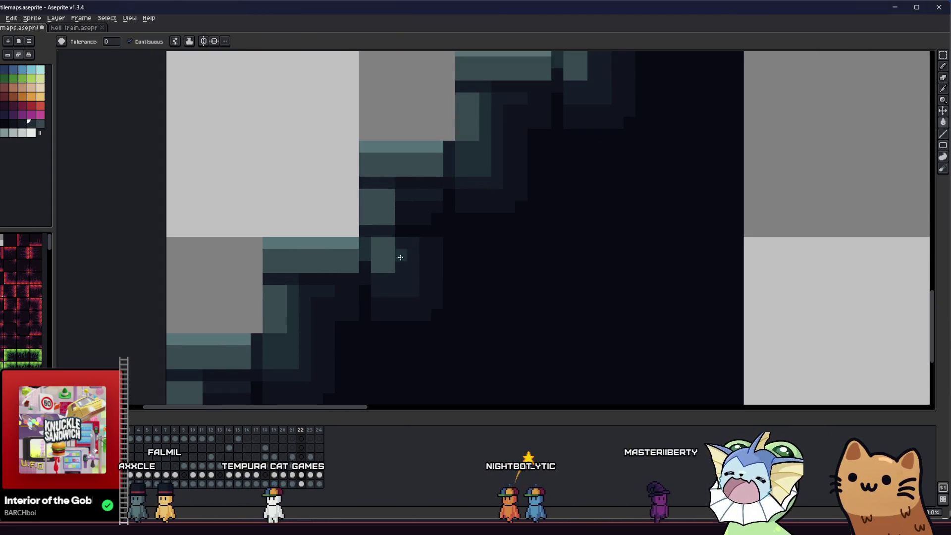
{"action": "scroll", "coordinate": [281, 308], "scroll_direction": "down", "scroll_amount": 3}
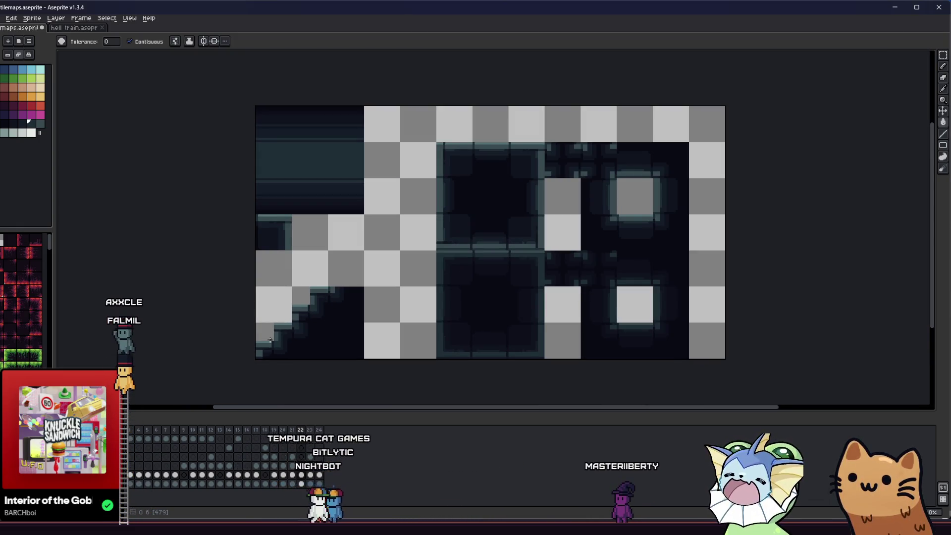
Save the tile sheet in Aseprite.
{"action": "key", "text": "ctrl"}
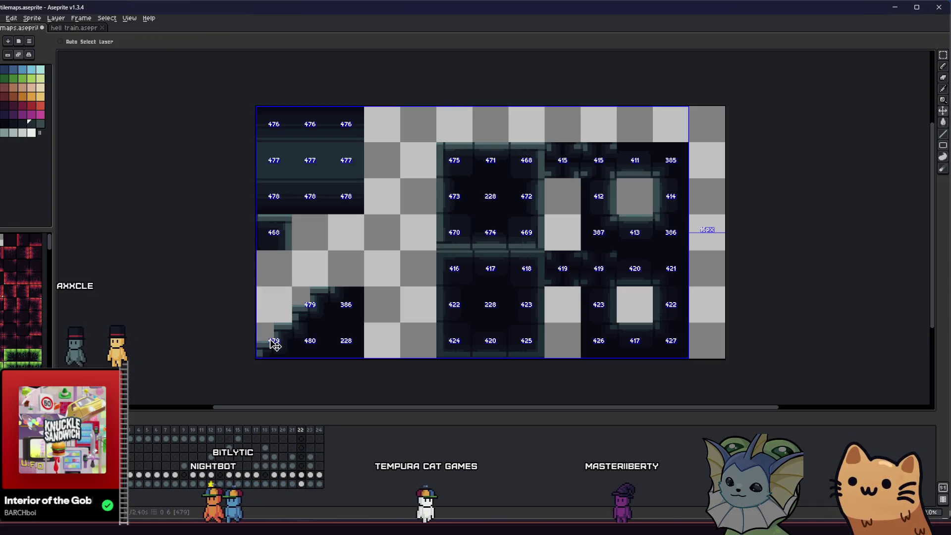
{"action": "key", "text": "ctrl"}
{"action": "key", "text": "ctrl"}
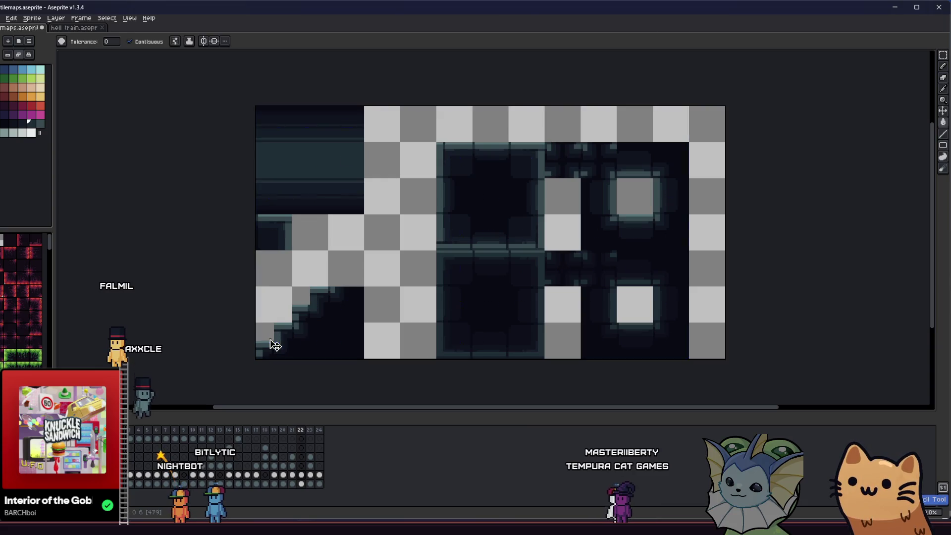
{"action": "key", "text": "ctrl"}
{"action": "key", "text": "ctrl+space"}
{"action": "key", "text": "ctrl+s"}
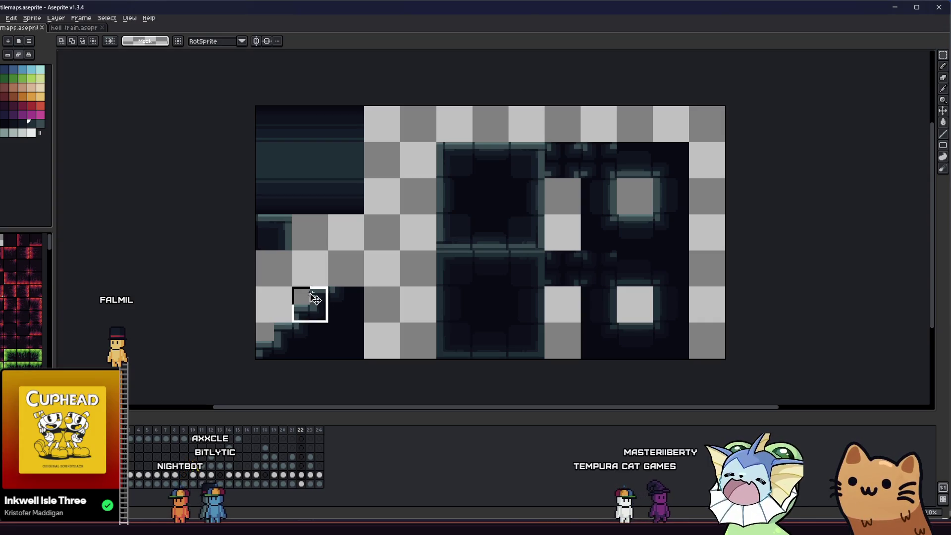
Export the selected slope tile as its own PNG, renaming the output's autotile suffix to 'stair_cort'.
{"action": "left_click", "coordinate": [3, 17]}
{"action": "mouse_move", "coordinate": [50, 93]}
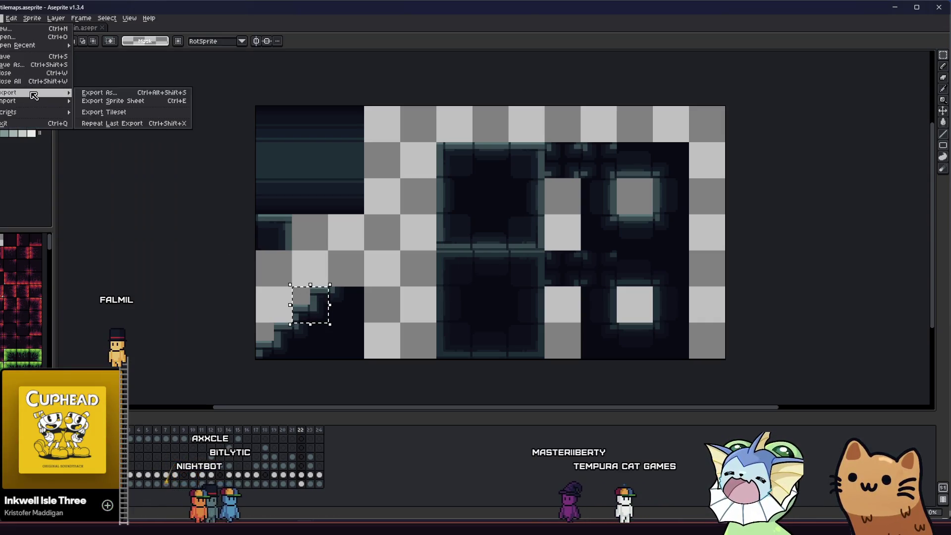
{"action": "left_click", "coordinate": [102, 94]}
{"action": "double_click", "coordinate": [377, 191]}
{"action": "key", "text": "BackSpace"}
{"action": "key", "text": "BackSpace"}
{"action": "key", "text": "BackSpace"}
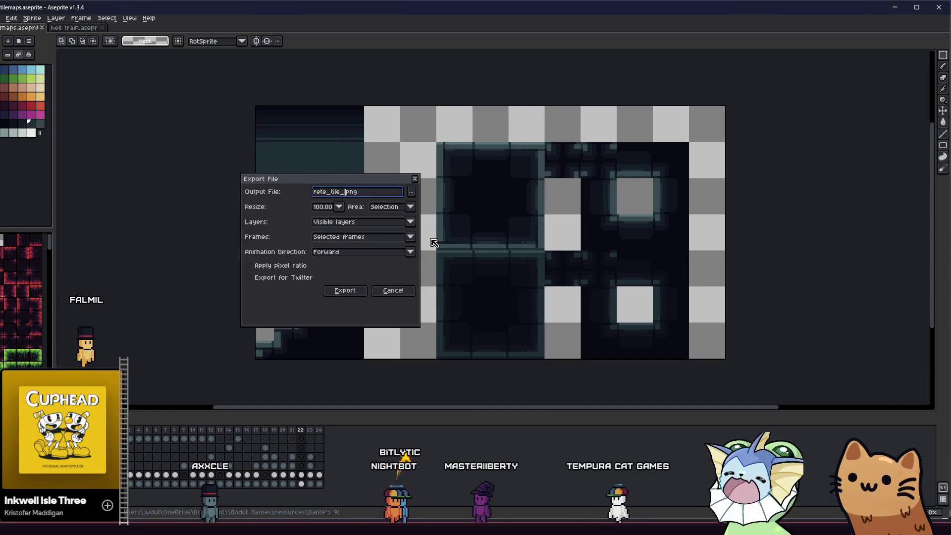
{"action": "type", "text": "stair_cor"}
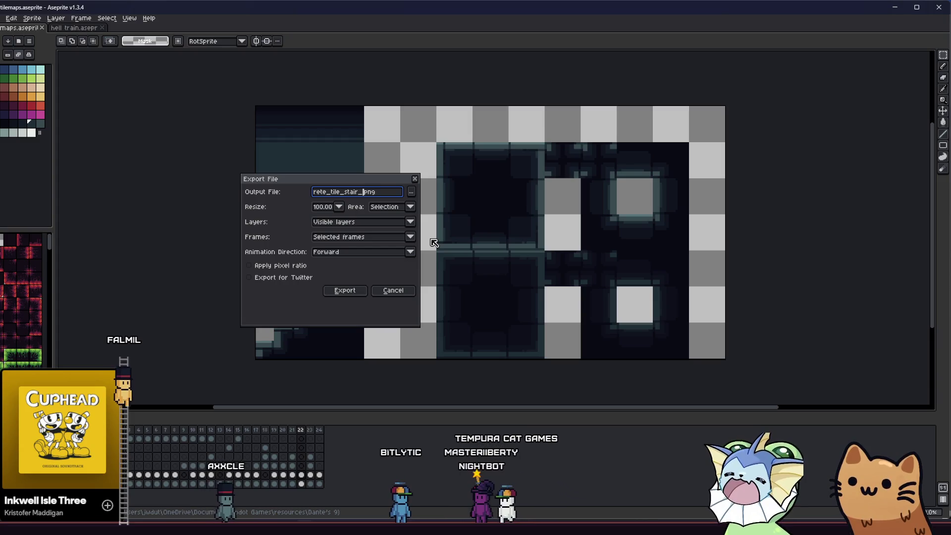
{"action": "type", "text": "t"}
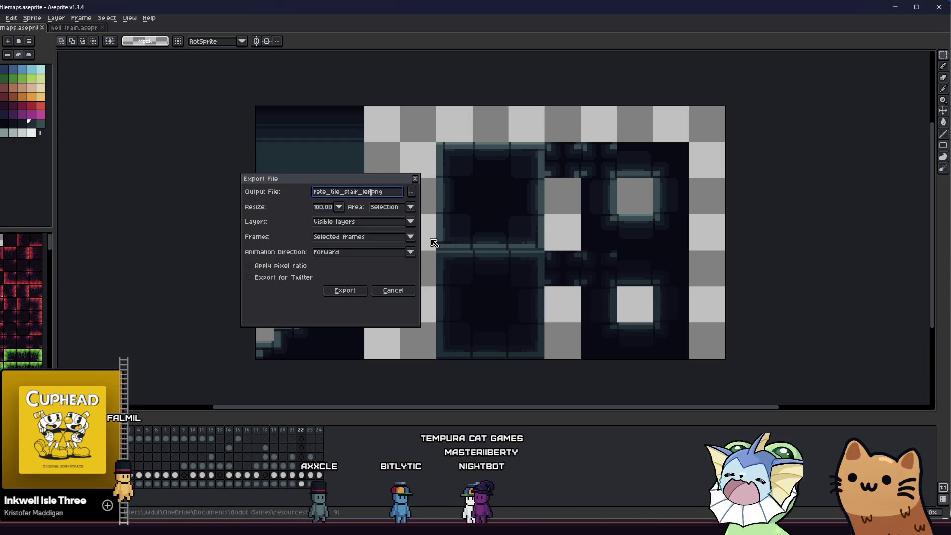
{"action": "left_click", "coordinate": [358, 291]}
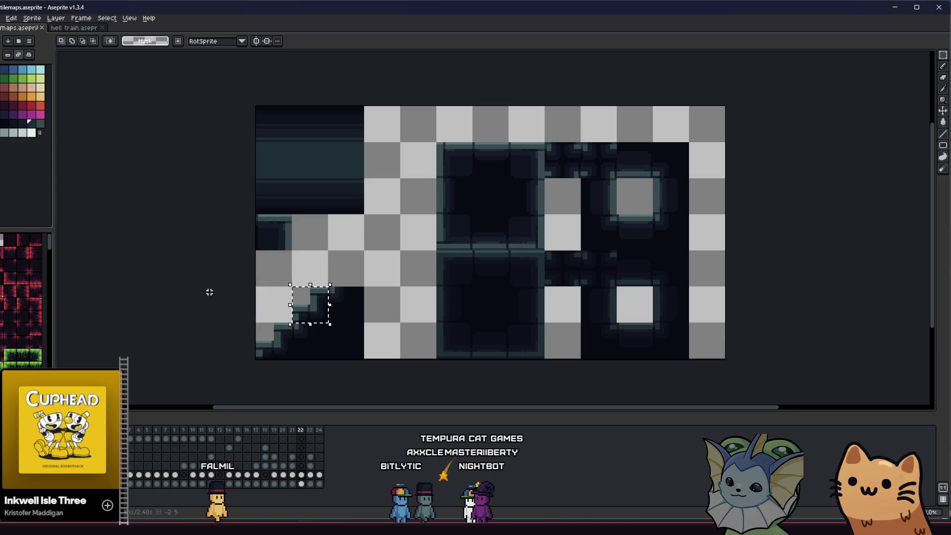
{"action": "key", "text": "alt+Tab"}
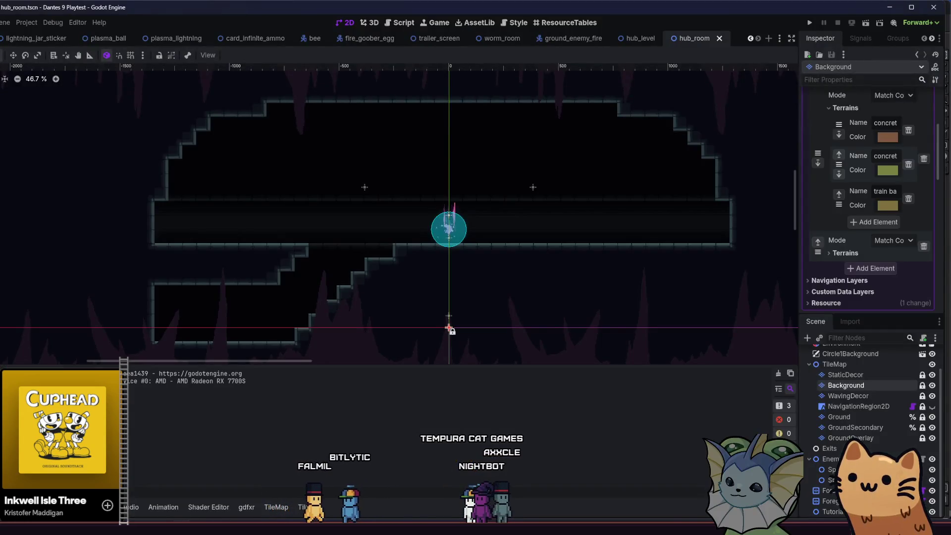
Check the exported stair tile in the project folder and bring up the TileSet editor's tile sources.
{"action": "key", "text": "alt+Tab"}
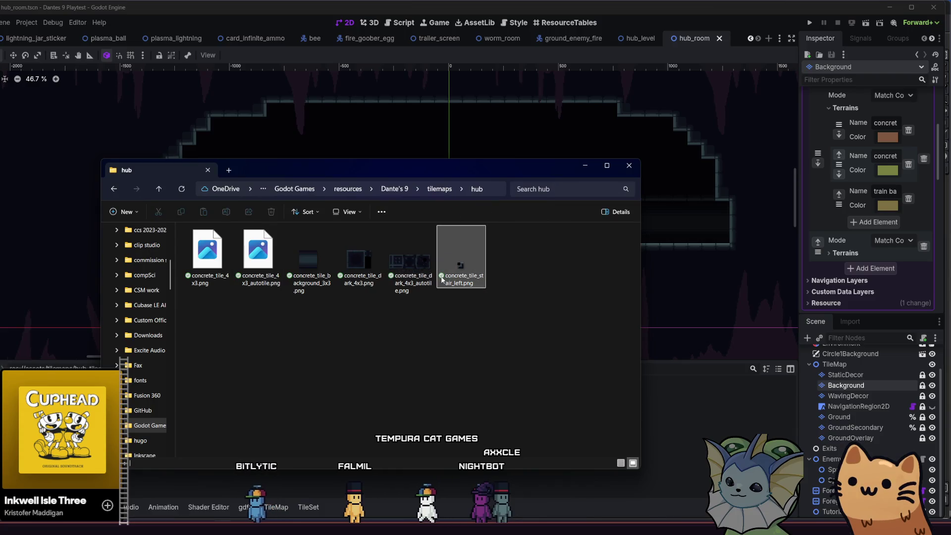
{"action": "key", "text": "alt+Tab"}
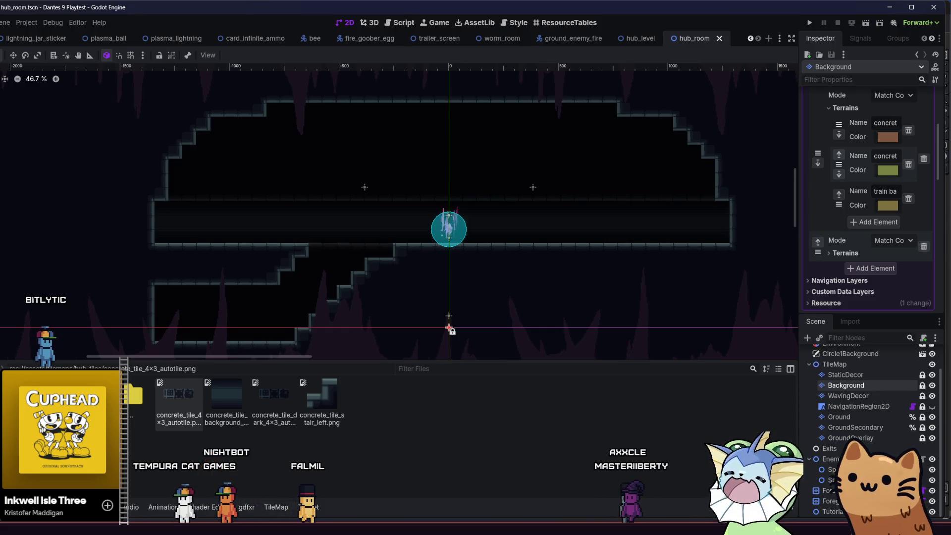
{"action": "left_click", "coordinate": [307, 506]}
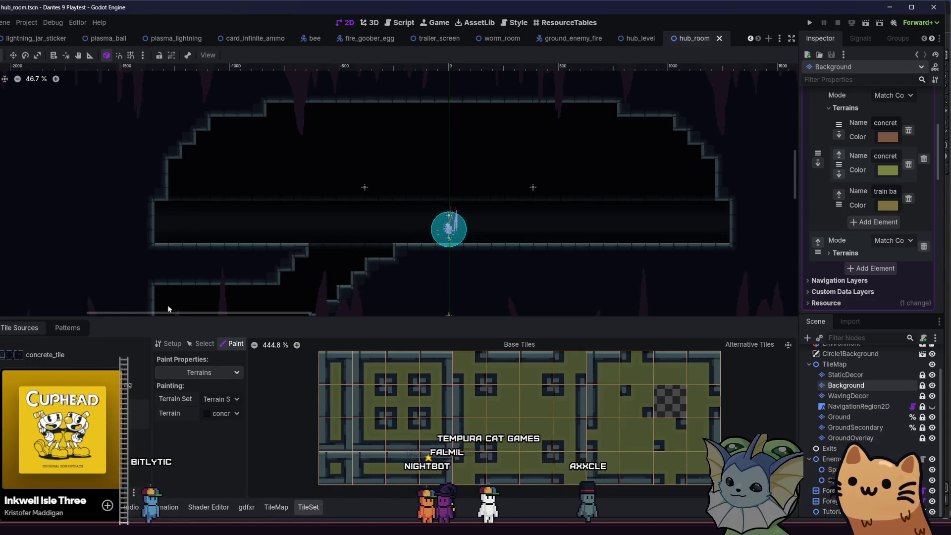
{"action": "left_click", "coordinate": [58, 331]}
{"action": "left_click", "coordinate": [35, 328]}
Add concrete_tile_stair_left.png as new atlas source ID 3, auto-creating its tiles.
{"action": "left_click", "coordinate": [270, 506]}
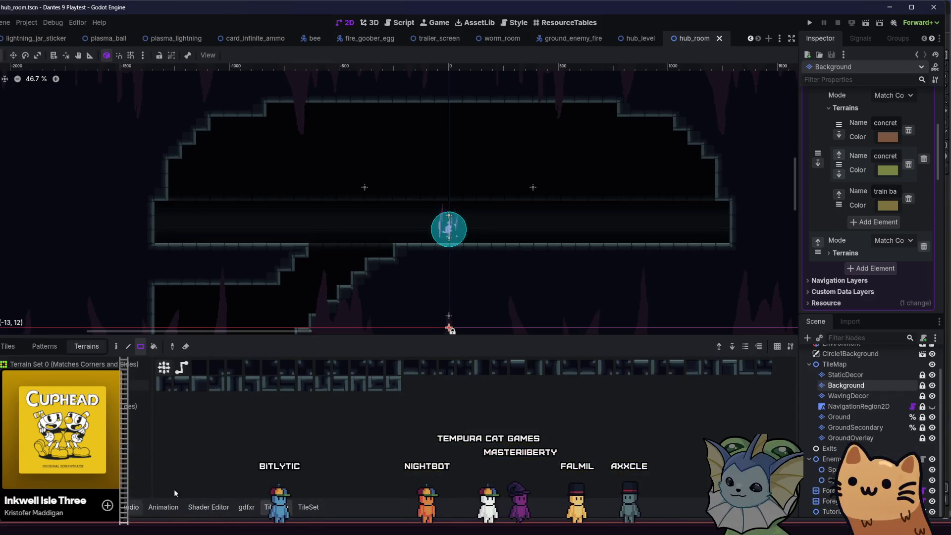
{"action": "left_click", "coordinate": [298, 507]}
{"action": "key", "text": "alt+f"}
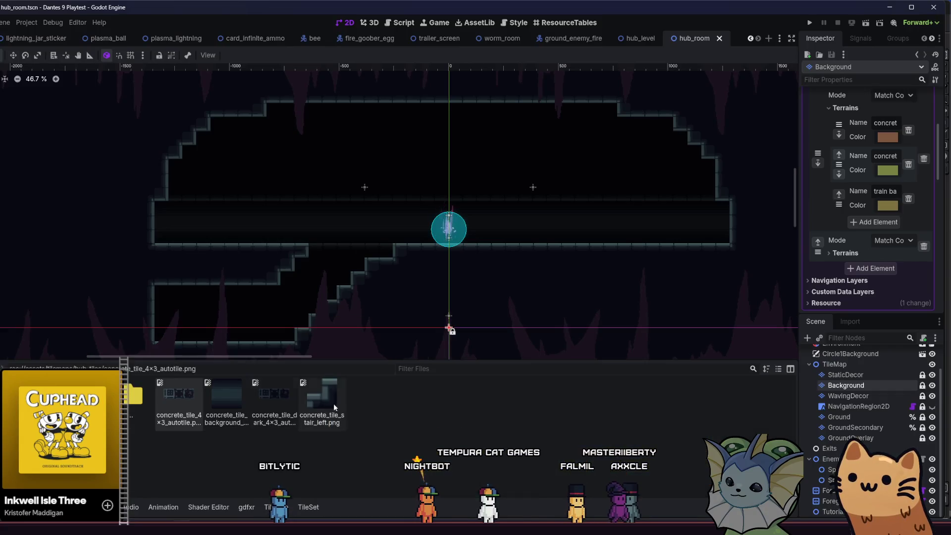
{"action": "left_click_drag", "start_coordinate": [315, 508], "coordinate": [309, 507]}
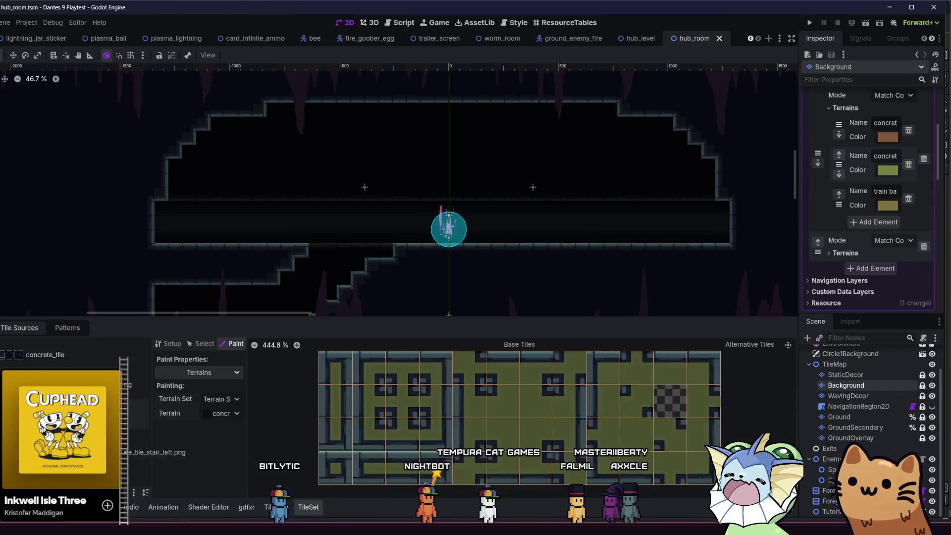
{"action": "key", "text": "Return"}
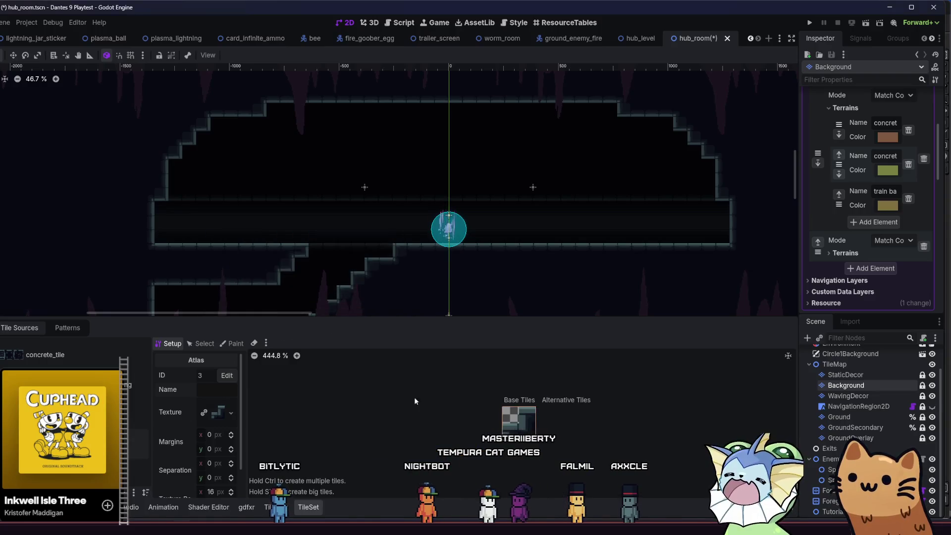
Set TileSet painting to Occlusion Layer 0 and zoom into the stair atlas.
{"action": "left_click", "coordinate": [222, 343]}
{"action": "left_click", "coordinate": [218, 369]}
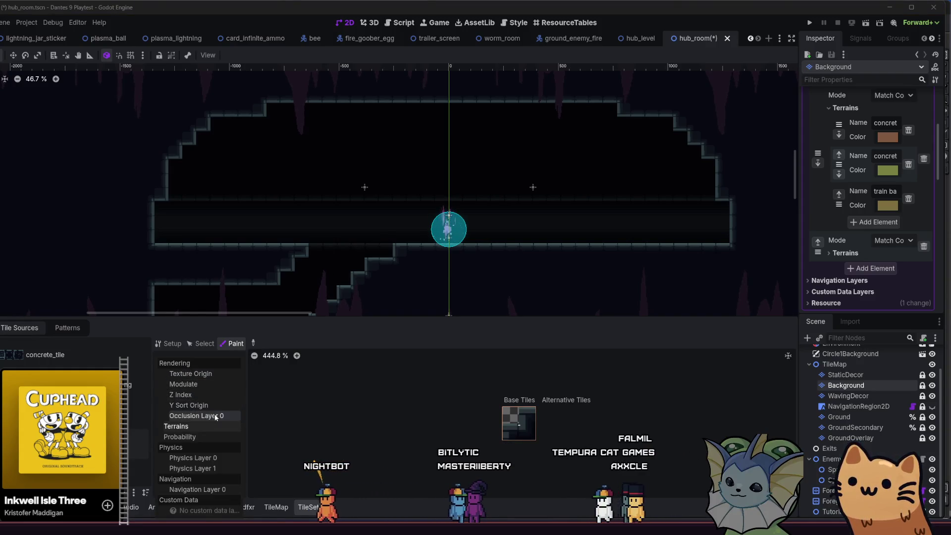
{"action": "left_click", "coordinate": [216, 416]}
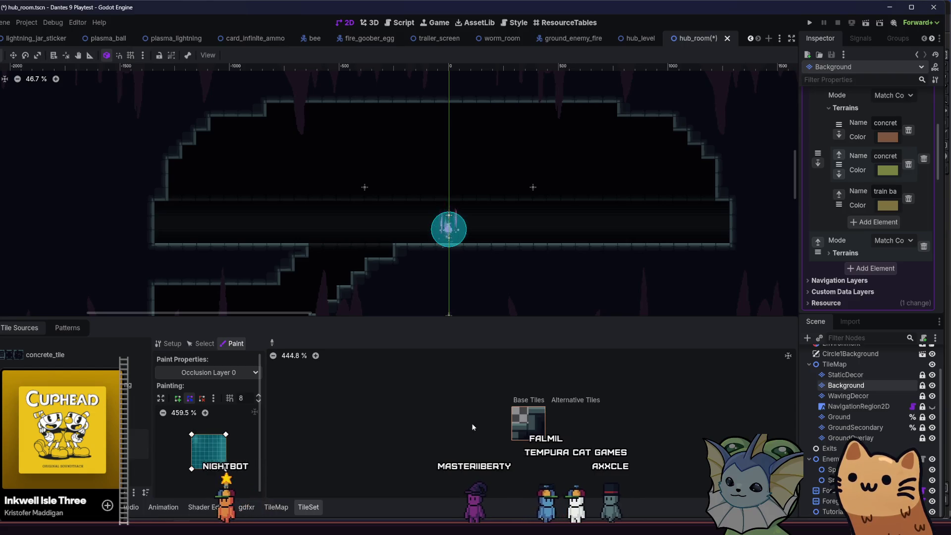
{"action": "scroll", "coordinate": [463, 426], "scroll_direction": "up", "scroll_amount": 2}
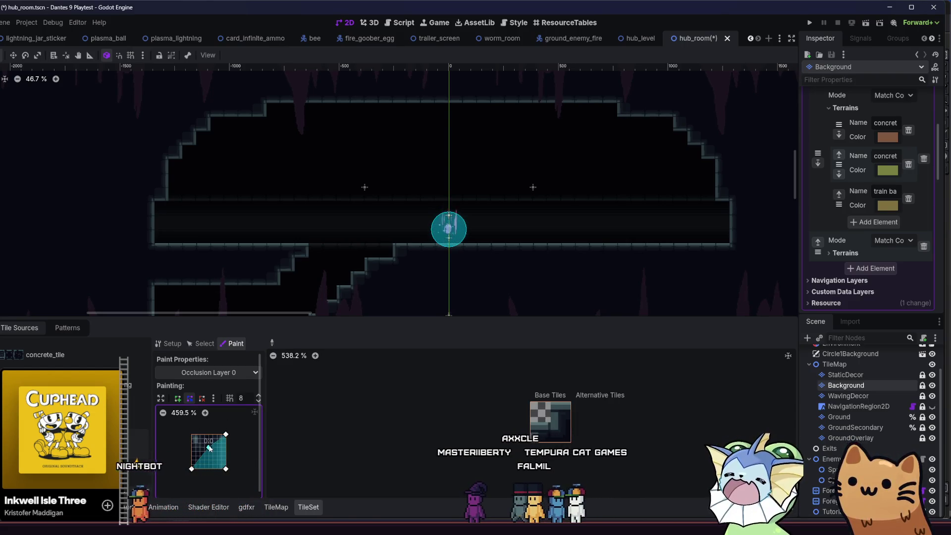
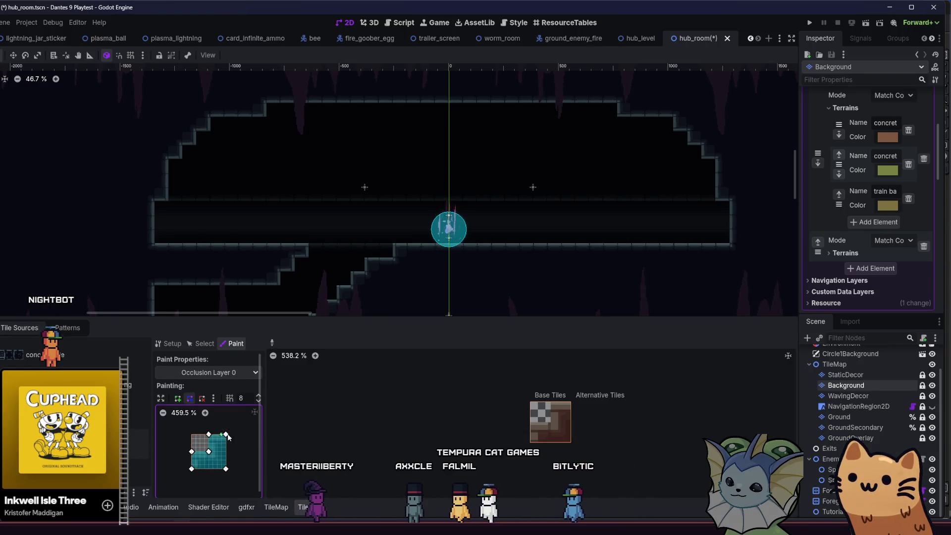
Reshape the concrete tile's Occlusion Layer 0 polygon to cover the lower half, saving the scene.
{"action": "left_click_drag", "start_coordinate": [209, 438], "coordinate": [217, 442]}
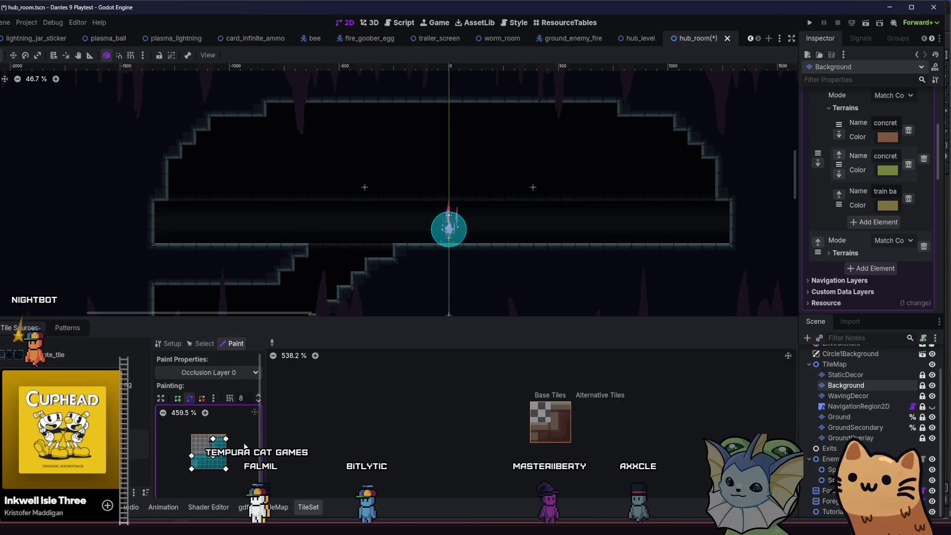
{"action": "left_click", "coordinate": [207, 372]}
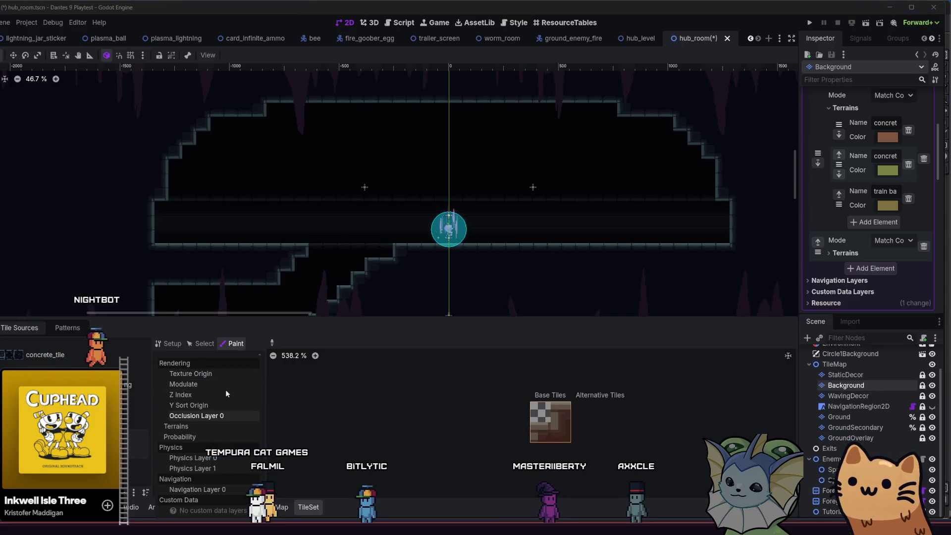
{"action": "left_click", "coordinate": [194, 416]}
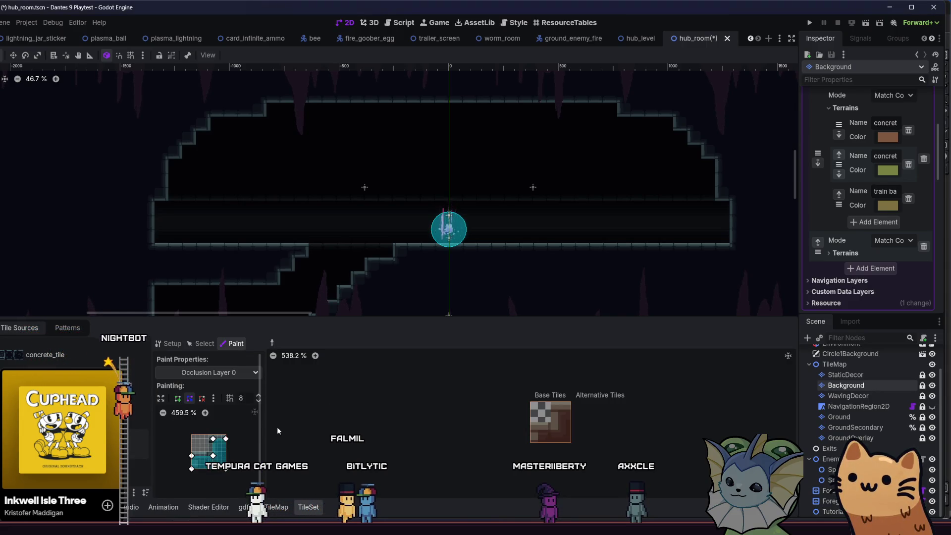
{"action": "key", "text": "ctrl+s"}
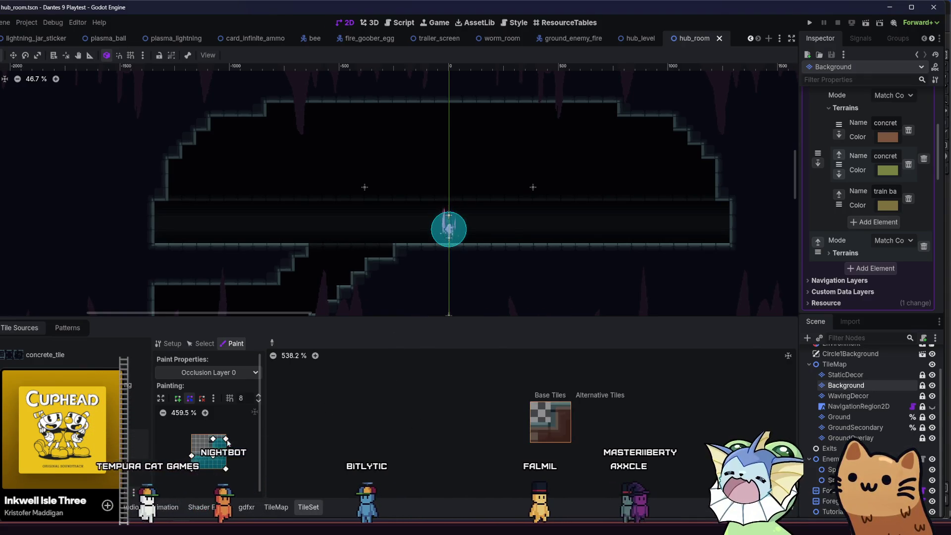
{"action": "left_click", "coordinate": [192, 456]}
{"action": "left_click_drag", "start_coordinate": [194, 458], "coordinate": [195, 468]}
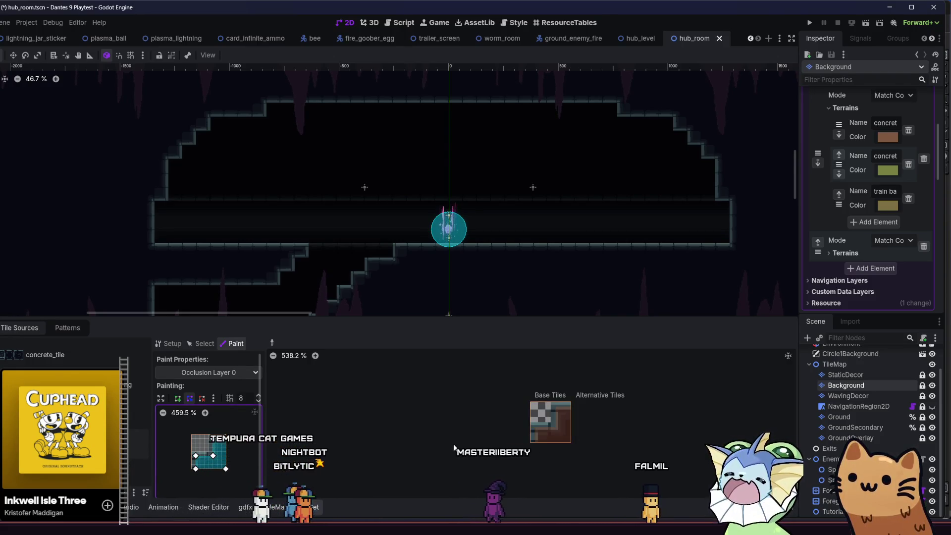
{"action": "key", "text": "ctrl+s"}
Paint a Physics Layer 0 collision shape onto the base tile, save, and show the TileMap atlas.
{"action": "left_click", "coordinate": [239, 372]}
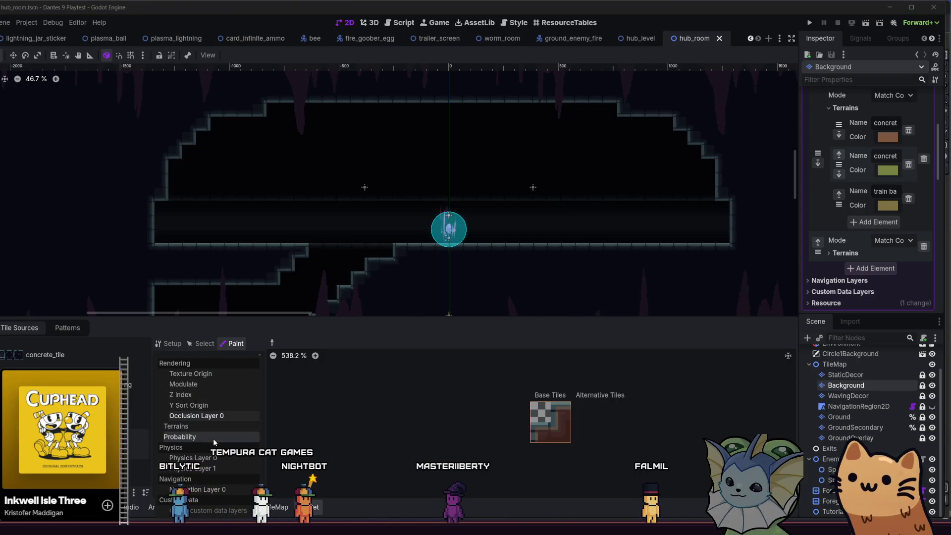
{"action": "left_click", "coordinate": [193, 457]}
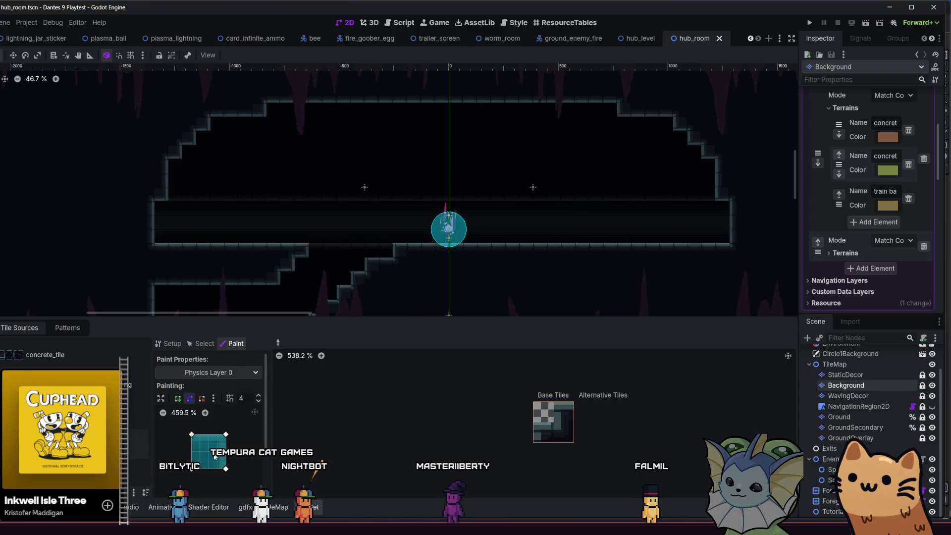
{"action": "left_click", "coordinate": [543, 426]}
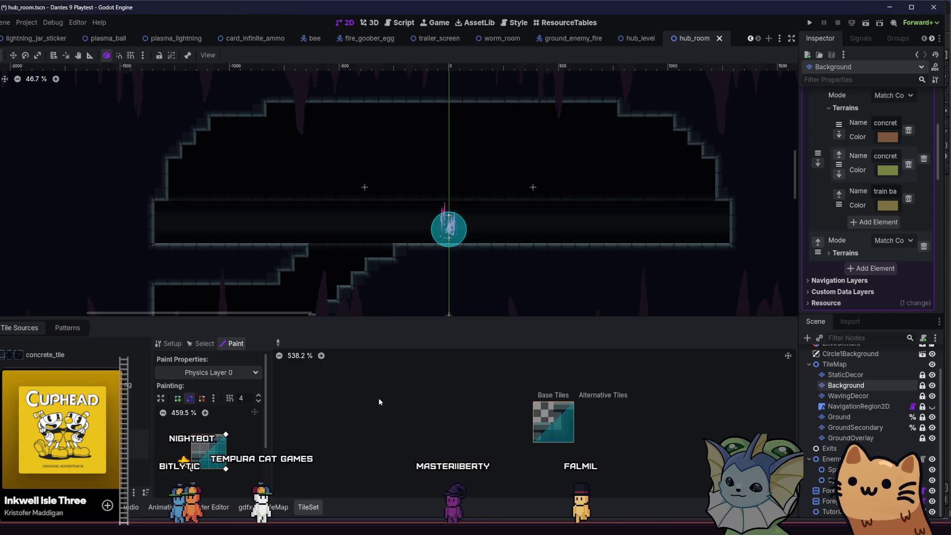
{"action": "key", "text": "ctrl+s"}
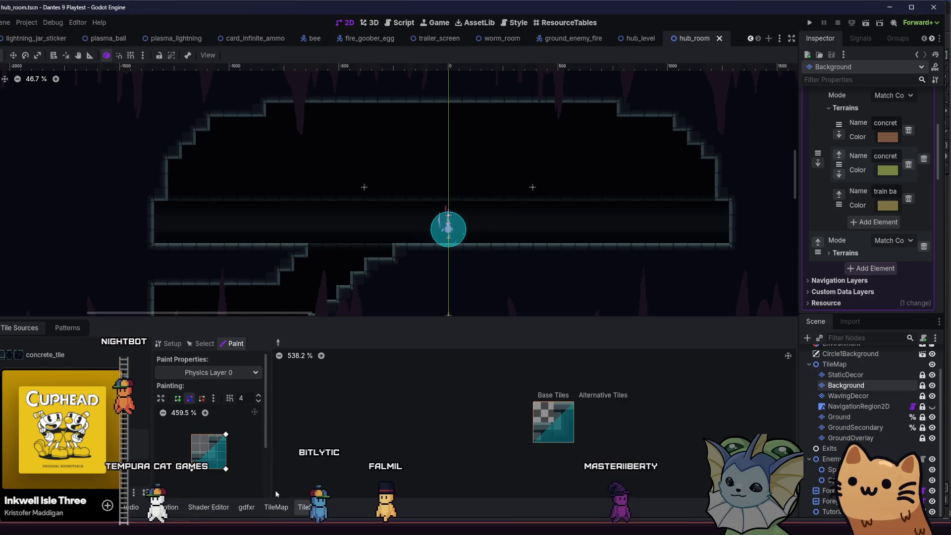
{"action": "left_click", "coordinate": [275, 506]}
{"action": "left_click", "coordinate": [8, 346]}
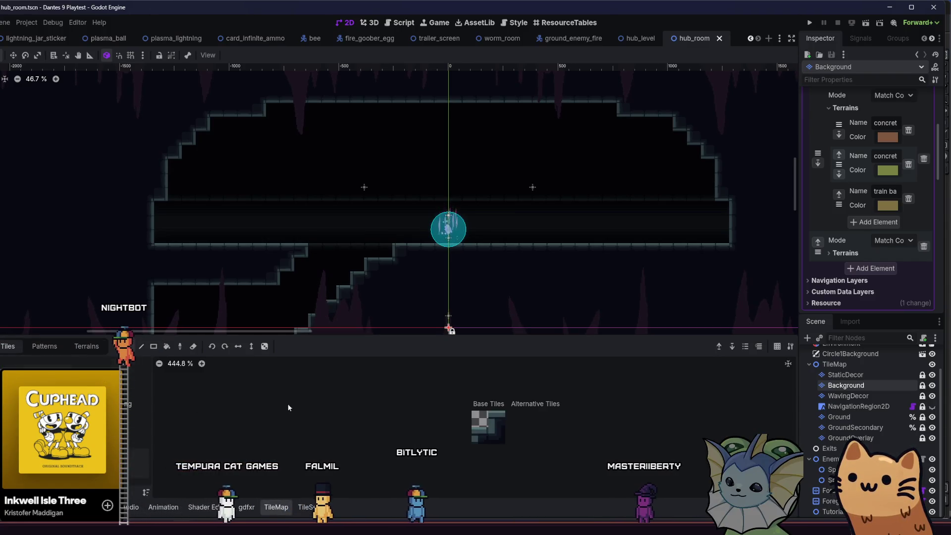
Select the Ground tilemap layer in the Scene dock.
{"action": "scroll", "coordinate": [308, 219], "scroll_direction": "up", "scroll_amount": 2}
{"action": "scroll", "coordinate": [337, 131], "scroll_direction": "down", "scroll_amount": 2}
{"action": "scroll", "coordinate": [408, 222], "scroll_direction": "up", "scroll_amount": 2}
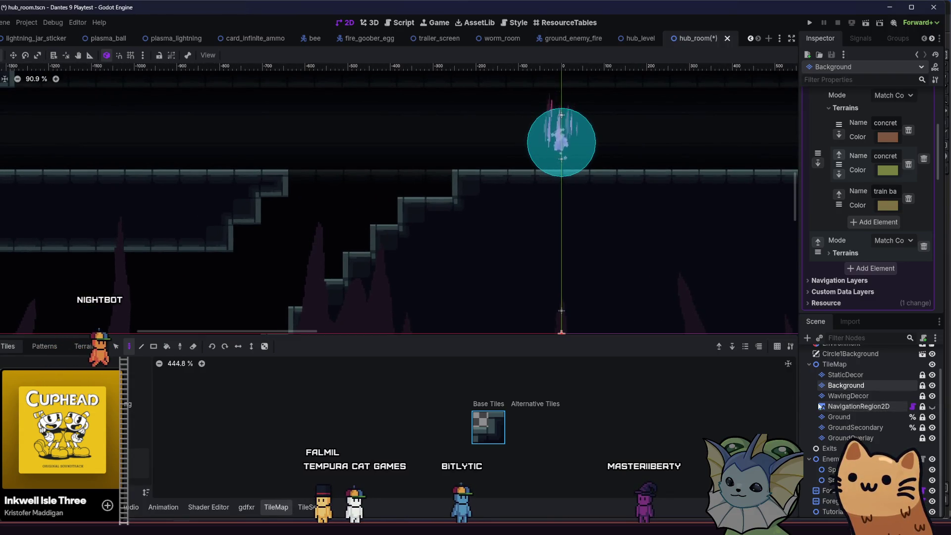
{"action": "left_click", "coordinate": [837, 417]}
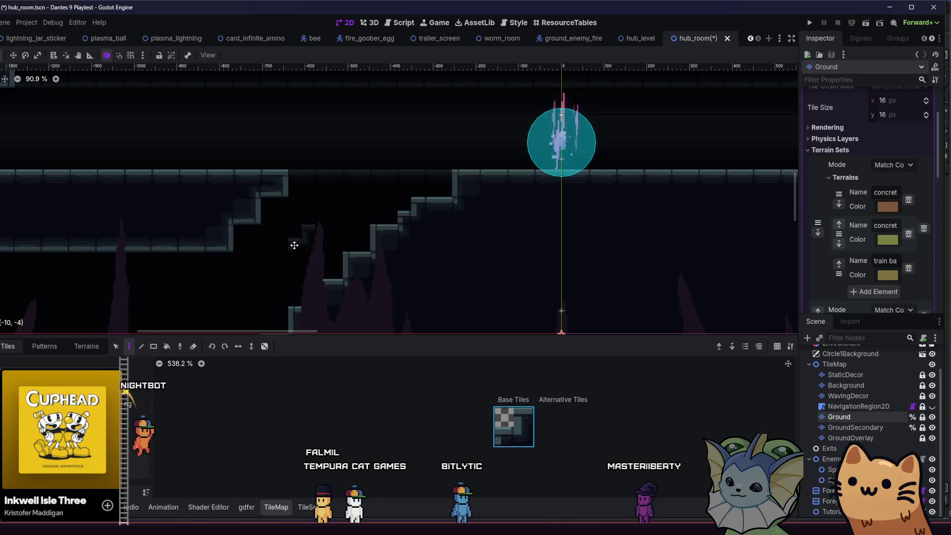
Pan the viewport across the staircase tiles, save hub_room, and run the game.
{"action": "scroll", "coordinate": [370, 231], "scroll_direction": "down", "scroll_amount": 1}
{"action": "scroll", "coordinate": [294, 247], "scroll_direction": "down", "scroll_amount": 2}
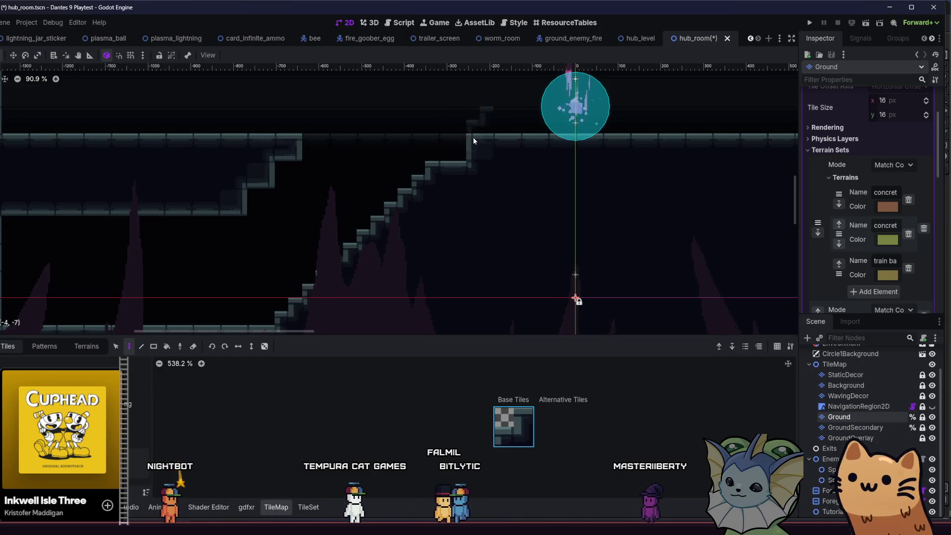
{"action": "left_click_drag", "start_coordinate": [317, 226], "coordinate": [350, 236]}
{"action": "key", "text": "ctrl+s"}
{"action": "scroll", "coordinate": [269, 242], "scroll_direction": "down", "scroll_amount": 2}
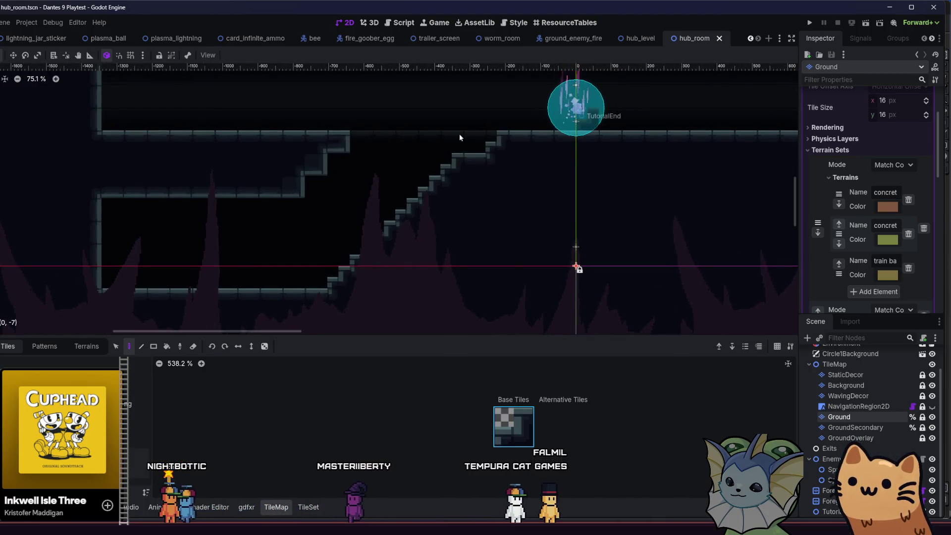
{"action": "scroll", "coordinate": [542, 130], "scroll_direction": "up", "scroll_amount": 8}
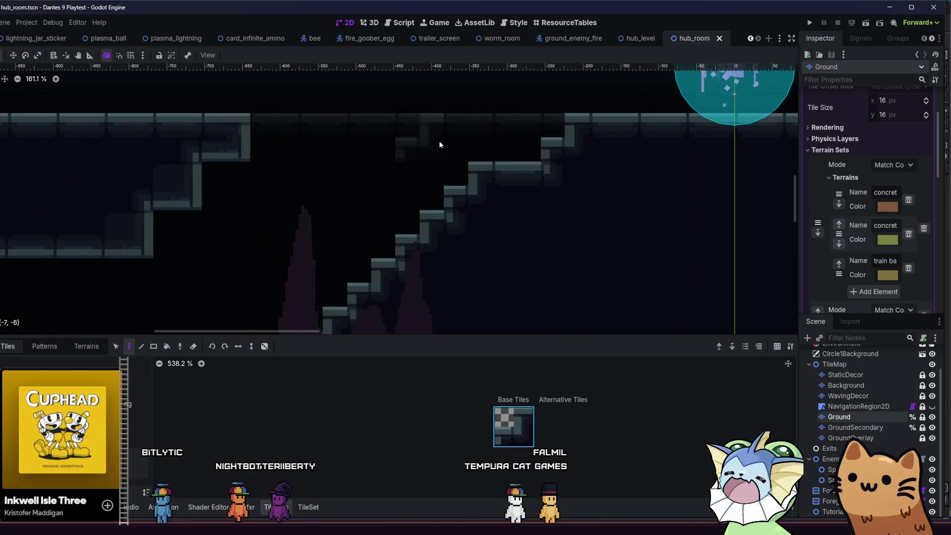
{"action": "left_click", "coordinate": [810, 22]}
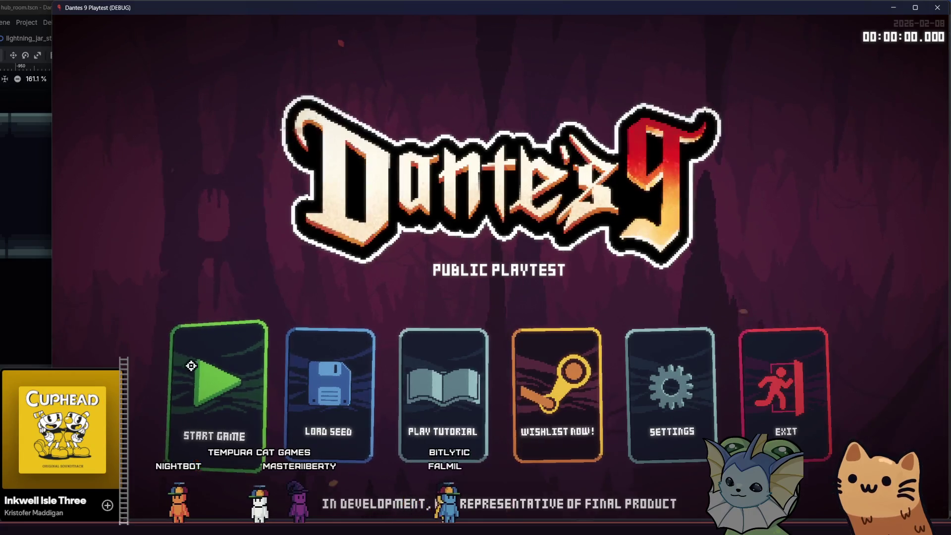
Start a game from the main menu and walk the cat down and up the stairs repeatedly.
{"action": "left_click", "coordinate": [198, 364]}
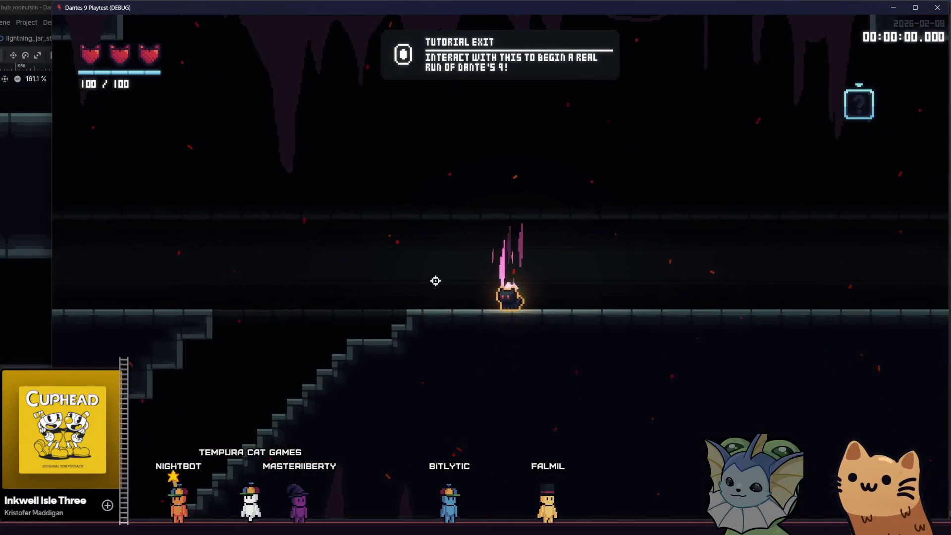
{"action": "key", "text": "a"}
{"action": "key", "text": "a"}
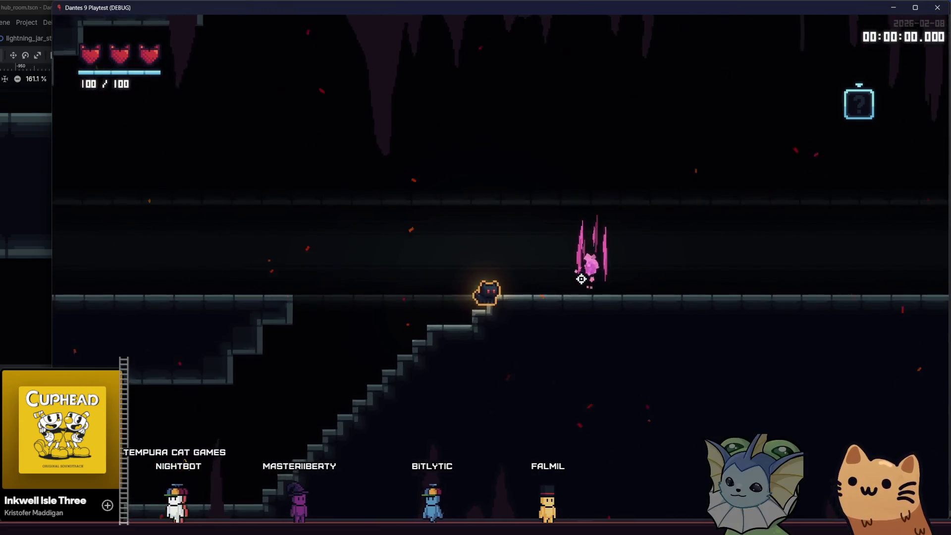
{"action": "key", "text": "a"}
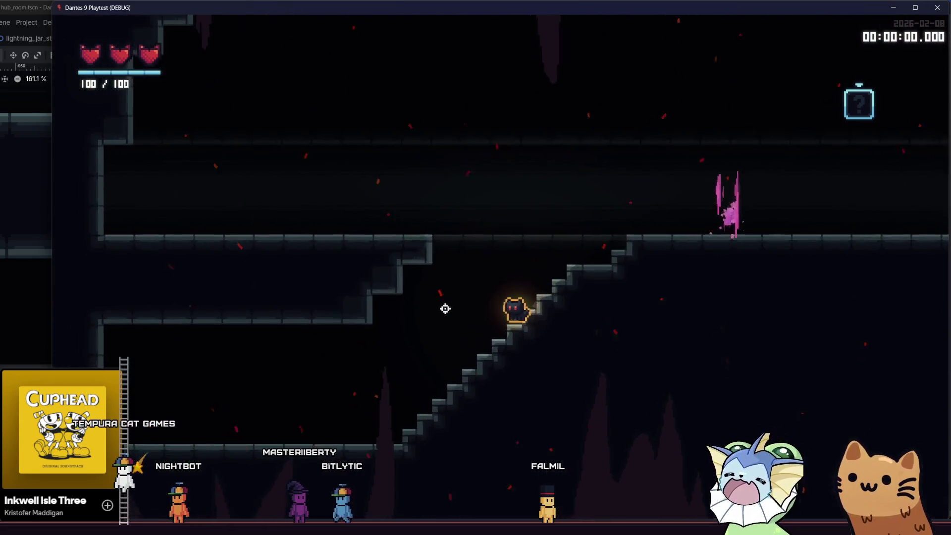
{"action": "key", "text": "a"}
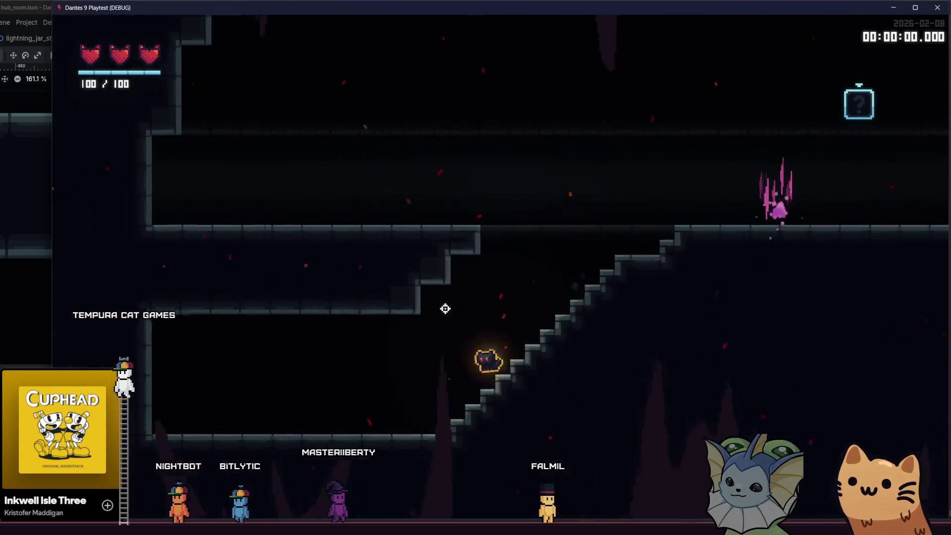
{"action": "key", "text": "d"}
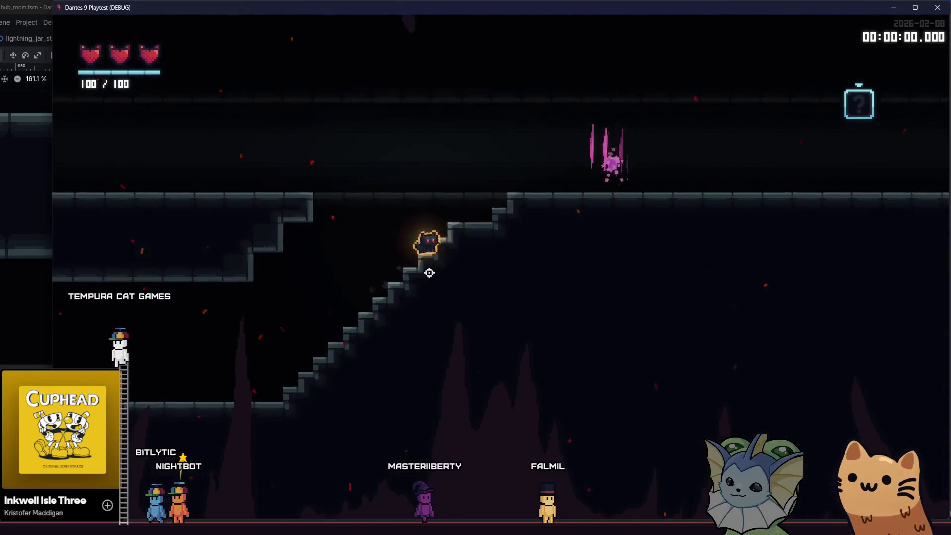
{"action": "key", "text": "a"}
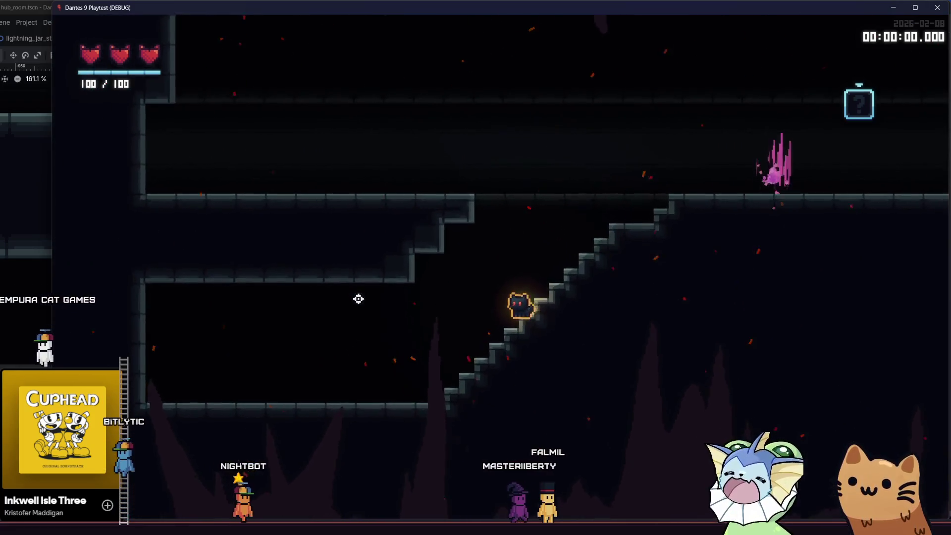
{"action": "key", "text": "d"}
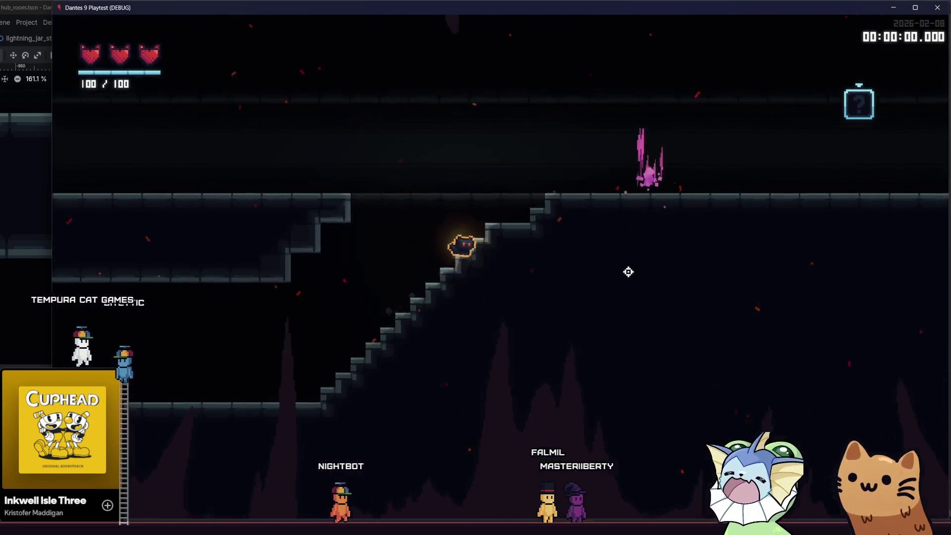
{"action": "key", "text": "a"}
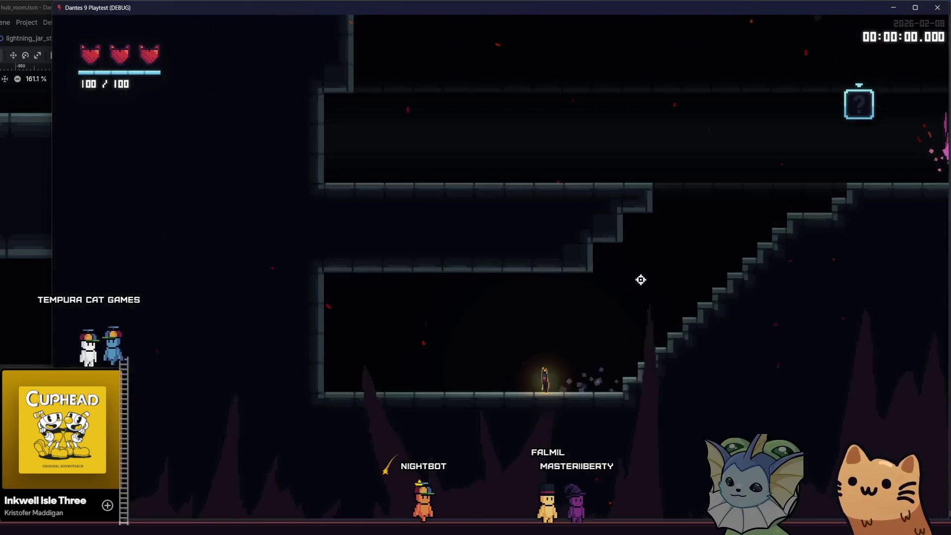
{"action": "key", "text": "d"}
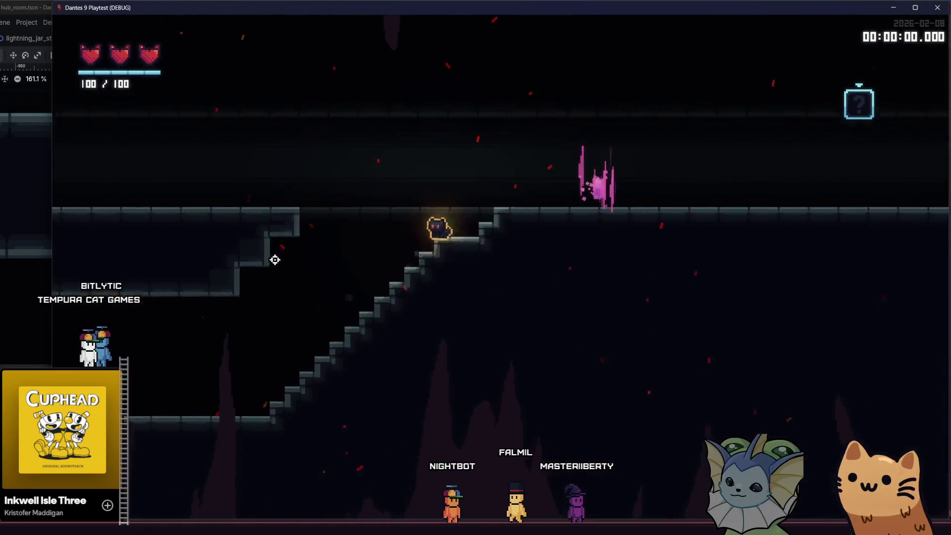
{"action": "key", "text": "a"}
Crouch, keep climbing and descending the staircase up to the pink crystal, then stop the playtest.
{"action": "key", "text": "s"}
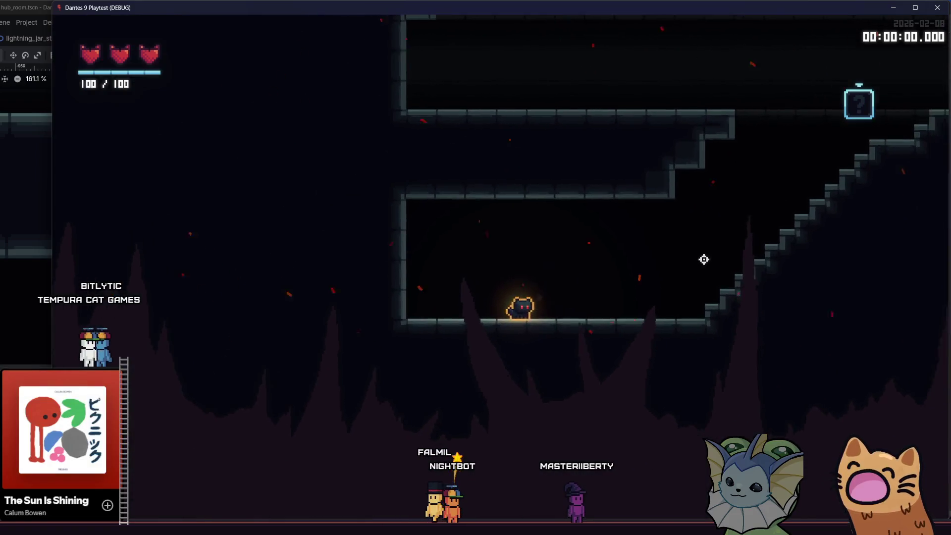
{"action": "key", "text": "d"}
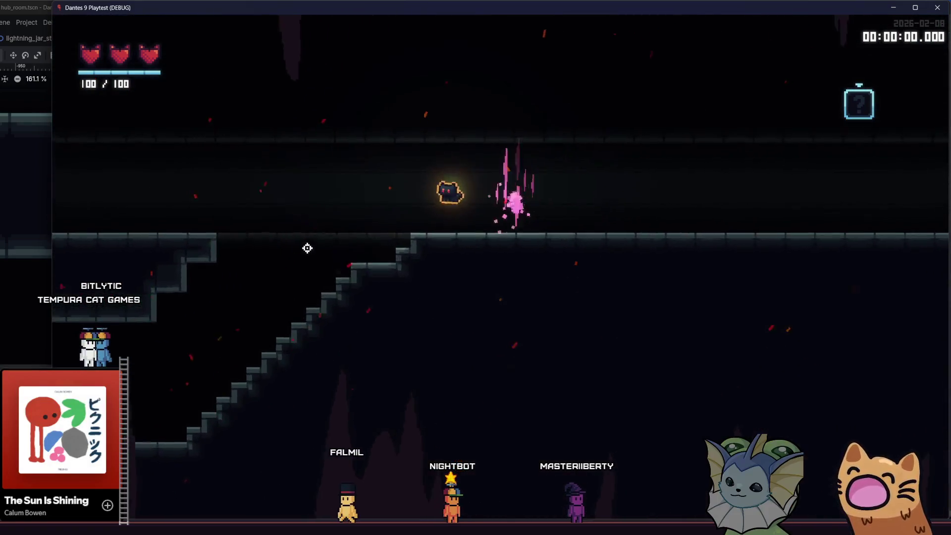
{"action": "key", "text": "a"}
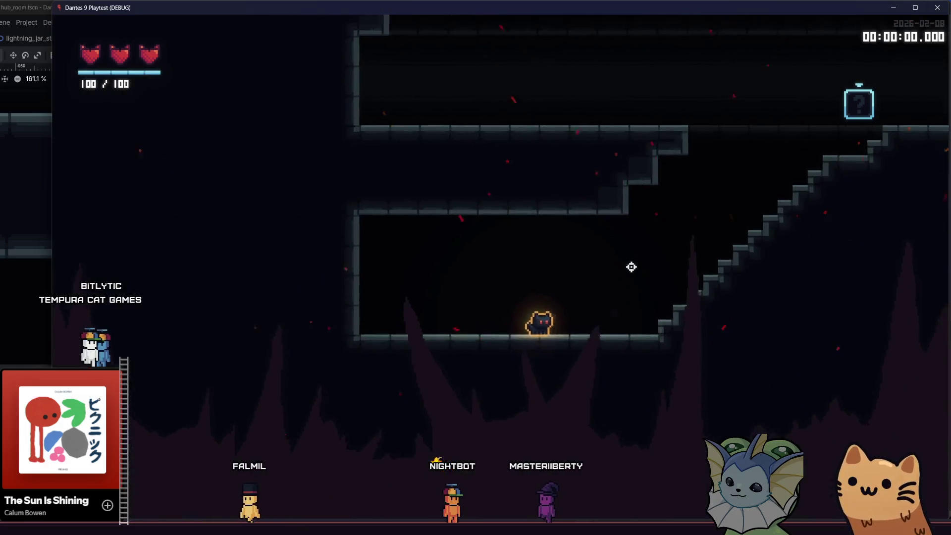
{"action": "key", "text": "d"}
{"action": "key", "text": "a"}
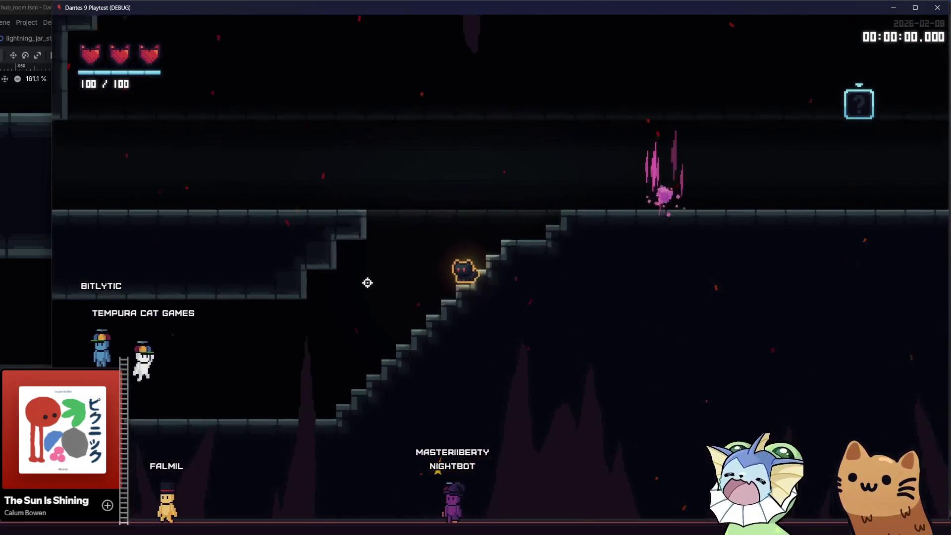
{"action": "key", "text": "d"}
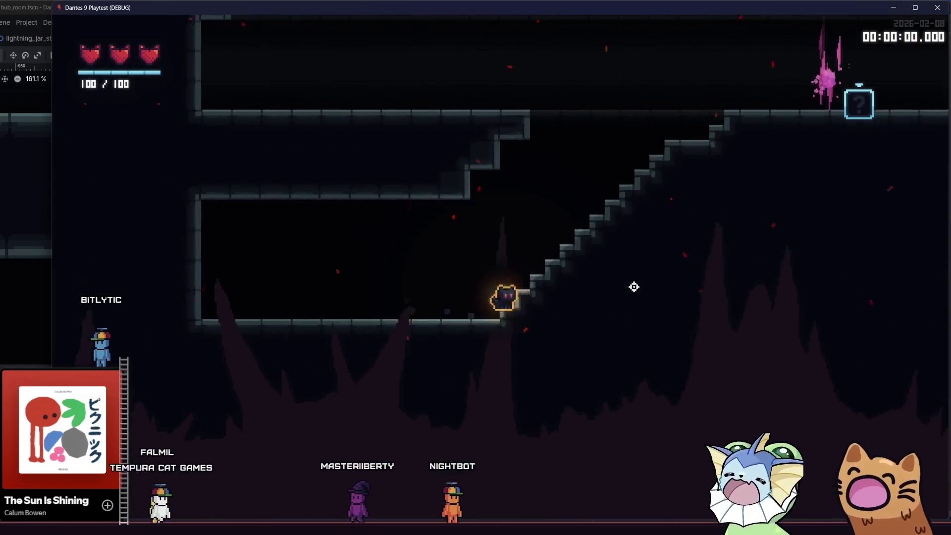
{"action": "key", "text": "a"}
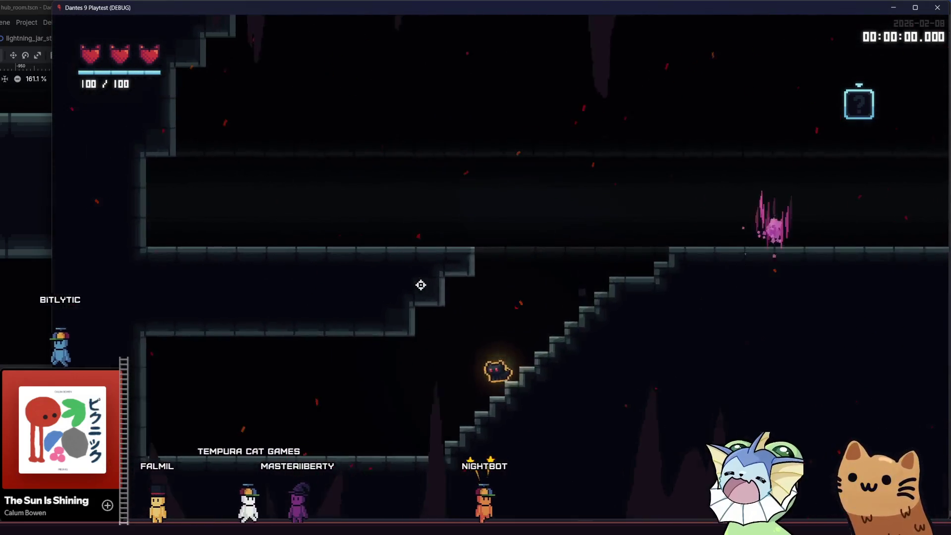
{"action": "key", "text": "a"}
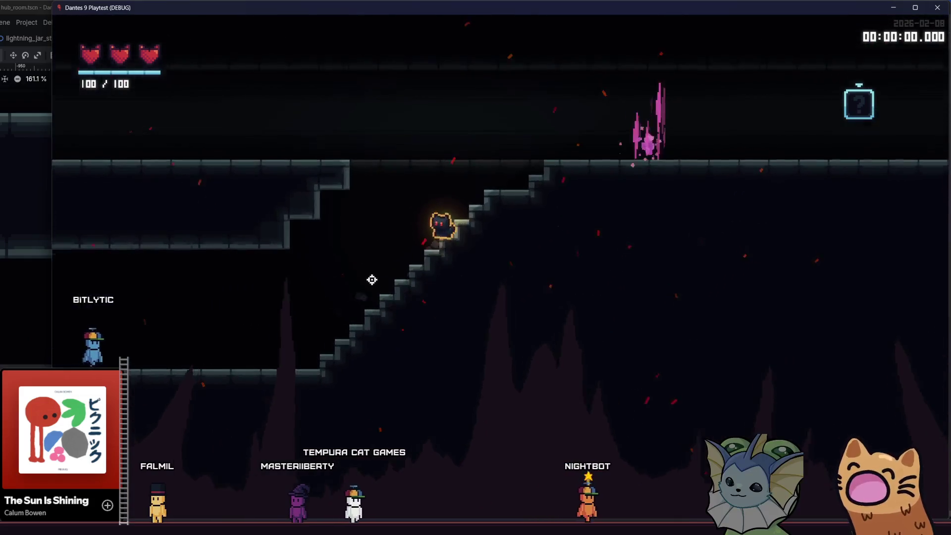
{"action": "key", "text": "d"}
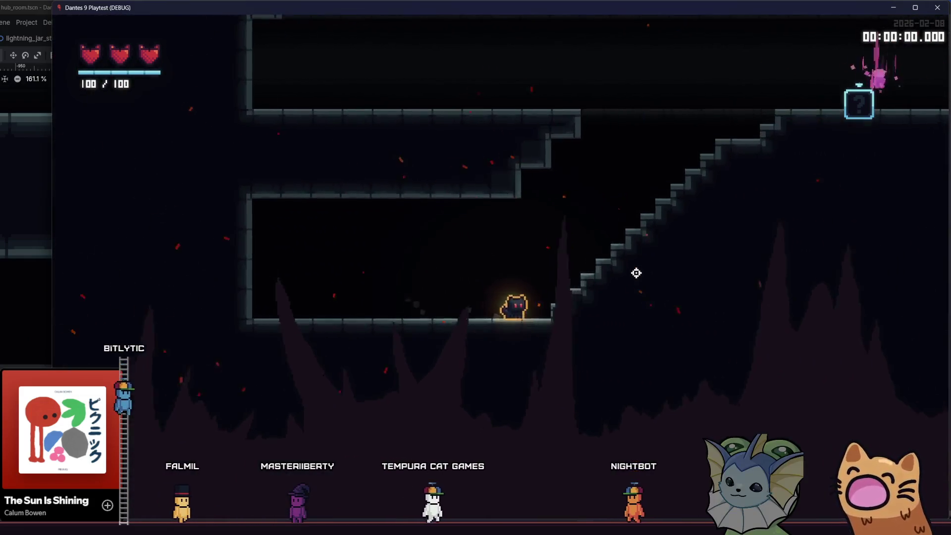
{"action": "key", "text": "d"}
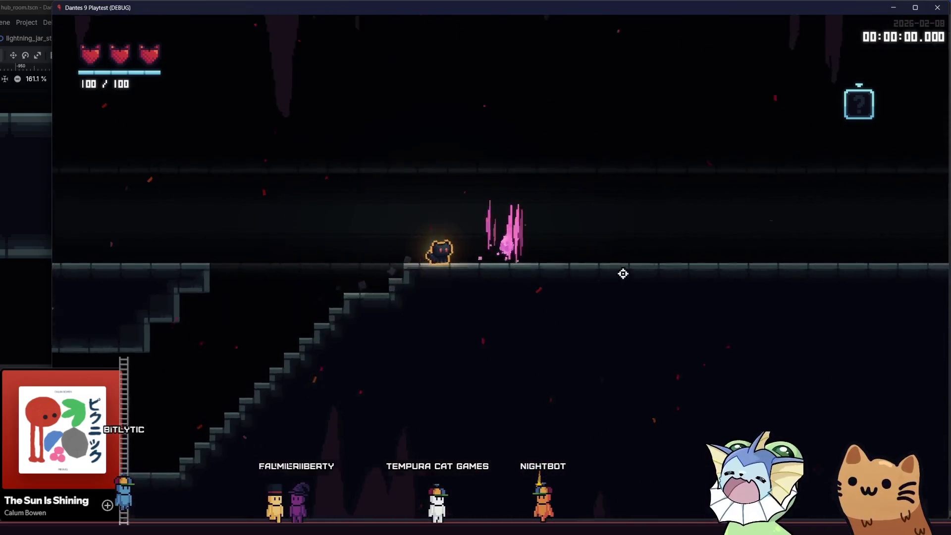
{"action": "key", "text": "F8"}
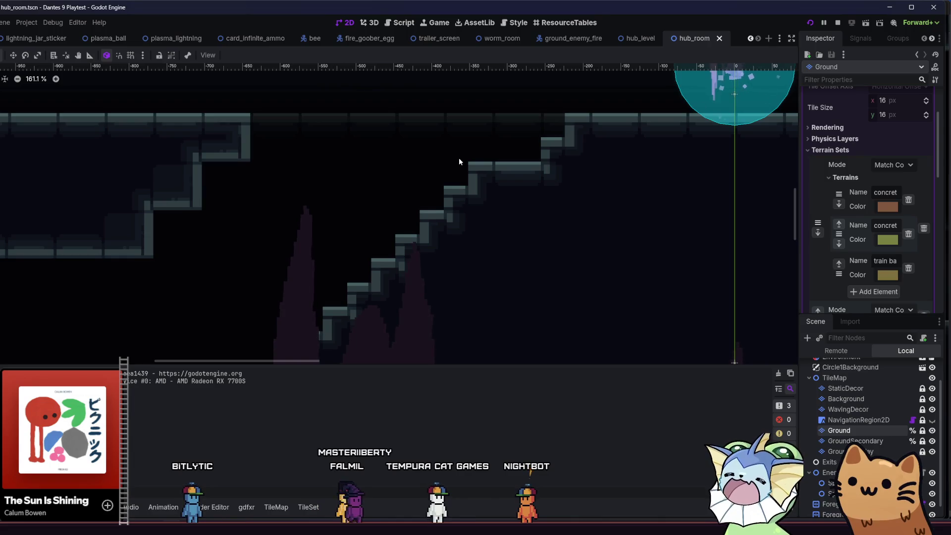
Open player.tscn through quick file search for 'player' and inspect its floor Snap Length.
{"action": "key", "text": "alt+shift+o"}
{"action": "type", "text": "player"}
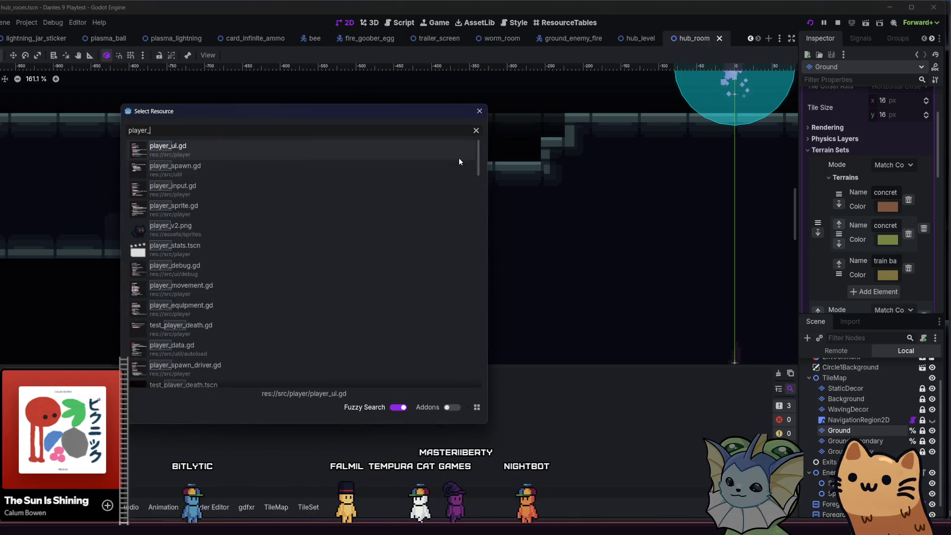
{"action": "left_click", "coordinate": [353, 173]}
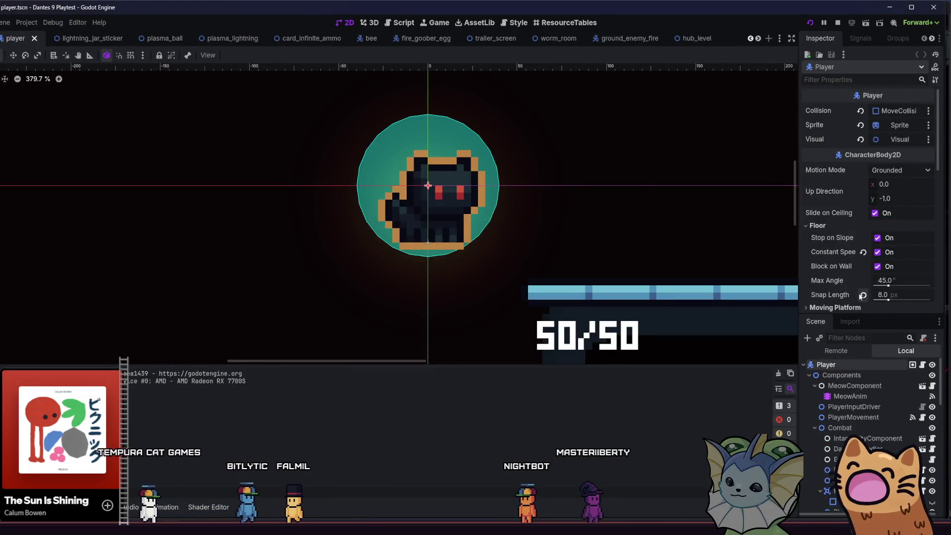
{"action": "mouse_move", "coordinate": [860, 296]}
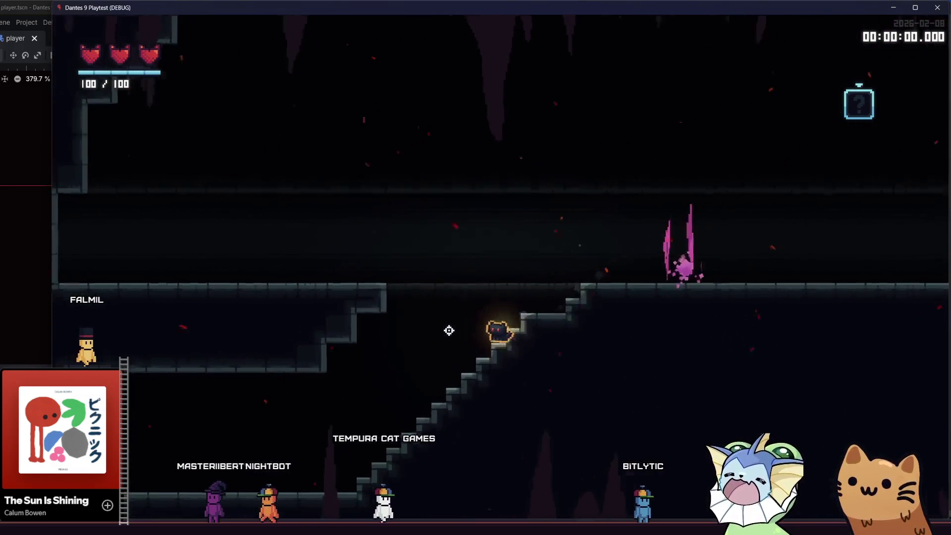
{"action": "key", "text": "d"}
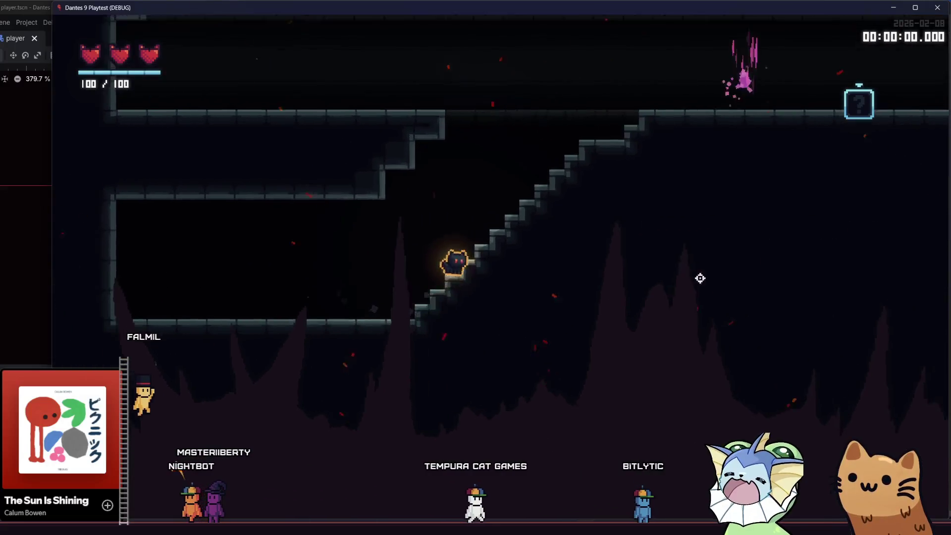
{"action": "key", "text": "a"}
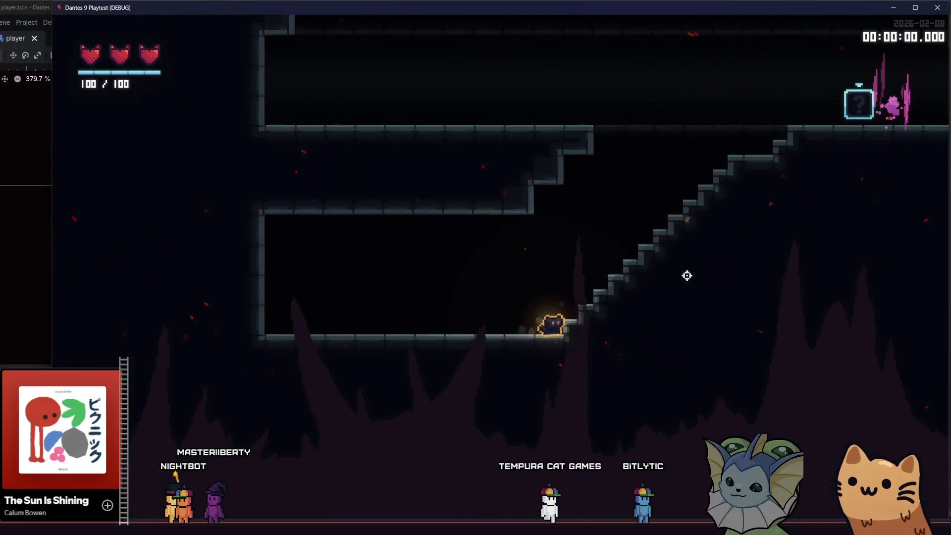
{"action": "key", "text": "d"}
{"action": "key", "text": "d"}
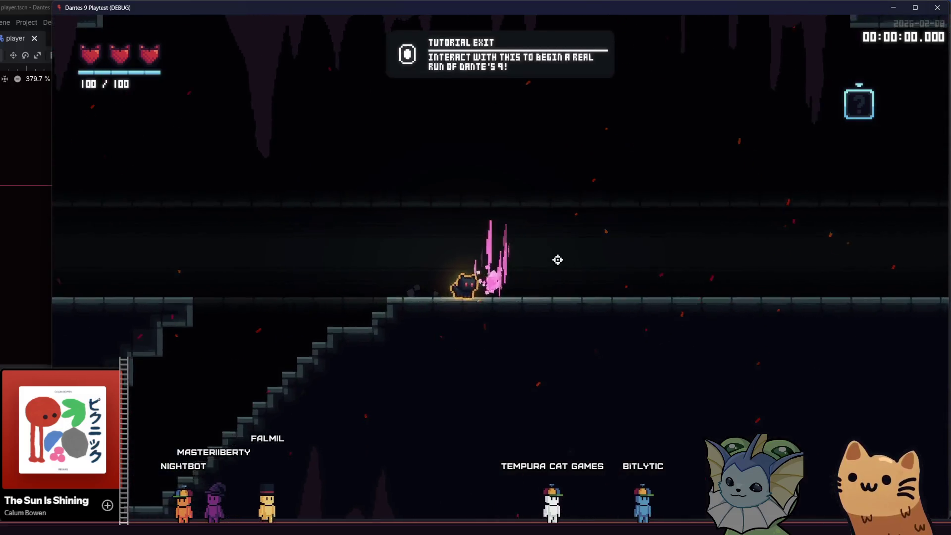
{"action": "key", "text": "space"}
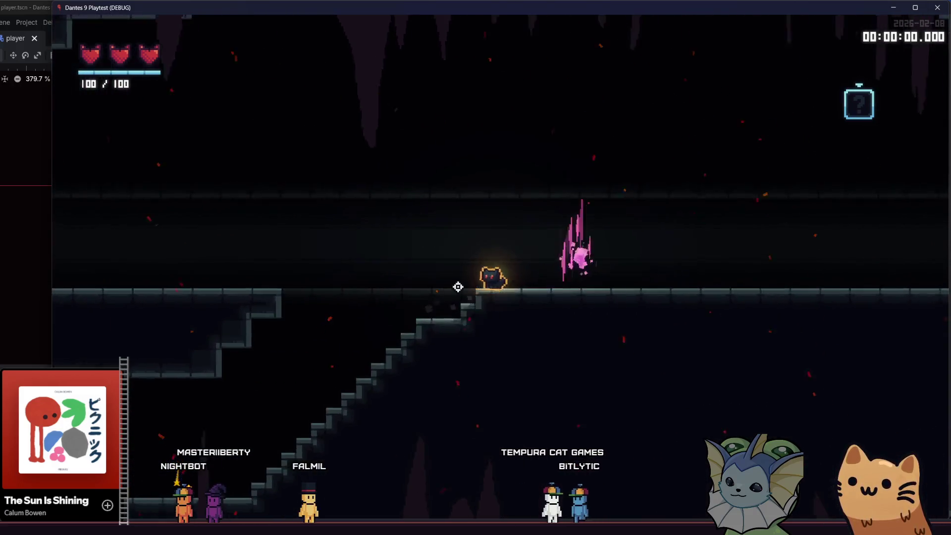
{"action": "key", "text": "d"}
{"action": "key", "text": "space"}
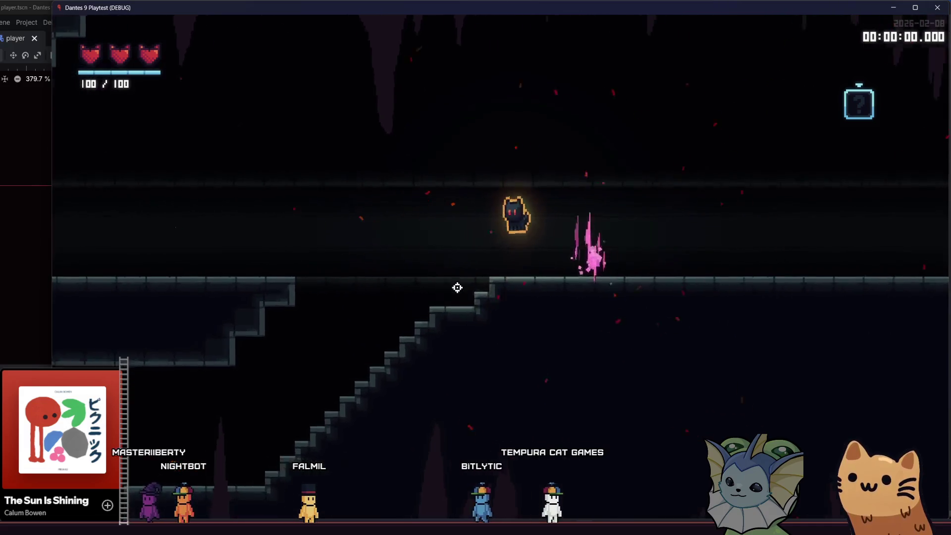
{"action": "key", "text": "a"}
{"action": "key", "text": "space"}
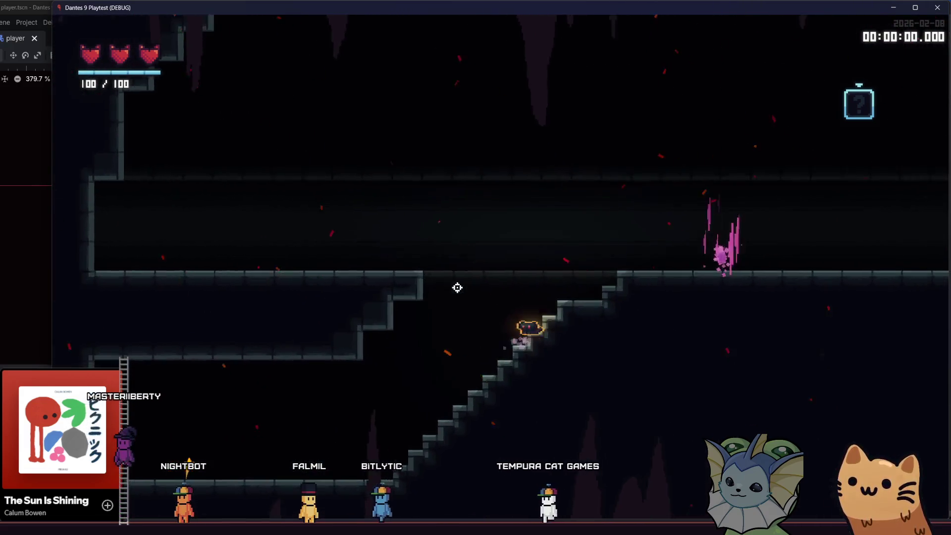
{"action": "key", "text": "a"}
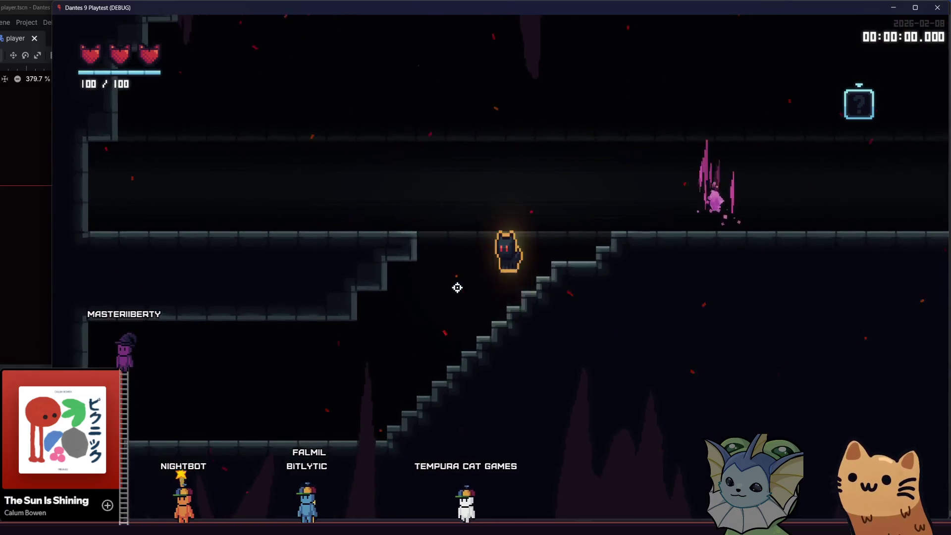
{"action": "key", "text": "space"}
{"action": "key", "text": "a"}
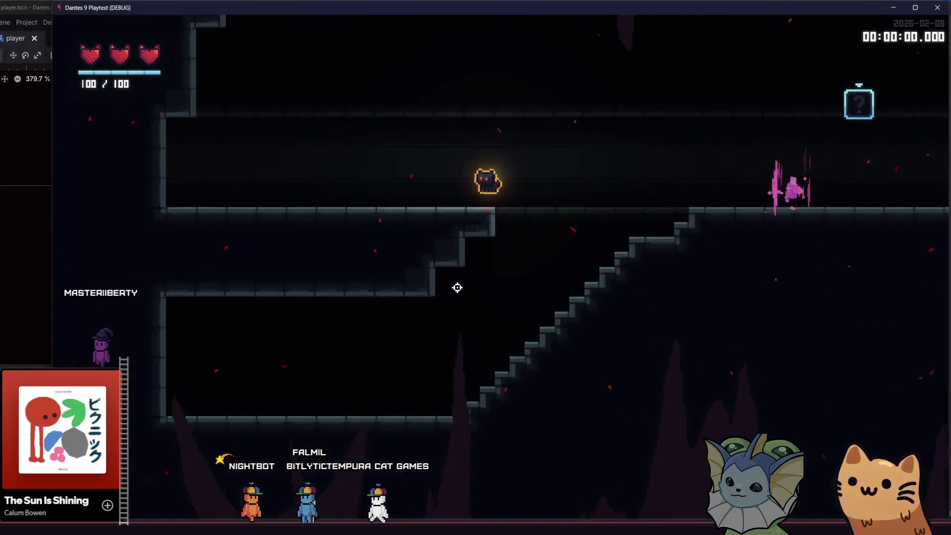
{"action": "key", "text": "d"}
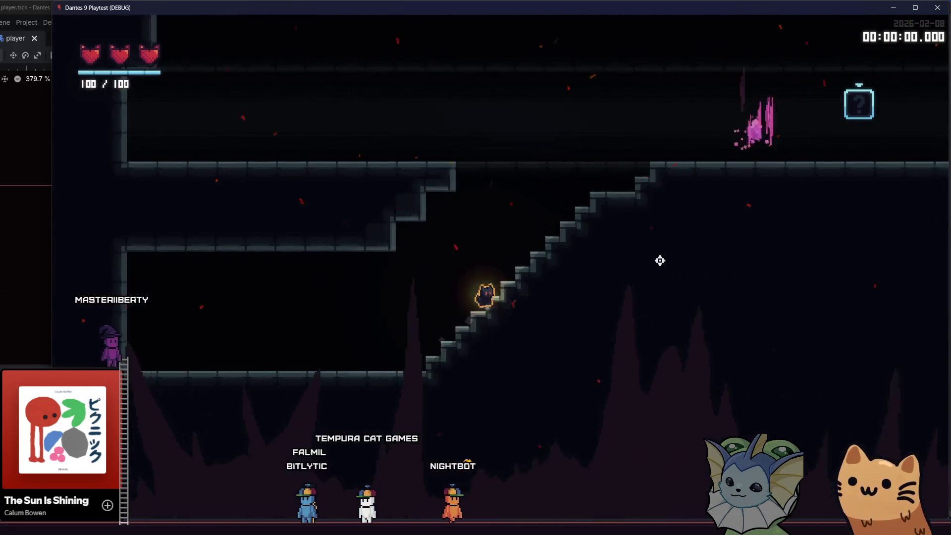
{"action": "key", "text": "a"}
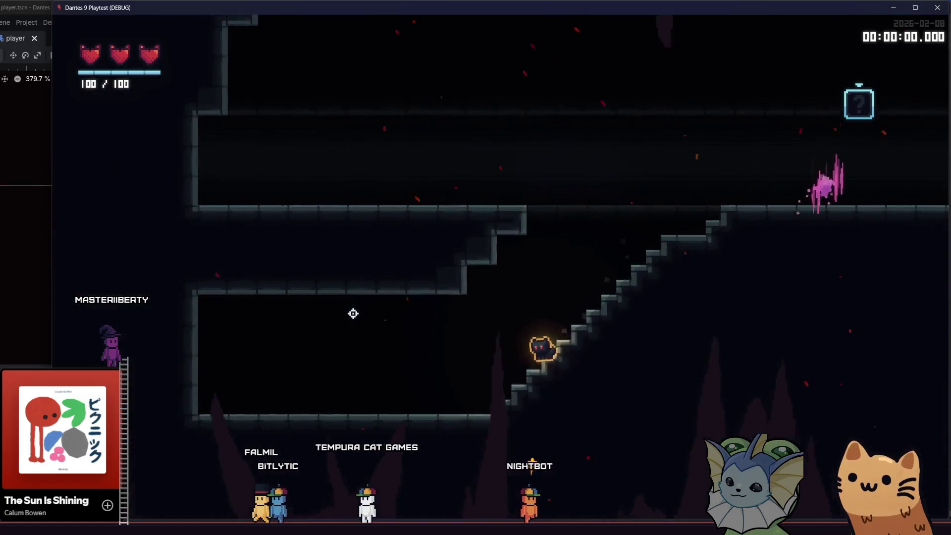
Restart the playtest and walk the cat up and down the staircase between ledges.
{"action": "key", "text": "F8"}
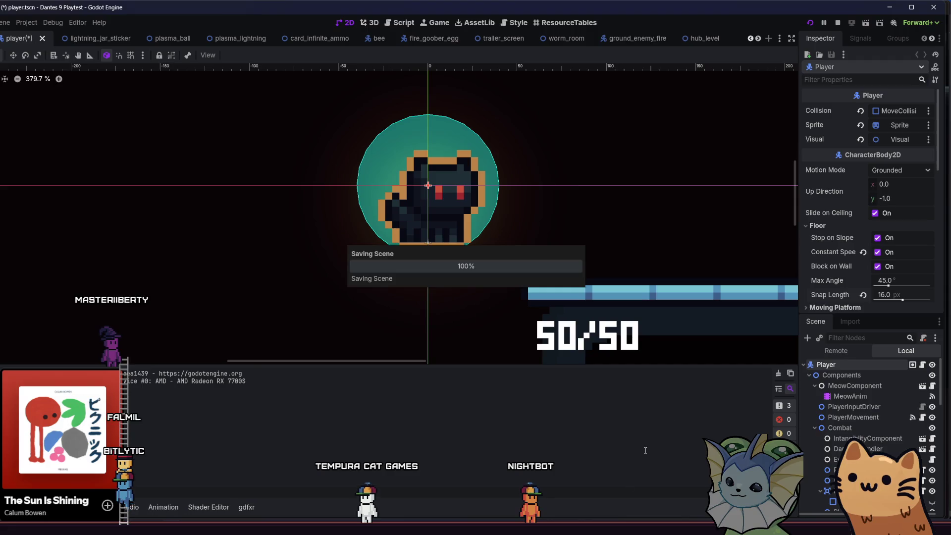
{"action": "key", "text": "F5"}
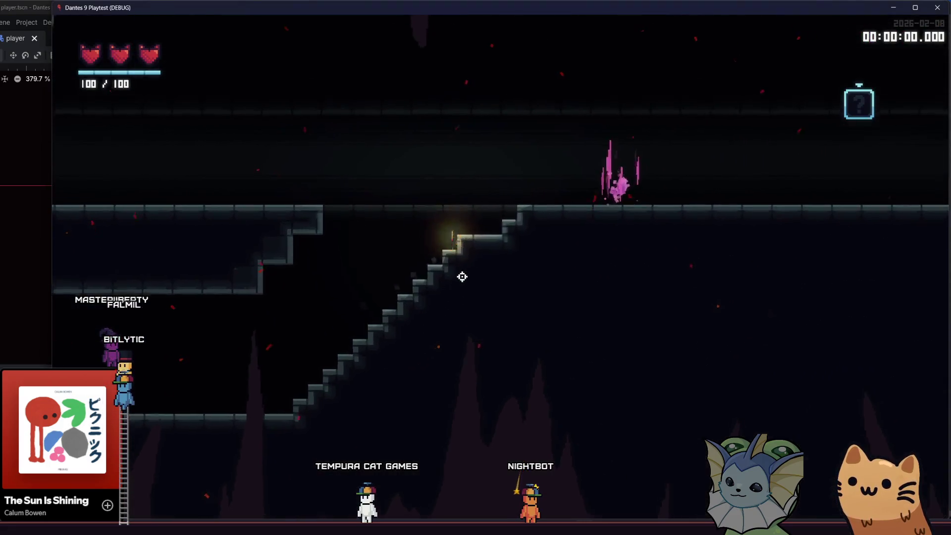
{"action": "key", "text": "d"}
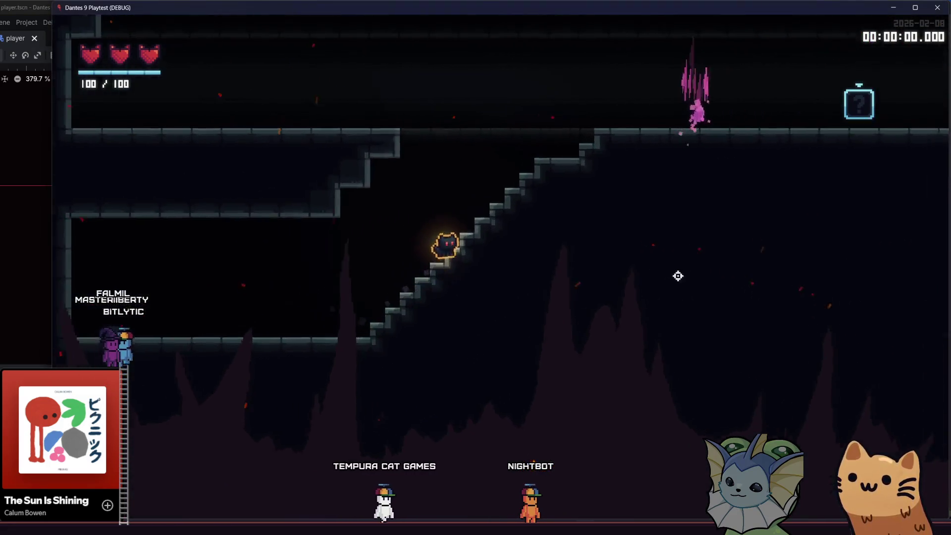
{"action": "key", "text": "a"}
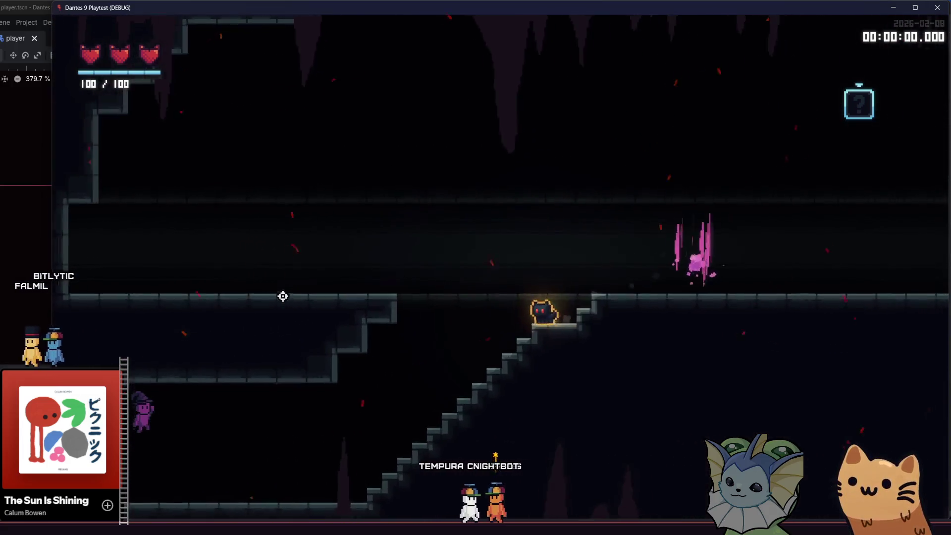
{"action": "key", "text": "a"}
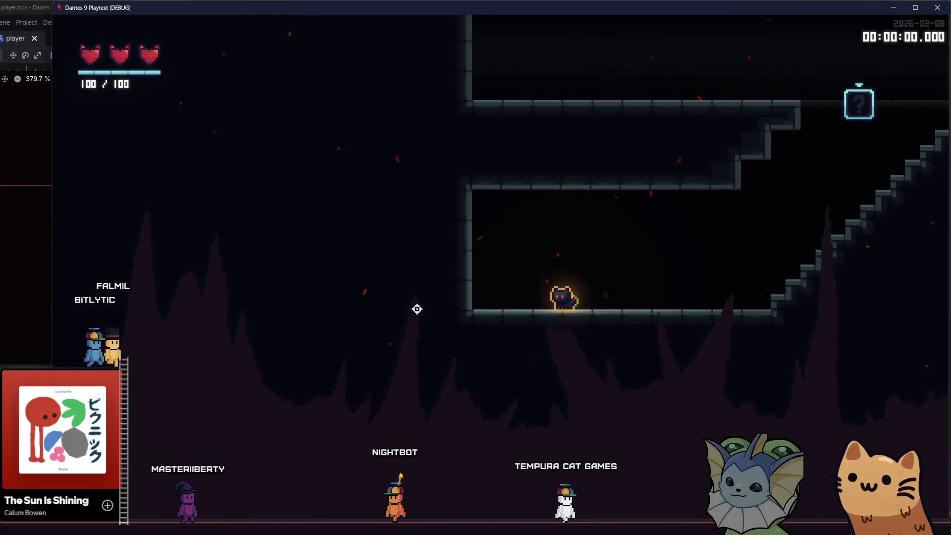
{"action": "key", "text": "d"}
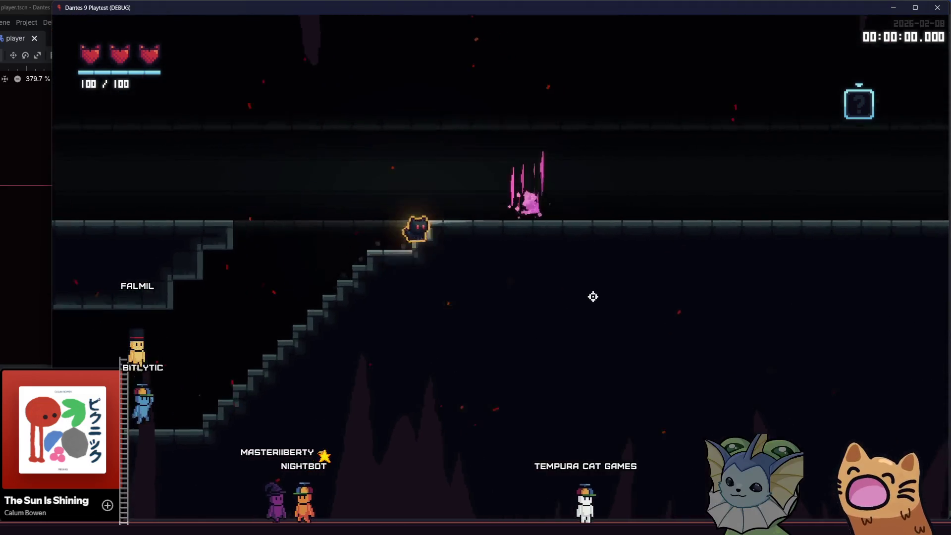
{"action": "key", "text": "a"}
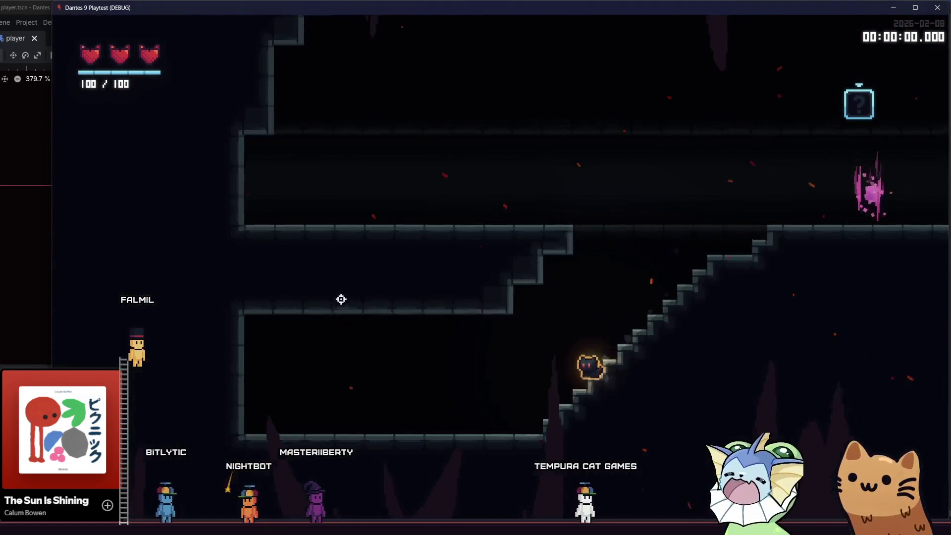
{"action": "key", "text": "d"}
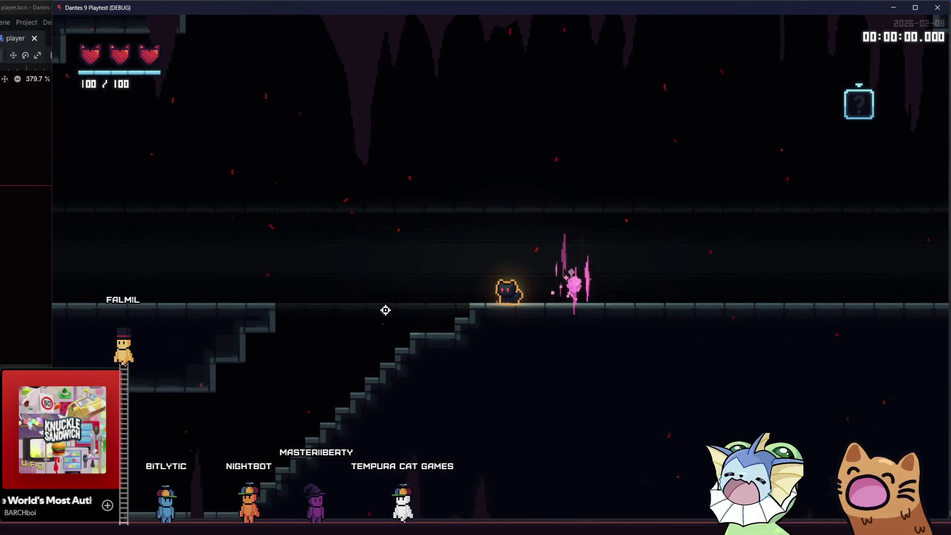
{"action": "key", "text": "a"}
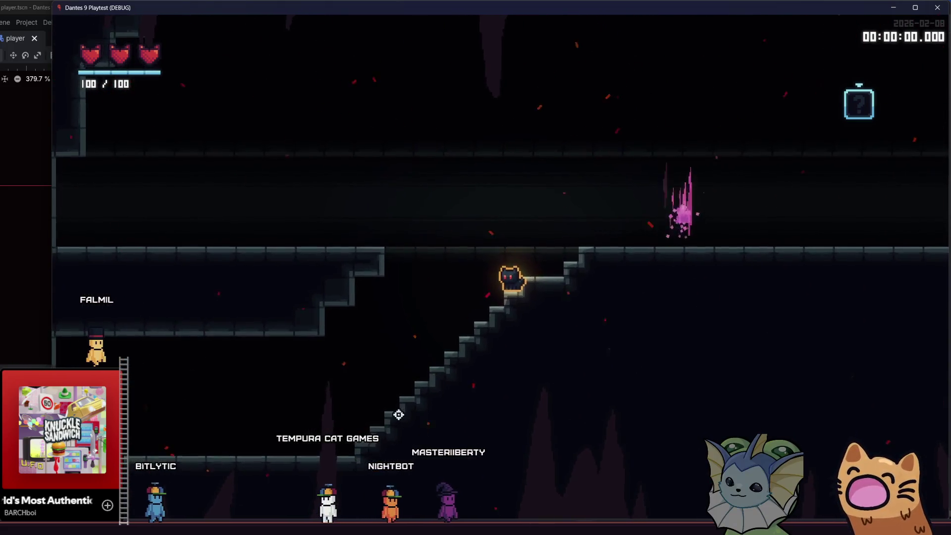
{"action": "key", "text": "a"}
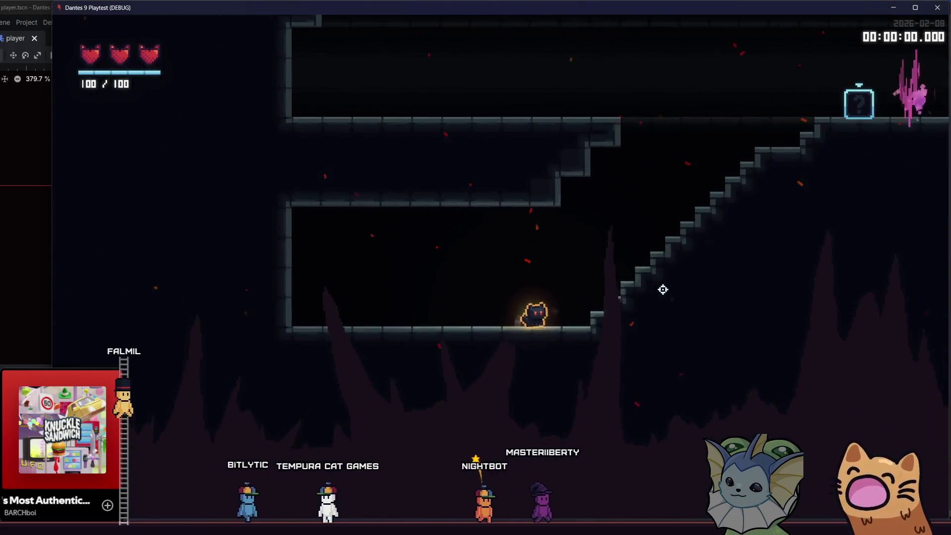
Climb to the pink portal, run down and back up, then jump onto the upper-left platform.
{"action": "key", "text": "d"}
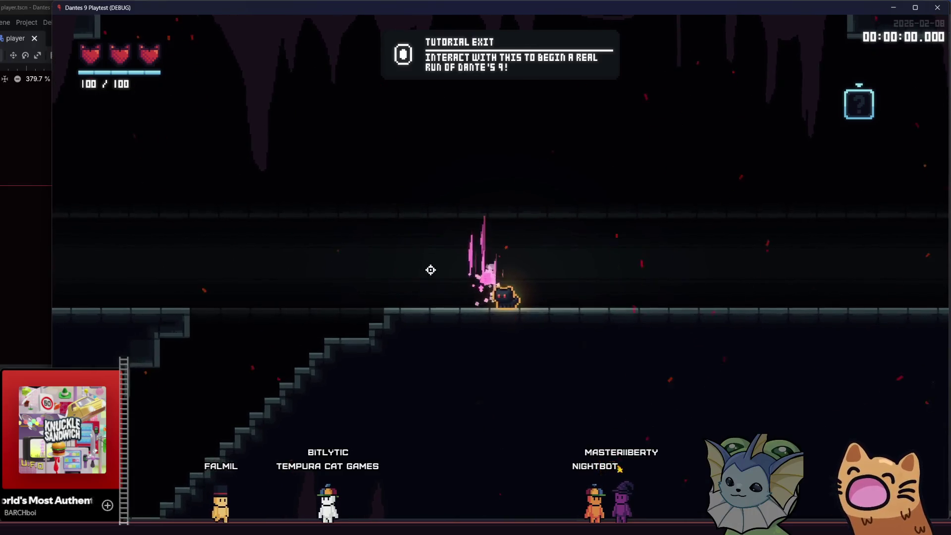
{"action": "key", "text": "a"}
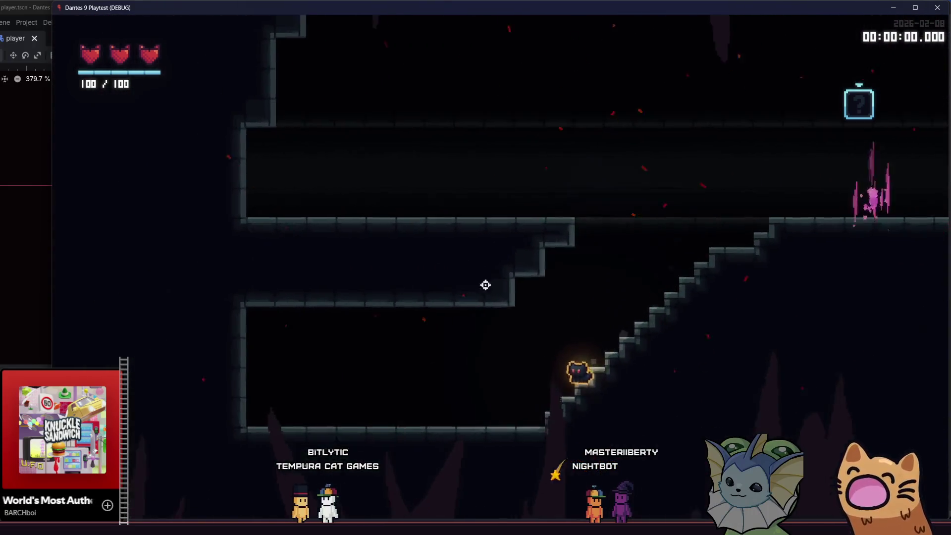
{"action": "key", "text": "d"}
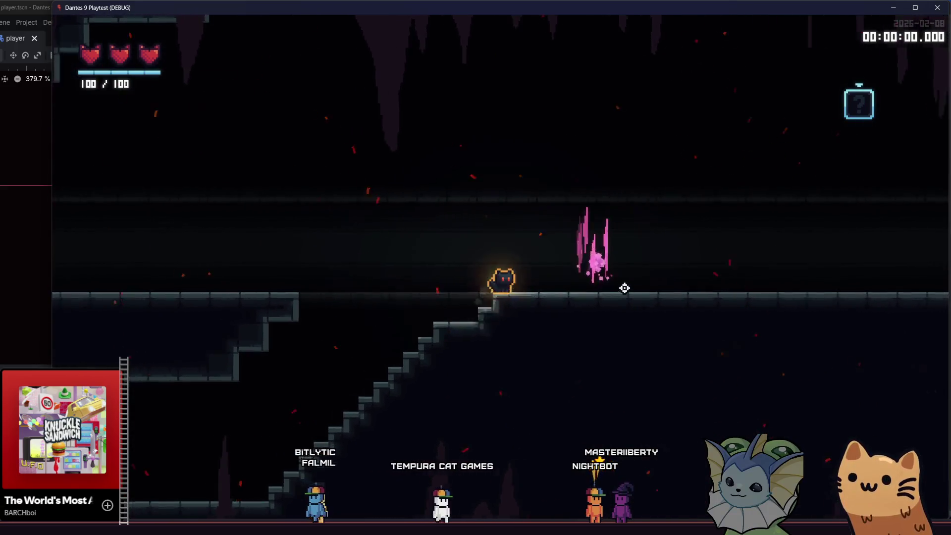
{"action": "key", "text": "a"}
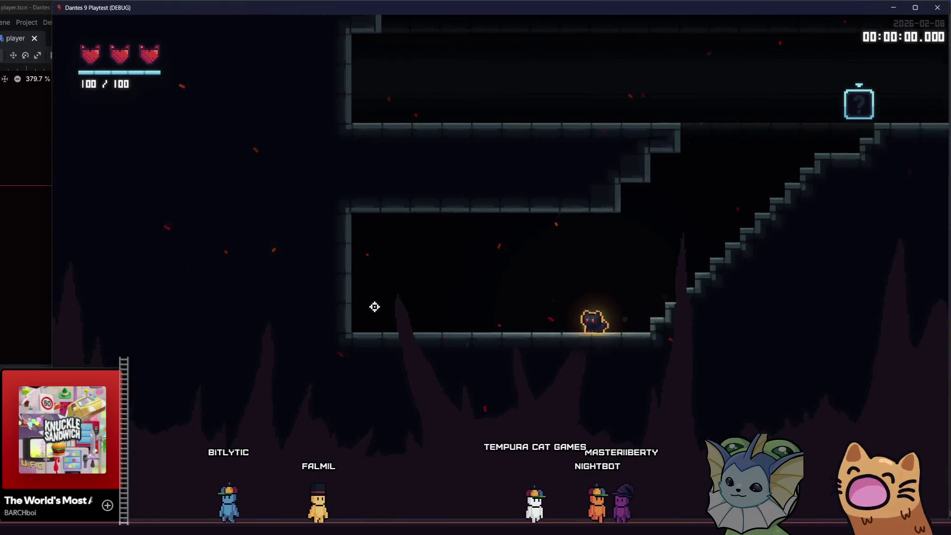
{"action": "key", "text": "d"}
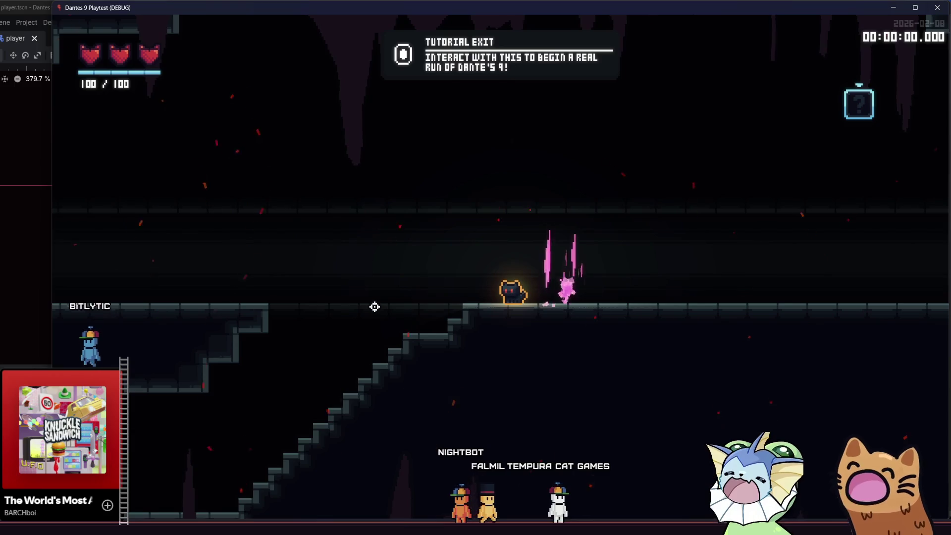
{"action": "key", "text": "a"}
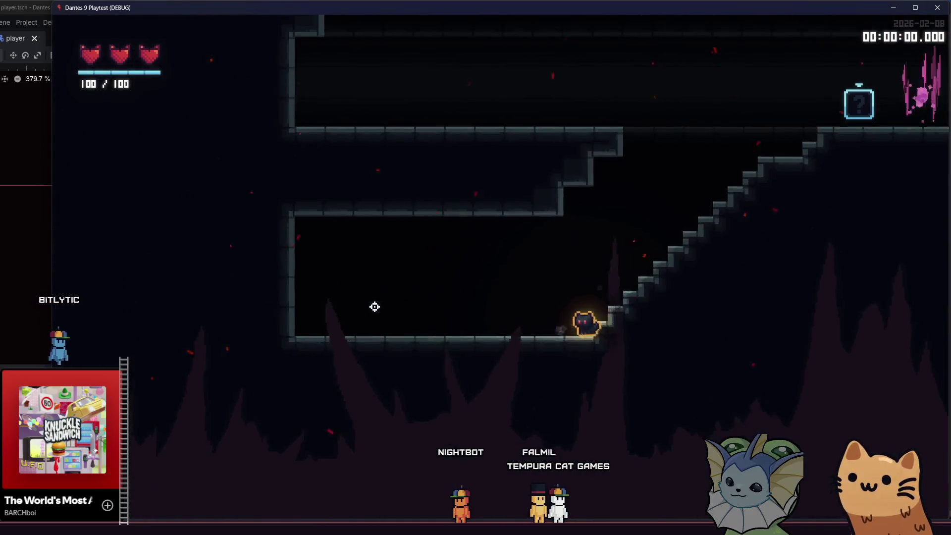
{"action": "key", "text": "d"}
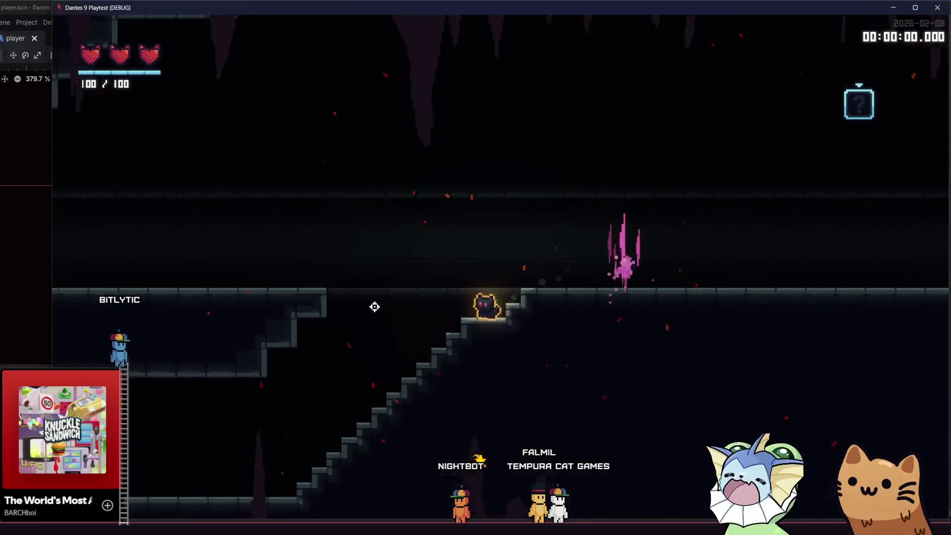
{"action": "key", "text": "a"}
{"action": "key", "text": "d"}
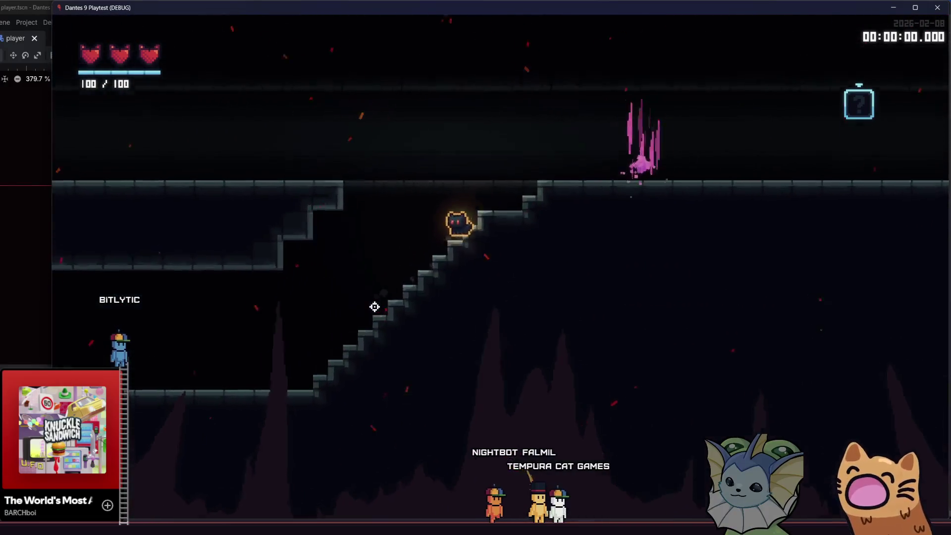
{"action": "key", "text": "a"}
{"action": "key", "text": "space"}
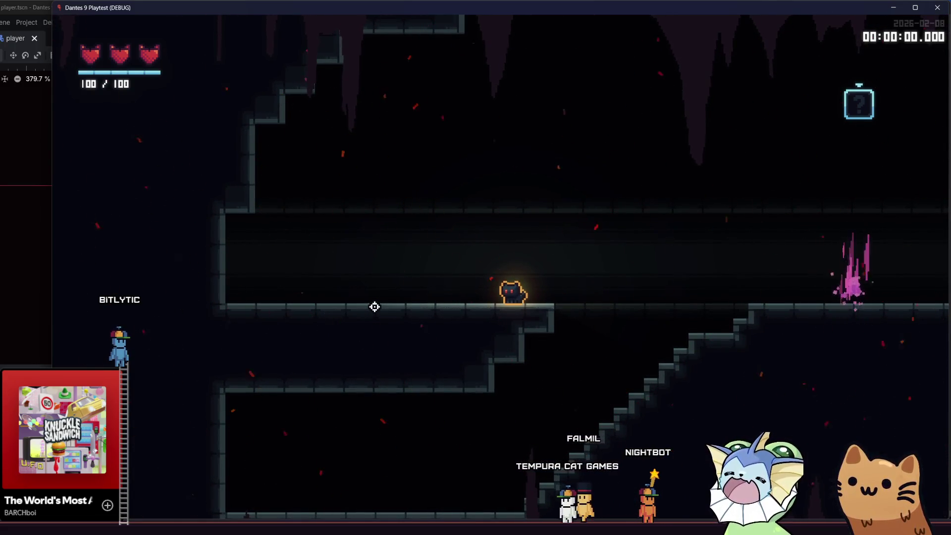
Drop onto the stairs, climb to the tutorial exit crystal, then open the debug menu with F1.
{"action": "key", "text": "d"}
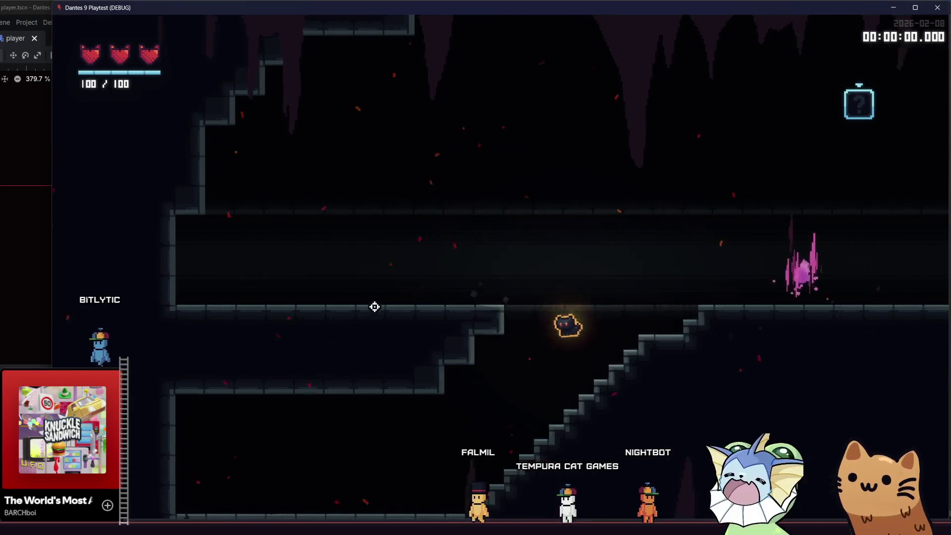
{"action": "key", "text": "d"}
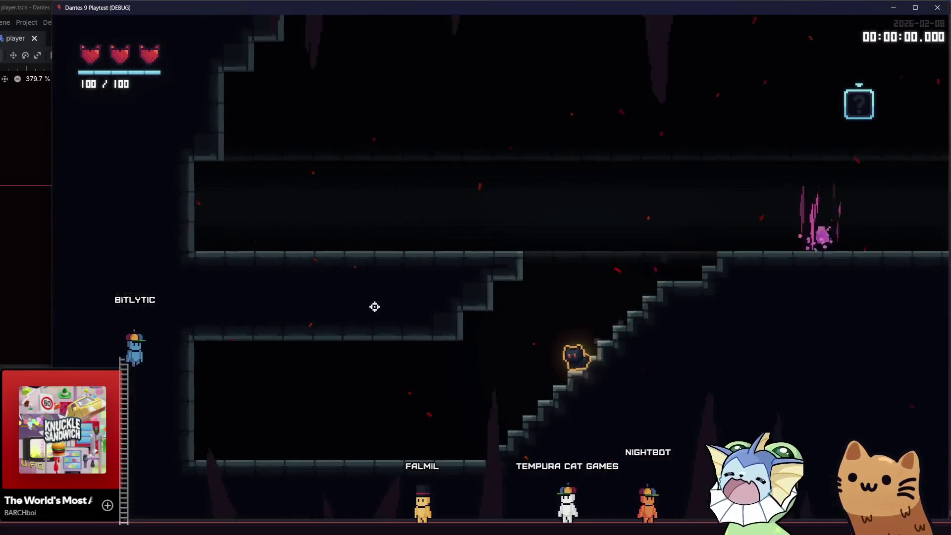
{"action": "key", "text": "d"}
{"action": "key", "text": "d"}
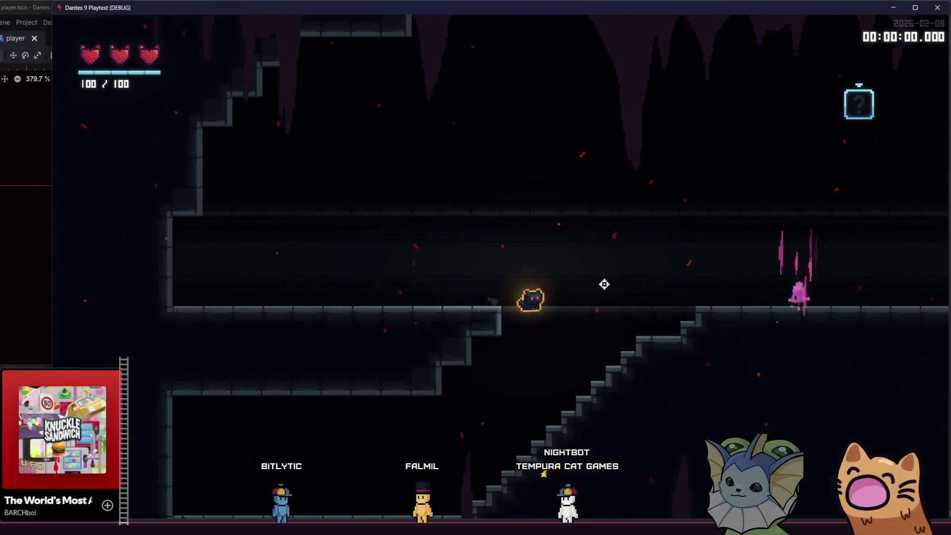
{"action": "key", "text": "d"}
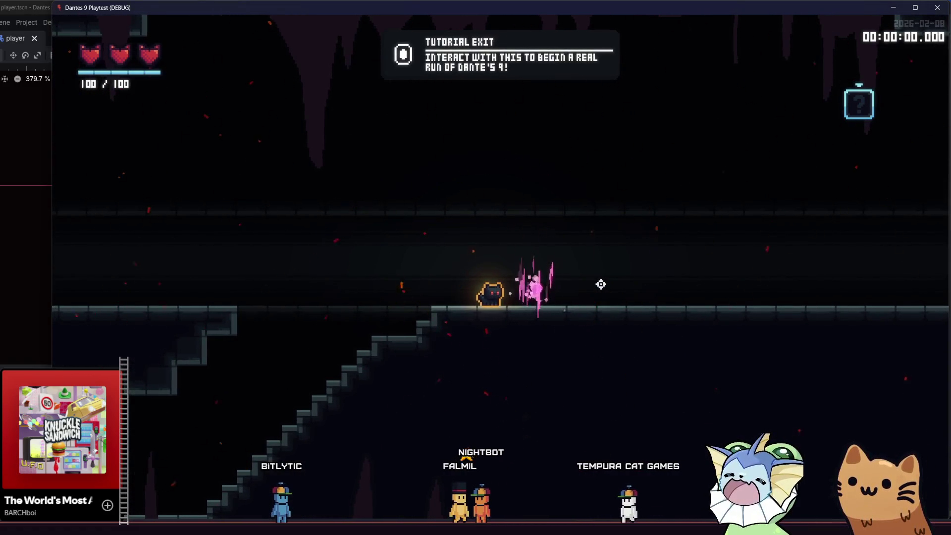
{"action": "key", "text": "a"}
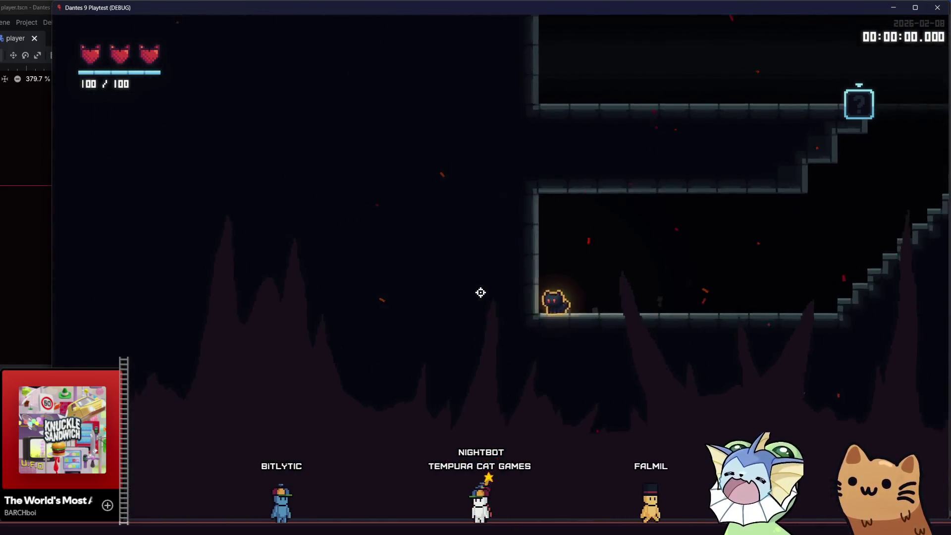
{"action": "key", "text": "d"}
{"action": "key", "text": "d"}
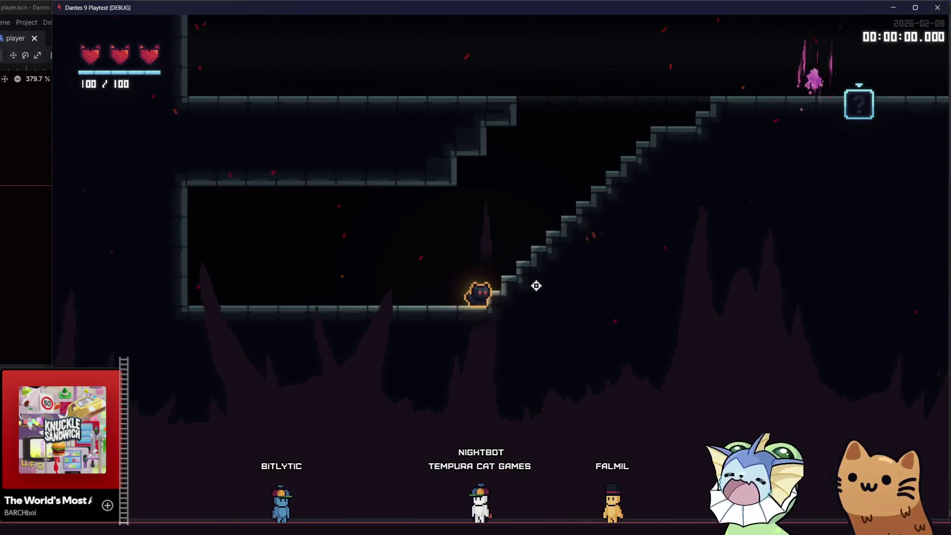
{"action": "key", "text": "d"}
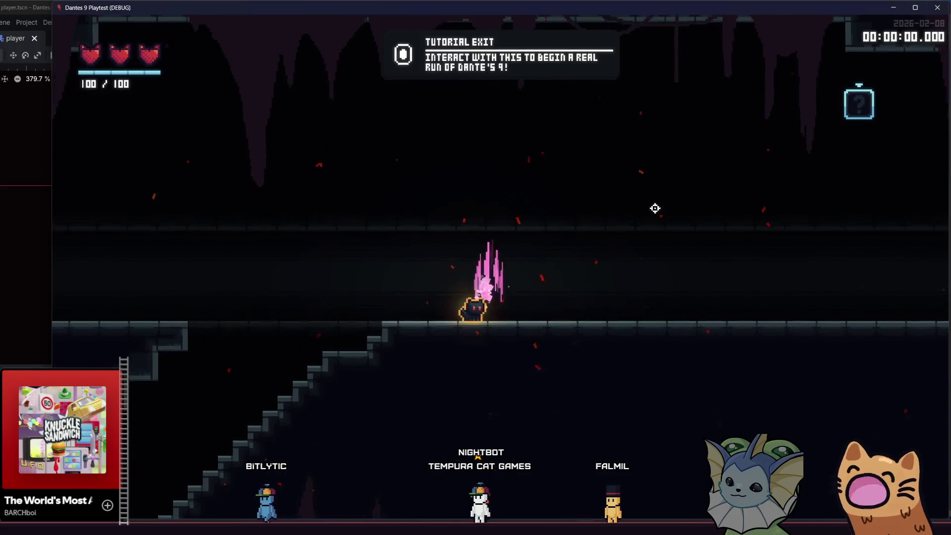
{"action": "key", "text": "F1"}
Spawn a GROUNDENEMYFIRE next to the cat from the debug menu's enemy list.
{"action": "left_click", "coordinate": [158, 206]}
{"action": "left_click", "coordinate": [329, 99]}
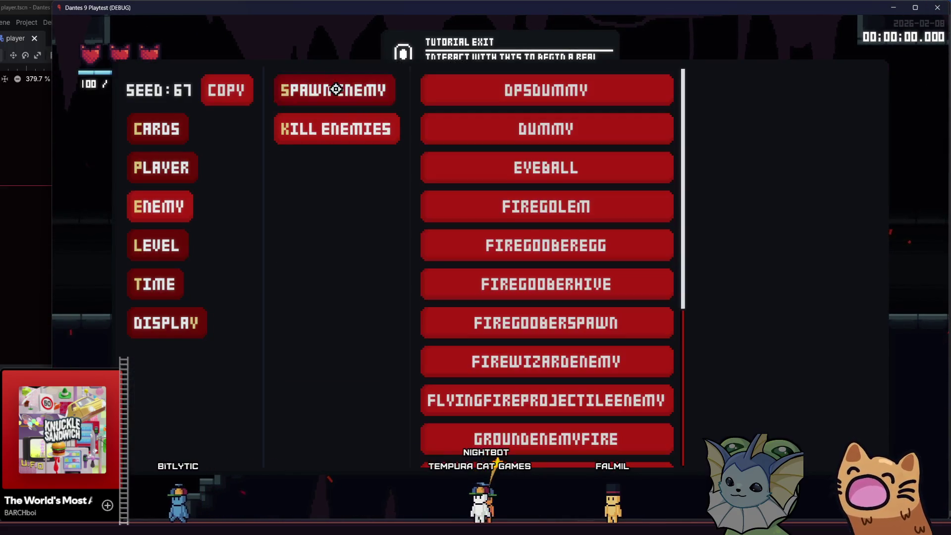
{"action": "scroll", "coordinate": [505, 242], "scroll_direction": "down", "scroll_amount": 5}
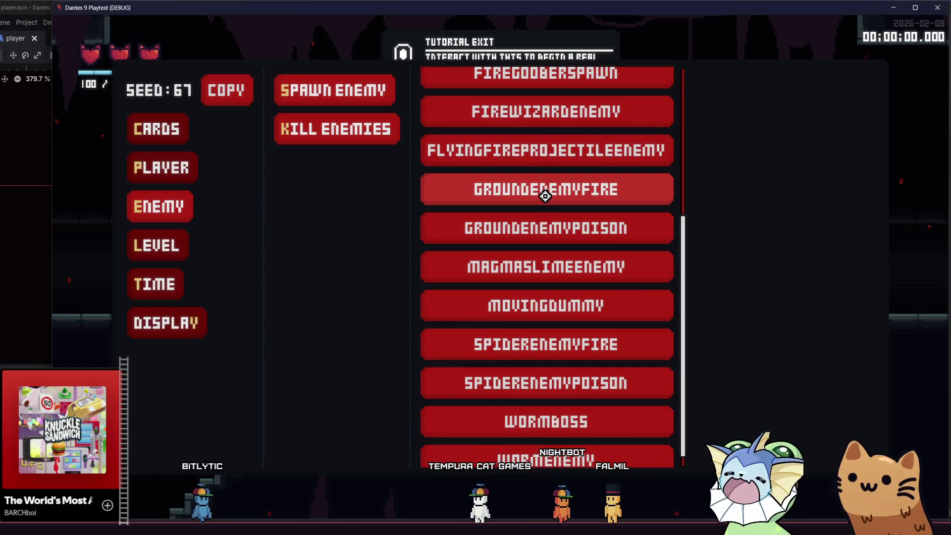
{"action": "left_click", "coordinate": [549, 191]}
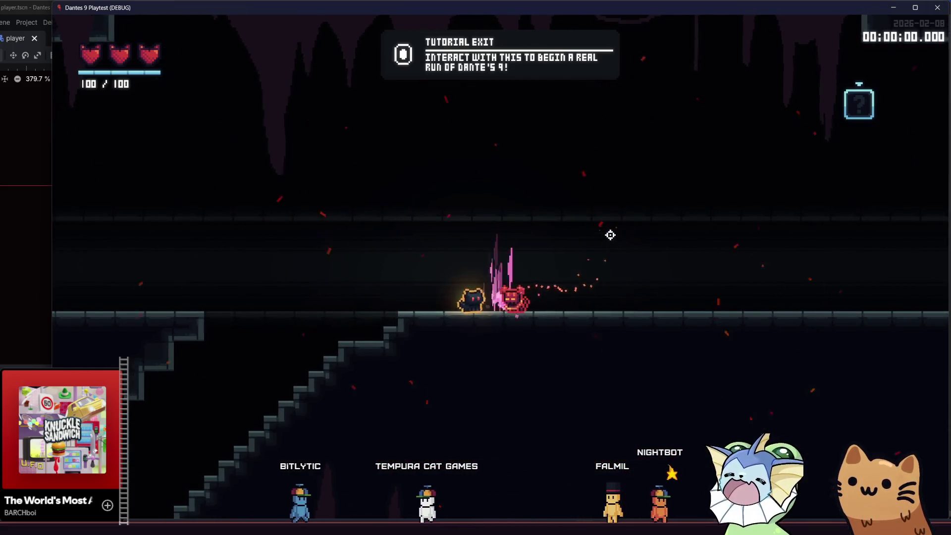
Lead the enemy down and back up the staircase to the exit, then pause to show the deck.
{"action": "key", "text": "a"}
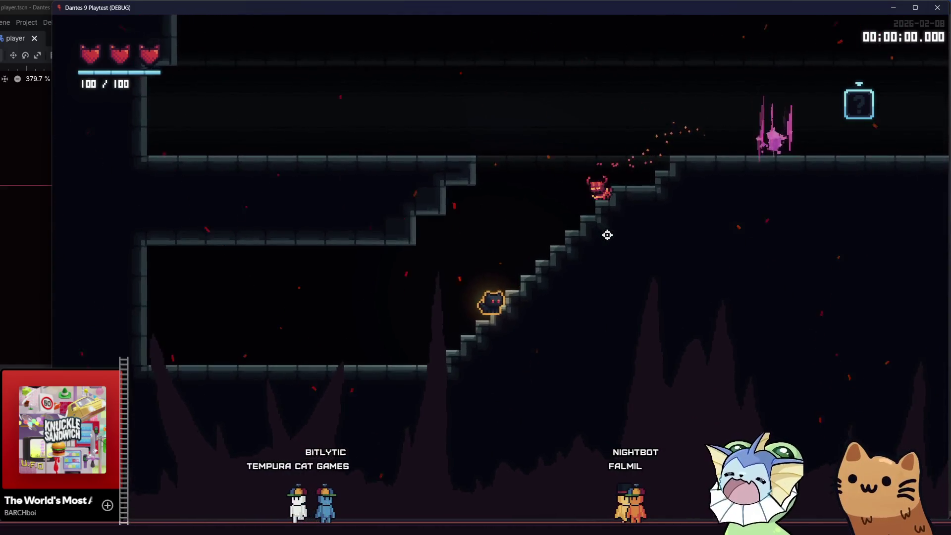
{"action": "key", "text": "a"}
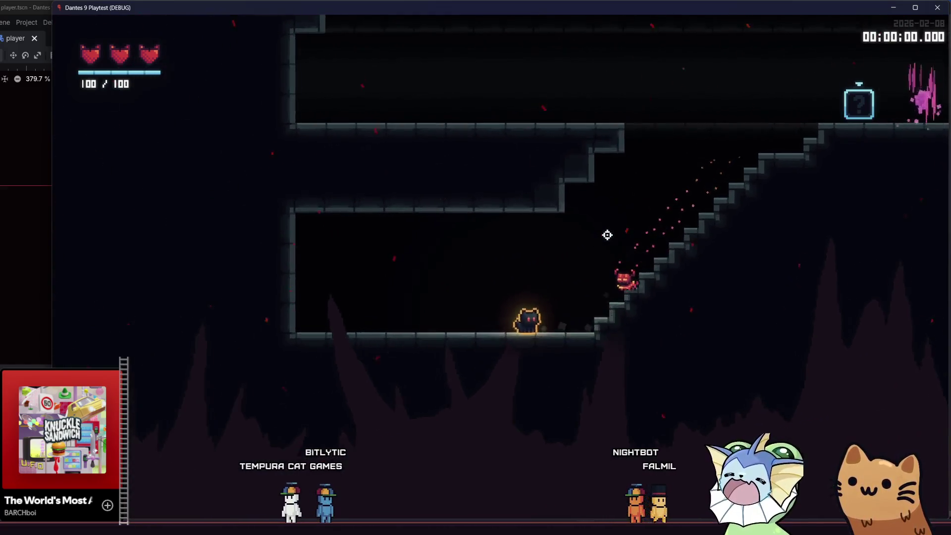
{"action": "key", "text": "d"}
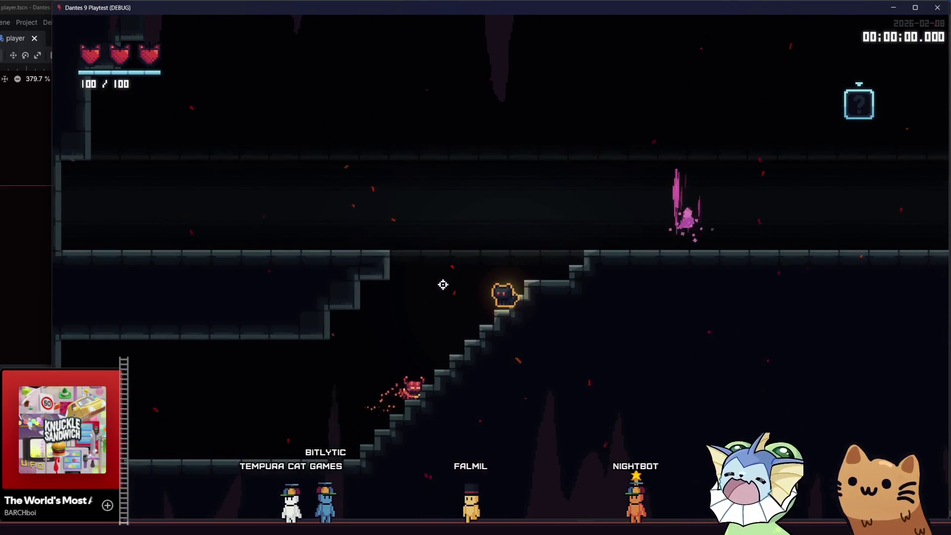
{"action": "key", "text": "d"}
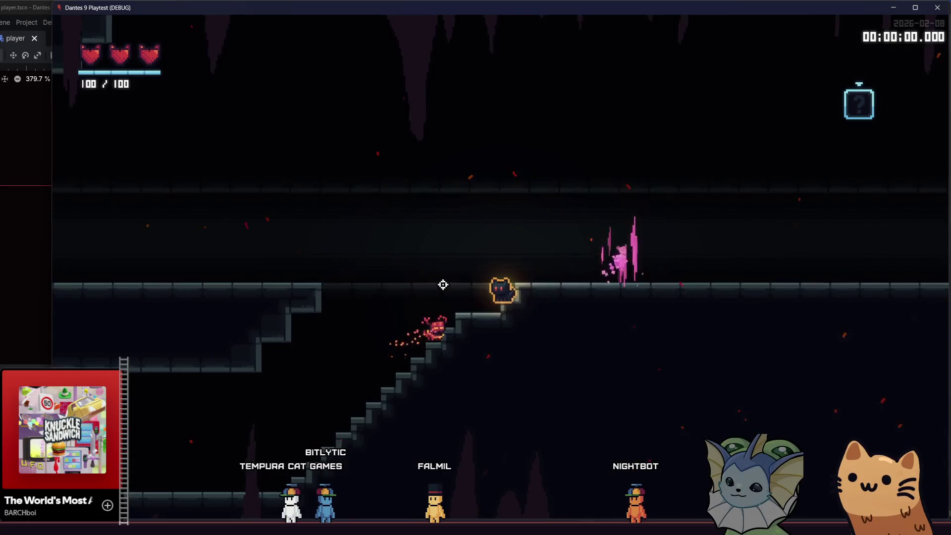
{"action": "key", "text": "d"}
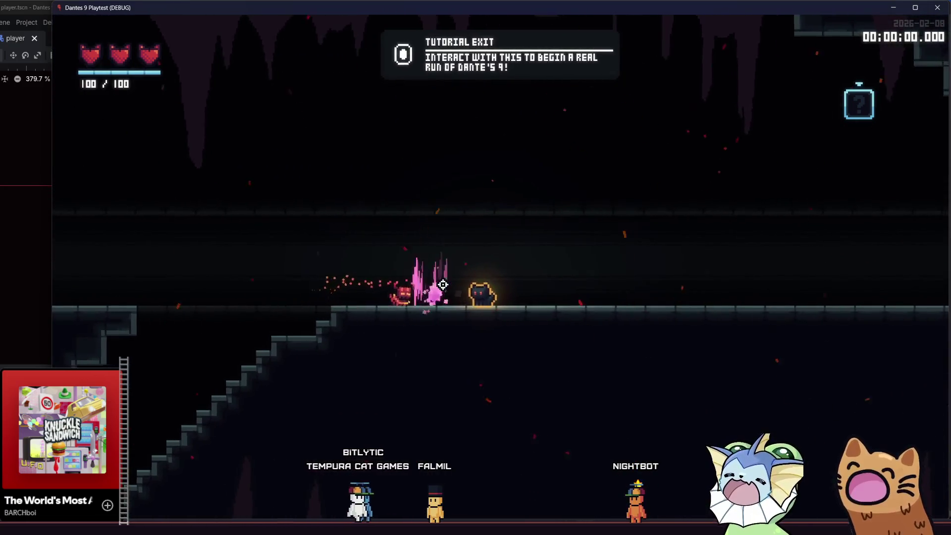
{"action": "key", "text": "a"}
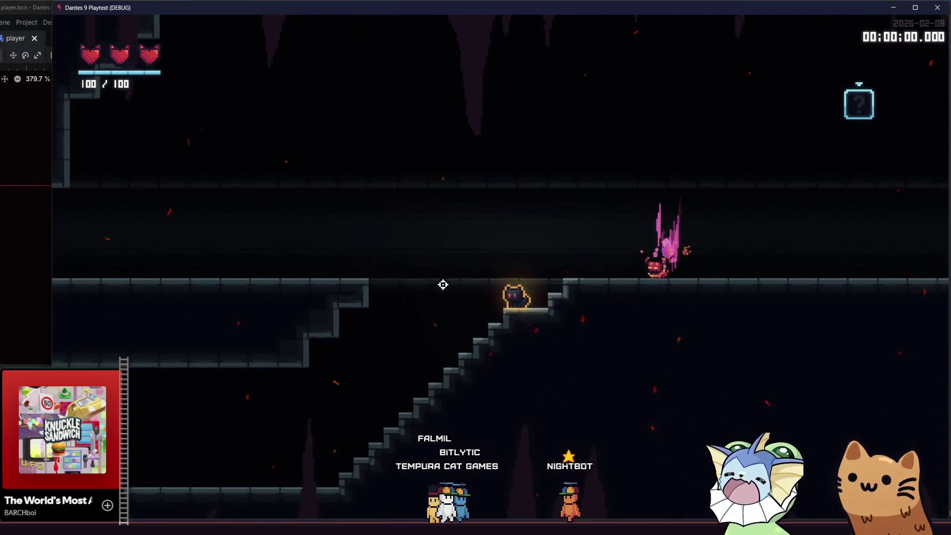
{"action": "key", "text": "Escape"}
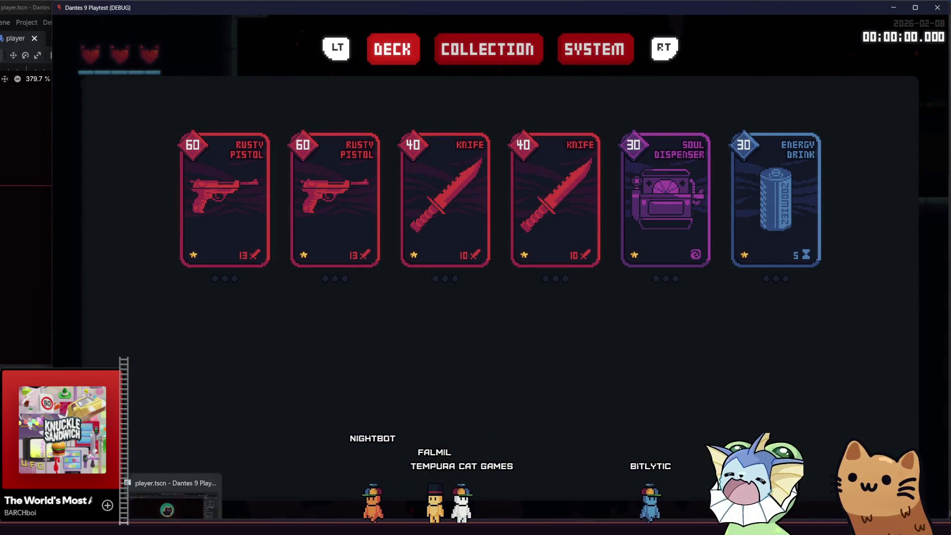
Back in the editor, open ground_enemy_fire.tscn via quick search for 'ground_enemy'.
{"action": "key", "text": "F8"}
{"action": "key", "text": "shift+alt+o"}
{"action": "type", "text": "groun"}
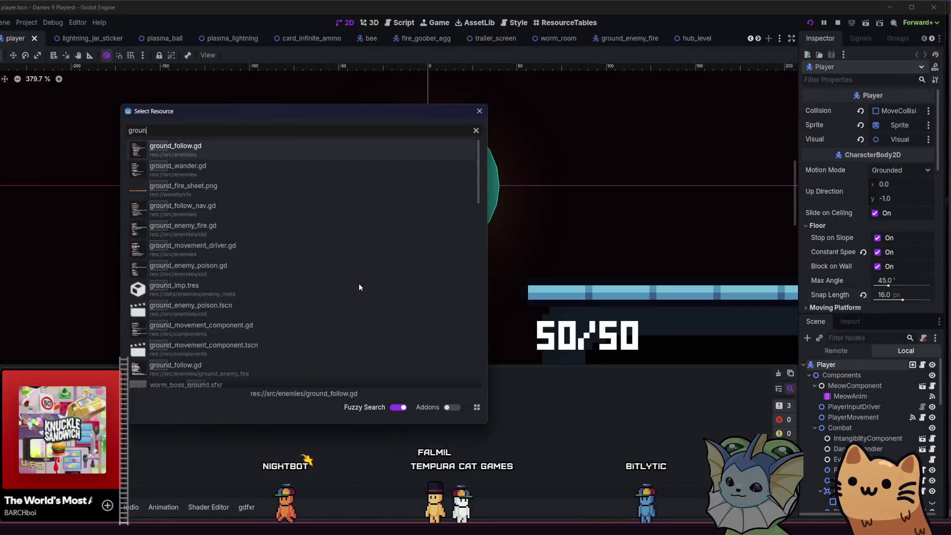
{"action": "type", "text": "d_enemy"}
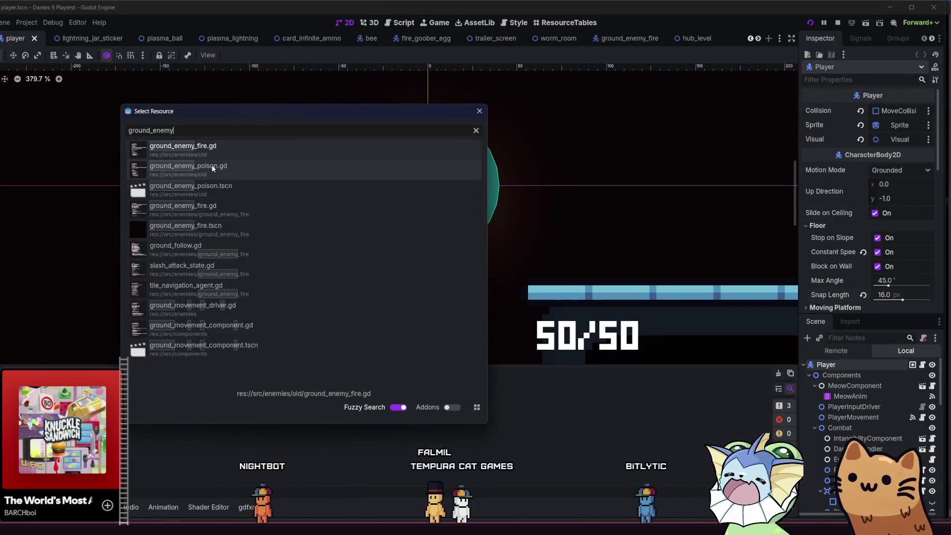
{"action": "double_click", "coordinate": [217, 227]}
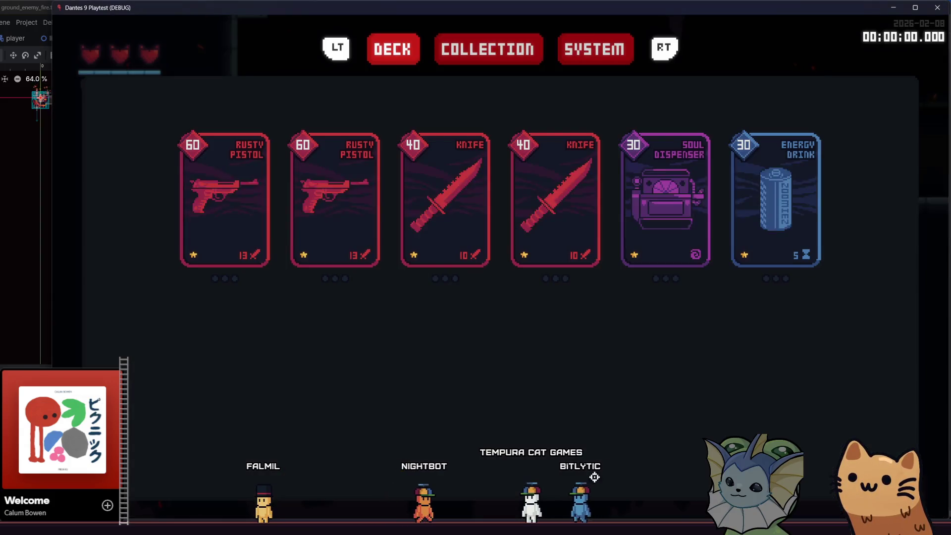
Walk the cat up then down the stairs as the fire enemy chases, then quit the playtest.
{"action": "key", "text": "d"}
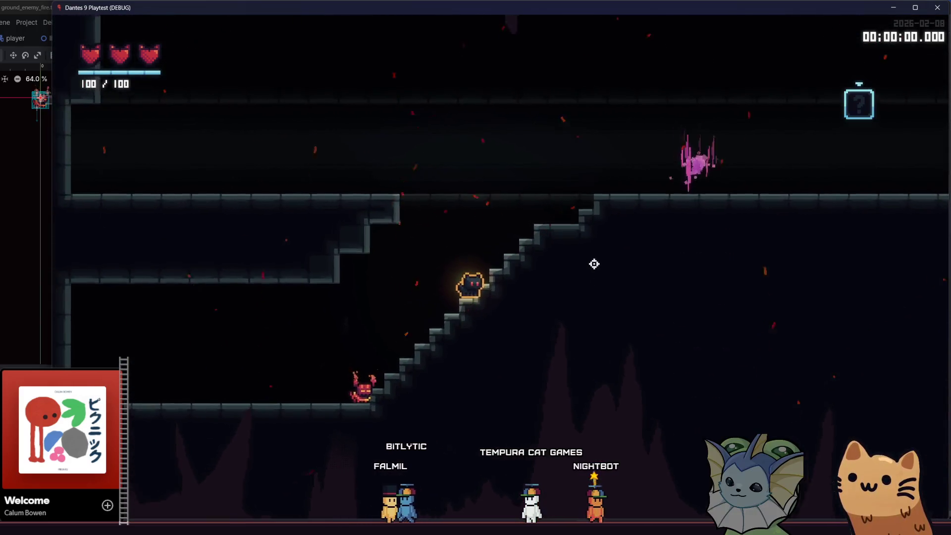
{"action": "key", "text": "d"}
{"action": "key", "text": "d"}
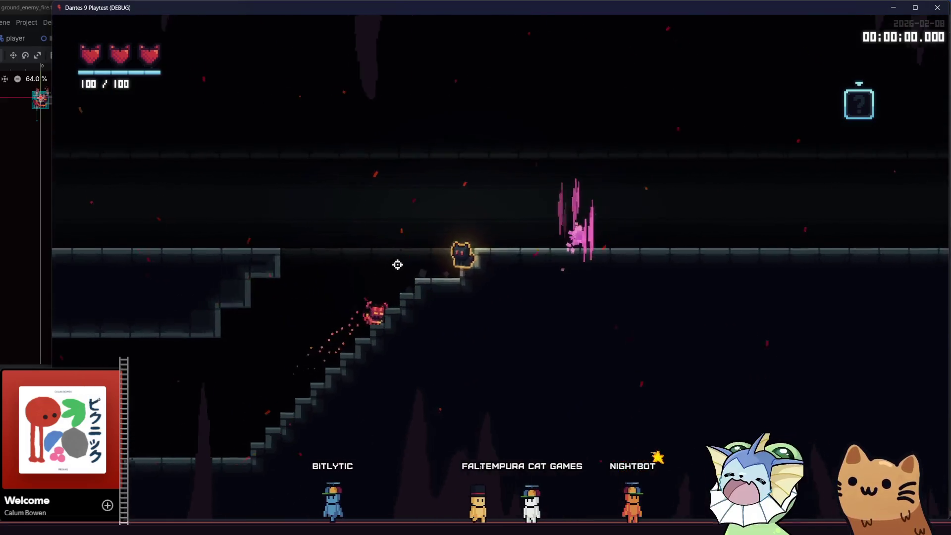
{"action": "key", "text": "a"}
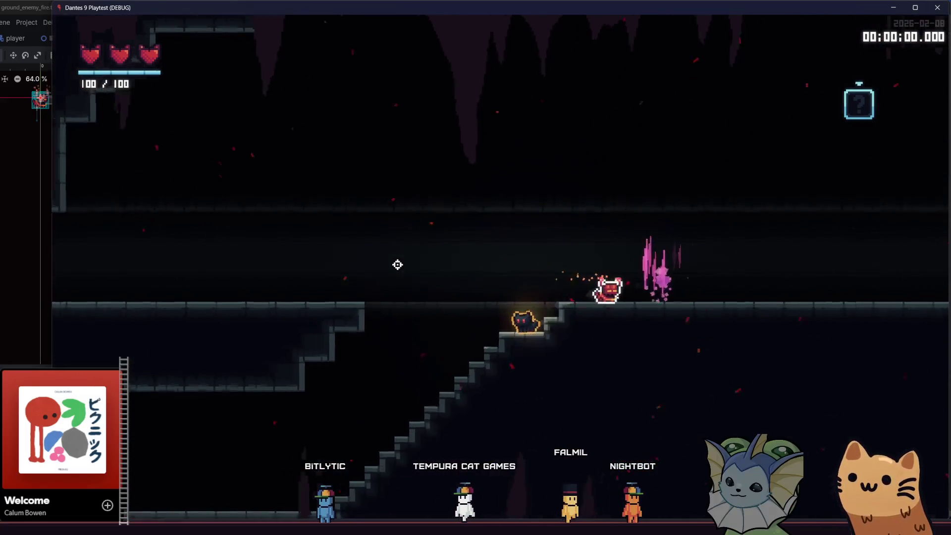
{"action": "key", "text": "a"}
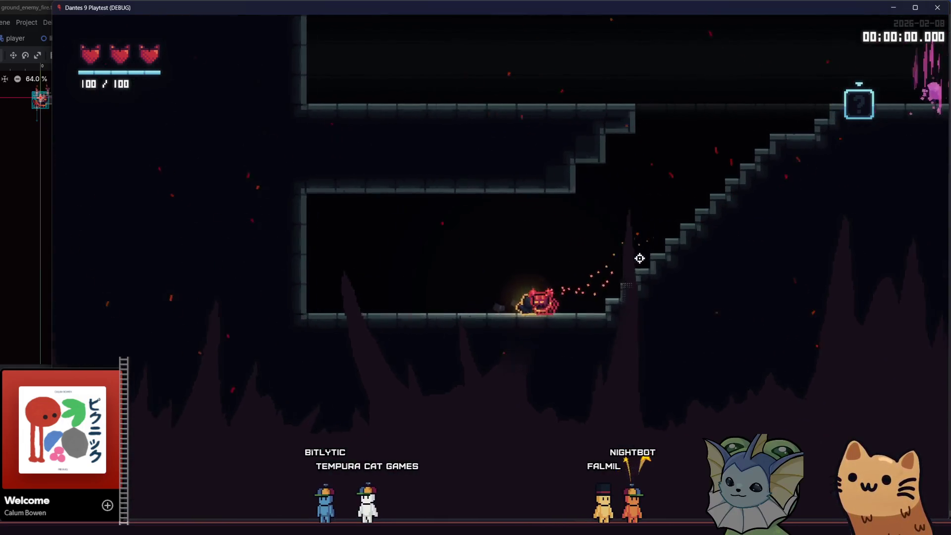
{"action": "key", "text": "Escape"}
{"action": "key", "text": "F8"}
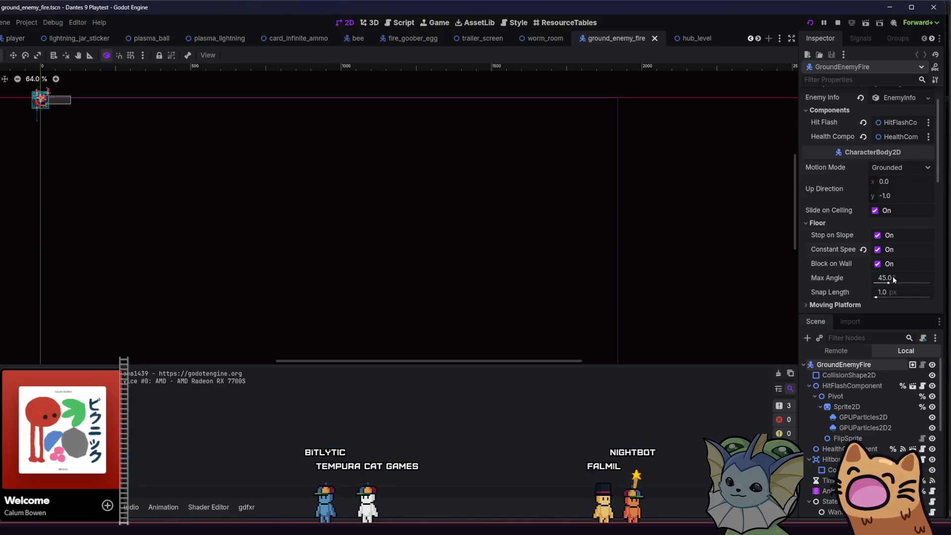
Set the enemy's floor Snap Length to 18, then replay and climb to the upper ledge.
{"action": "left_click", "coordinate": [888, 293]}
{"action": "type", "text": "18"}
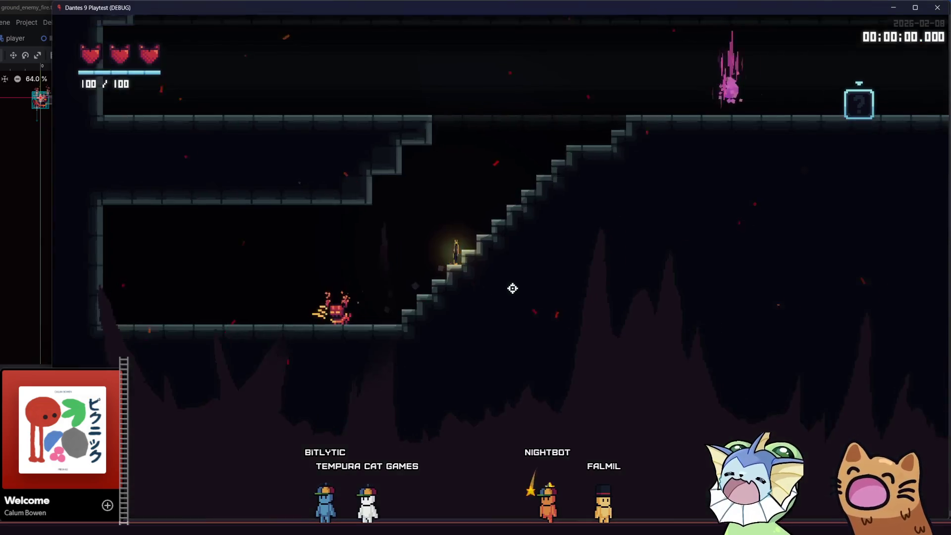
{"action": "key", "text": "space"}
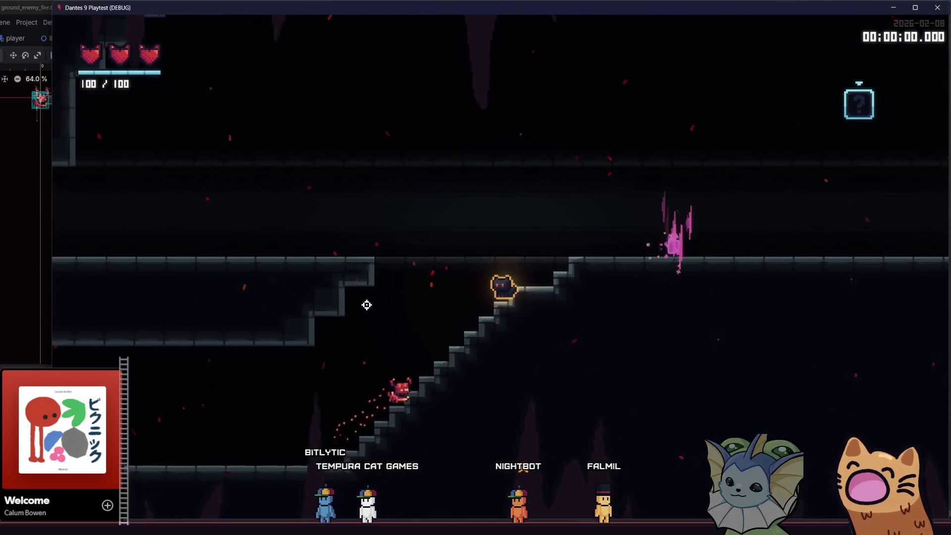
{"action": "key", "text": "d"}
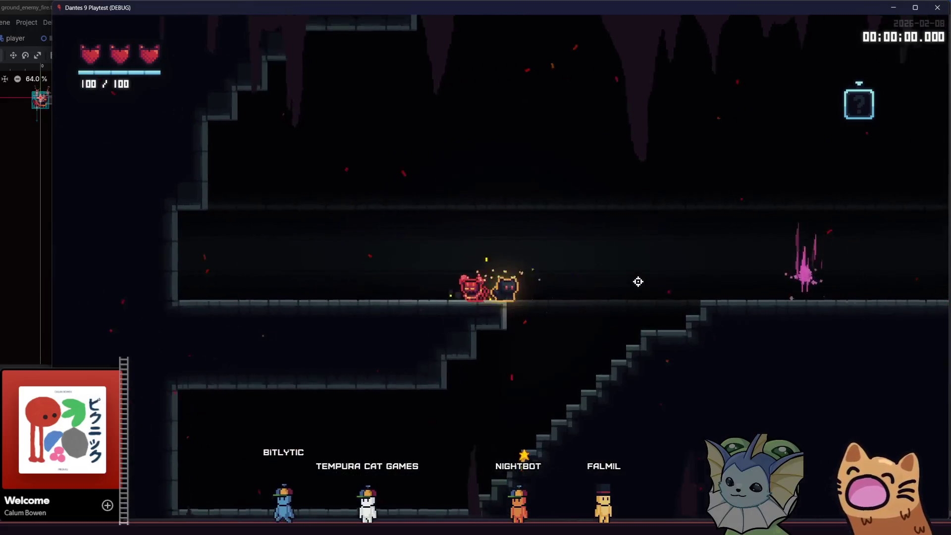
{"action": "key", "text": "d"}
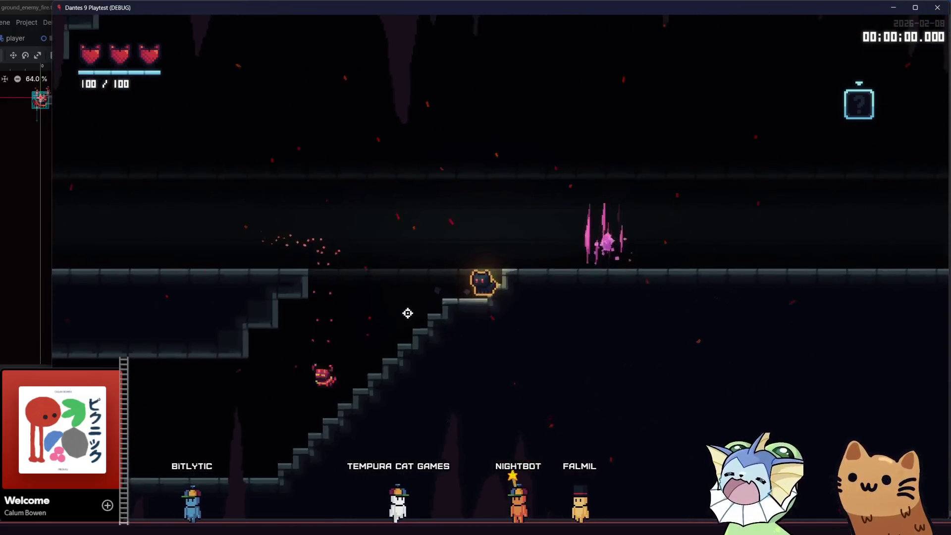
{"action": "key", "text": "d"}
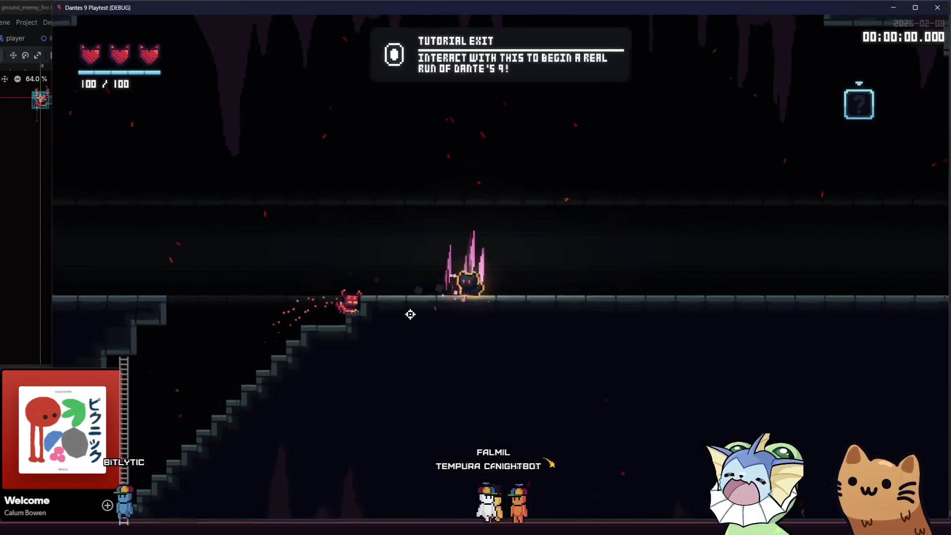
Run the cat down and back up the stairs with the enemy chasing, then open the debug menu.
{"action": "key", "text": "a"}
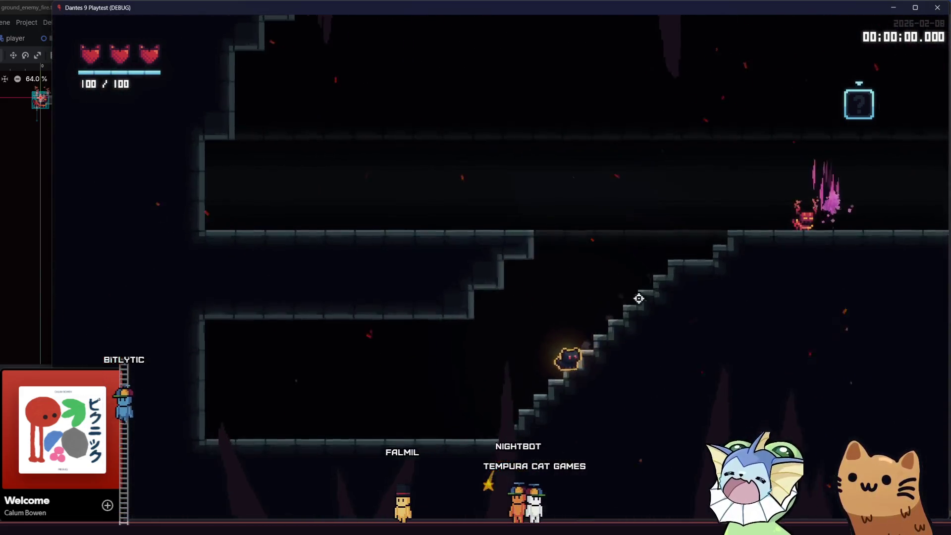
{"action": "key", "text": "a"}
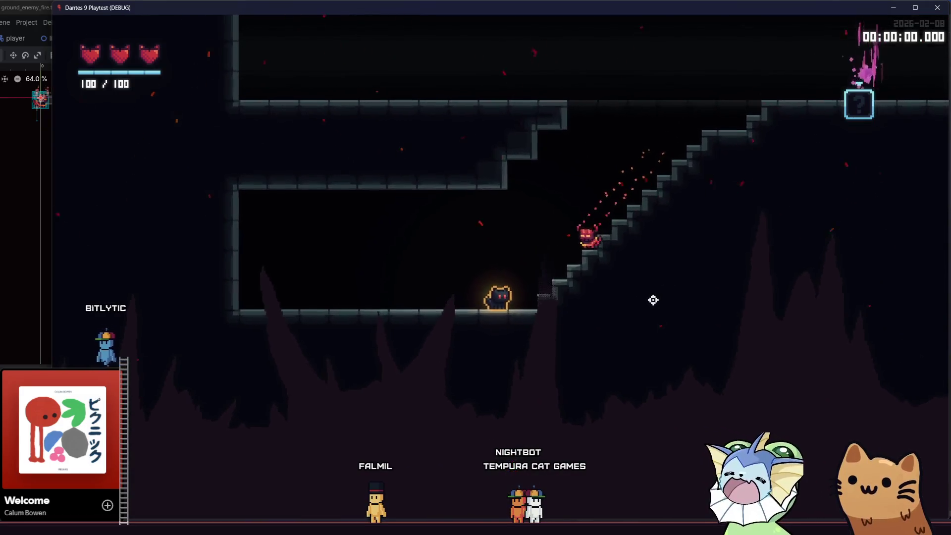
{"action": "key", "text": "a"}
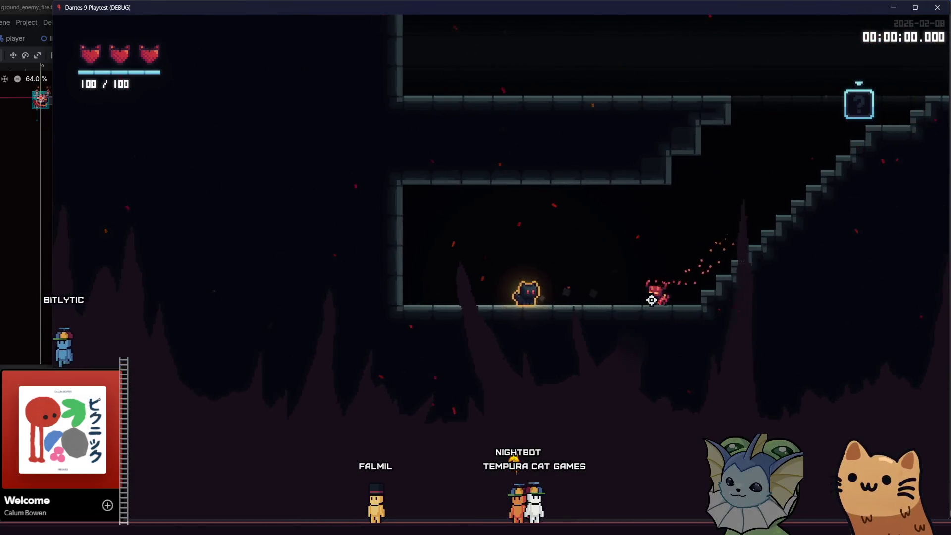
{"action": "key", "text": "d"}
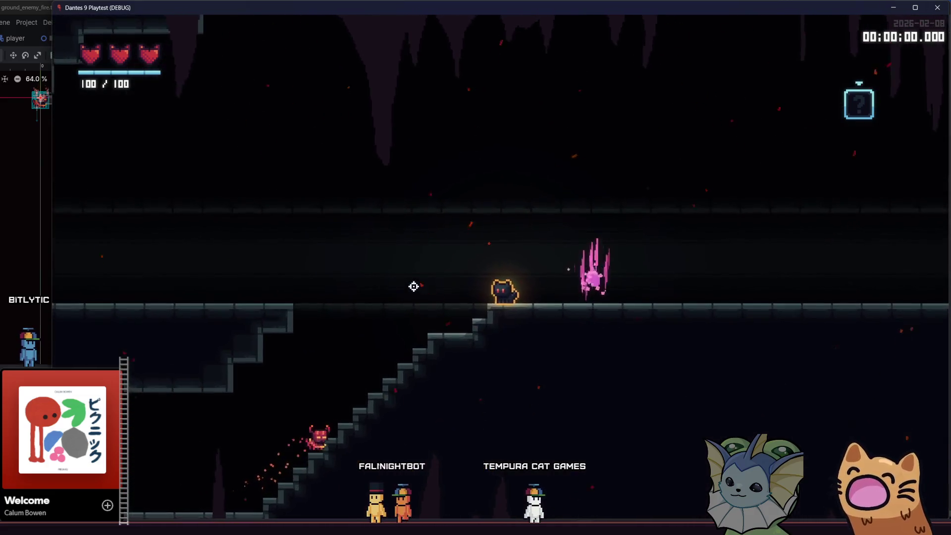
{"action": "key", "text": "d"}
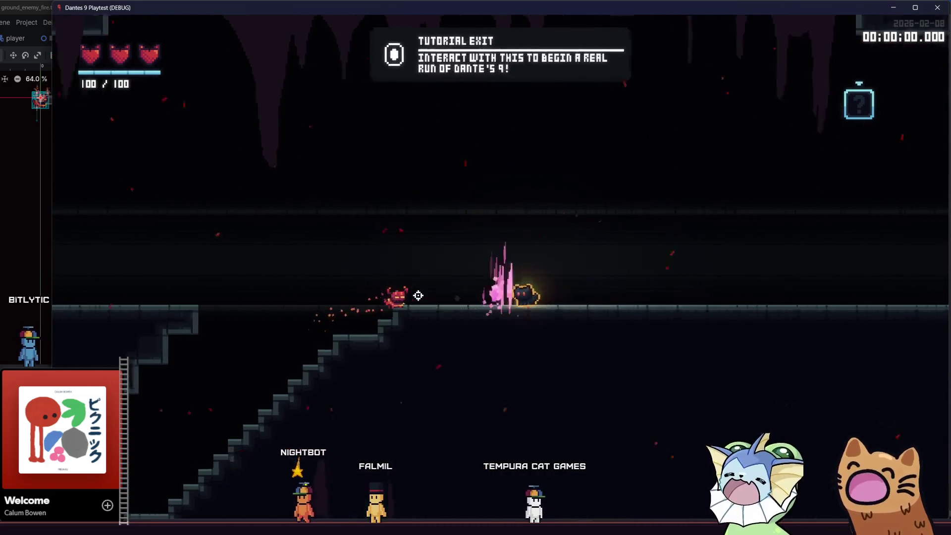
{"action": "key", "text": "a"}
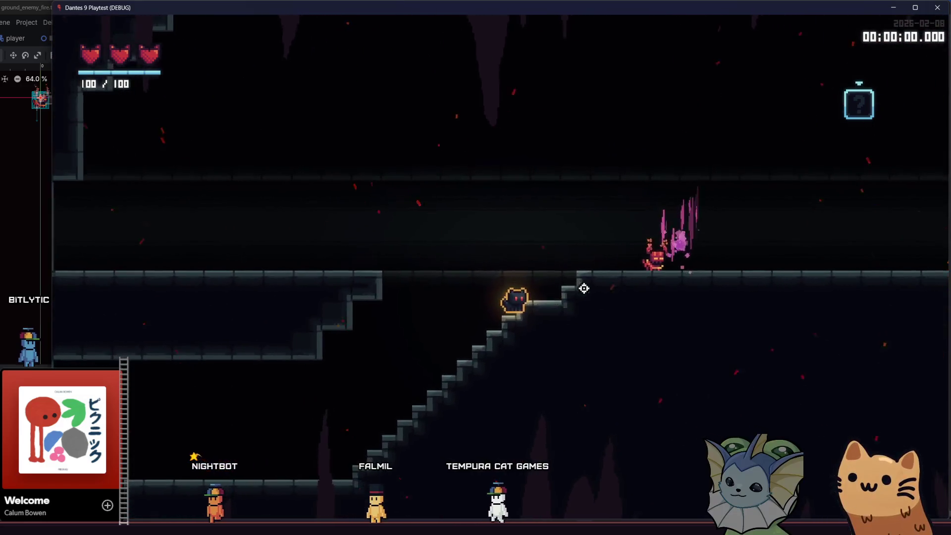
{"action": "key", "text": "a"}
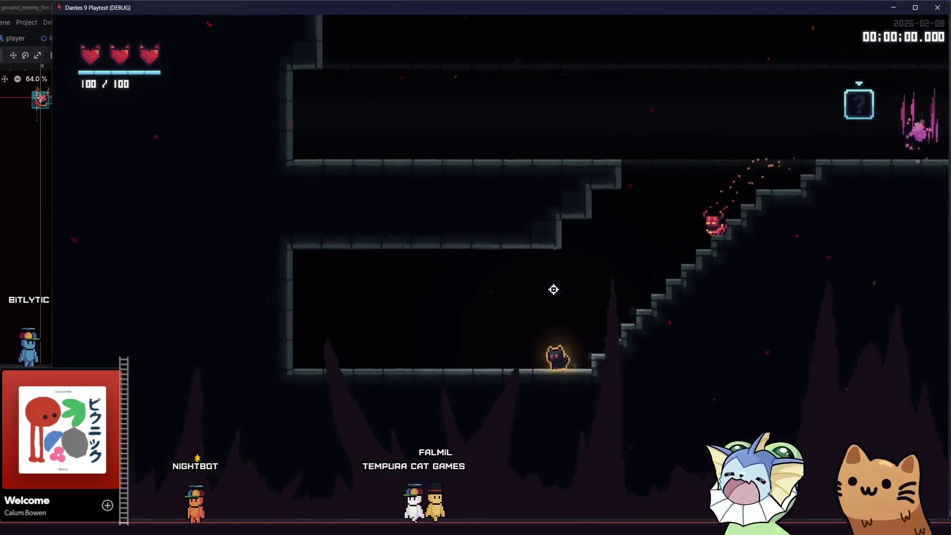
{"action": "key", "text": "a"}
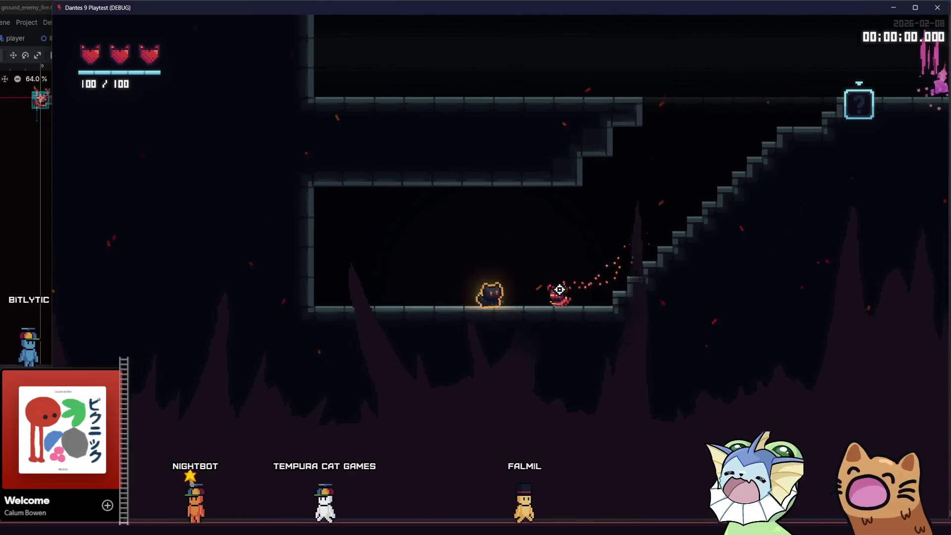
{"action": "key", "text": "d"}
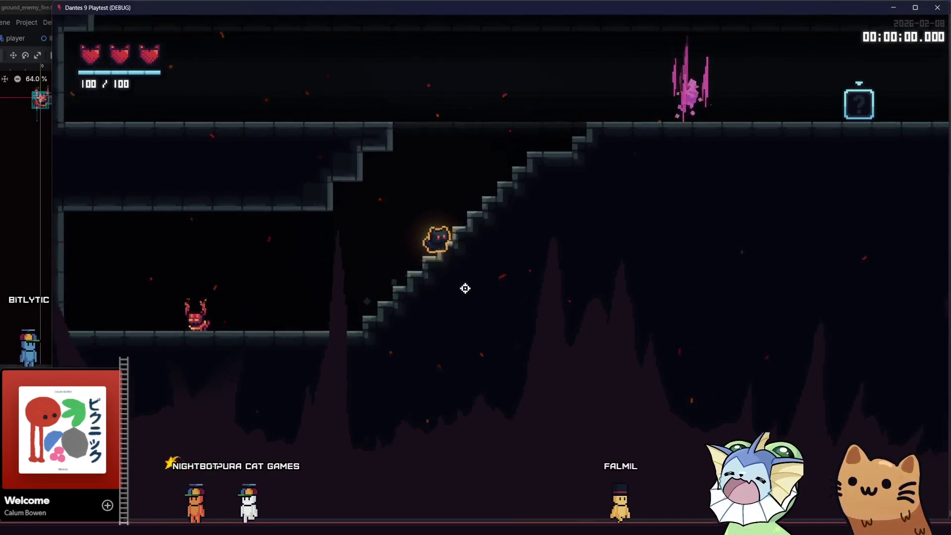
{"action": "key", "text": "Escape"}
{"action": "key", "text": "Escape"}
{"action": "key", "text": "grave"}
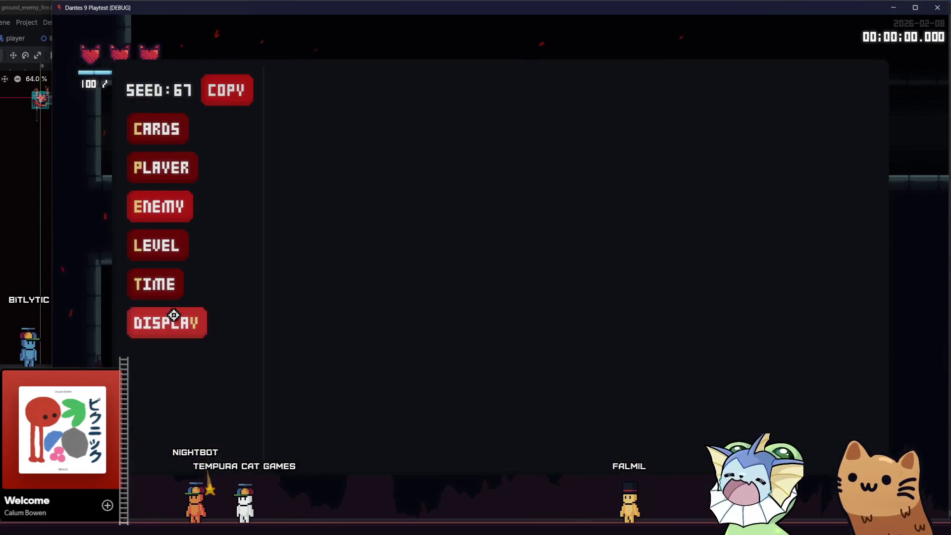
Enable ENEMY NAVIGATION under DISPLAY > DEBUG DRAW and close the debug overlay.
{"action": "left_click", "coordinate": [175, 311]}
{"action": "left_click", "coordinate": [312, 96]}
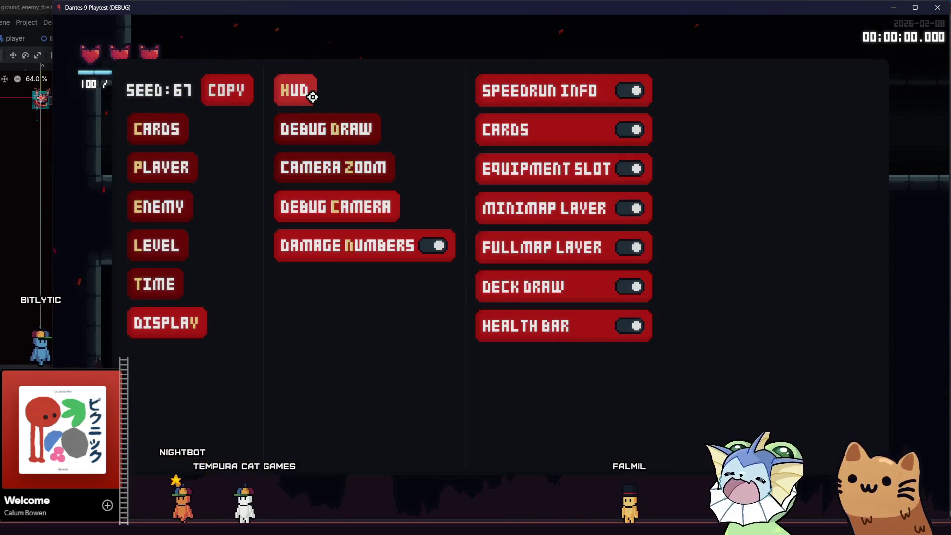
{"action": "left_click", "coordinate": [340, 130]}
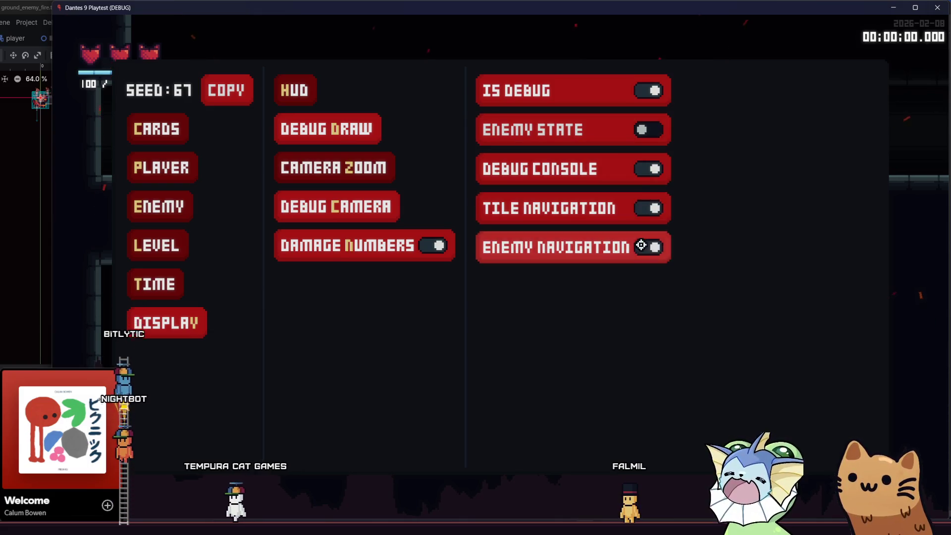
{"action": "key", "text": "grave"}
Run the player up and down the stairs and along the top platform while the enemy follows.
{"action": "key", "text": "d"}
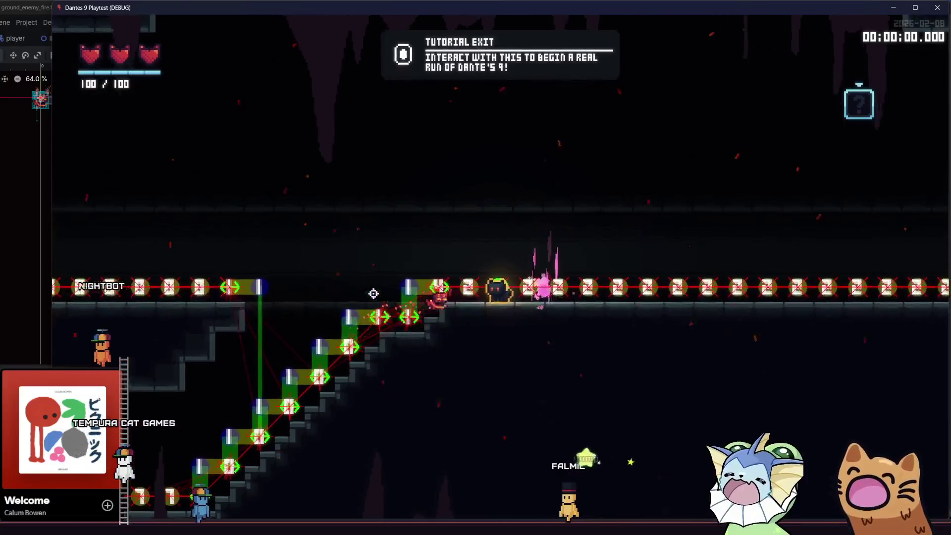
{"action": "key", "text": "a"}
{"action": "key", "text": "a"}
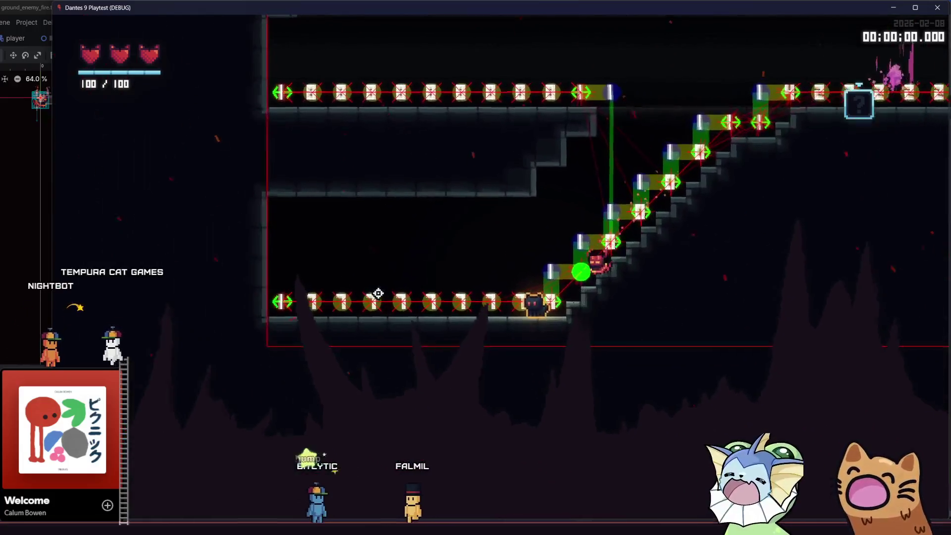
{"action": "key", "text": "d"}
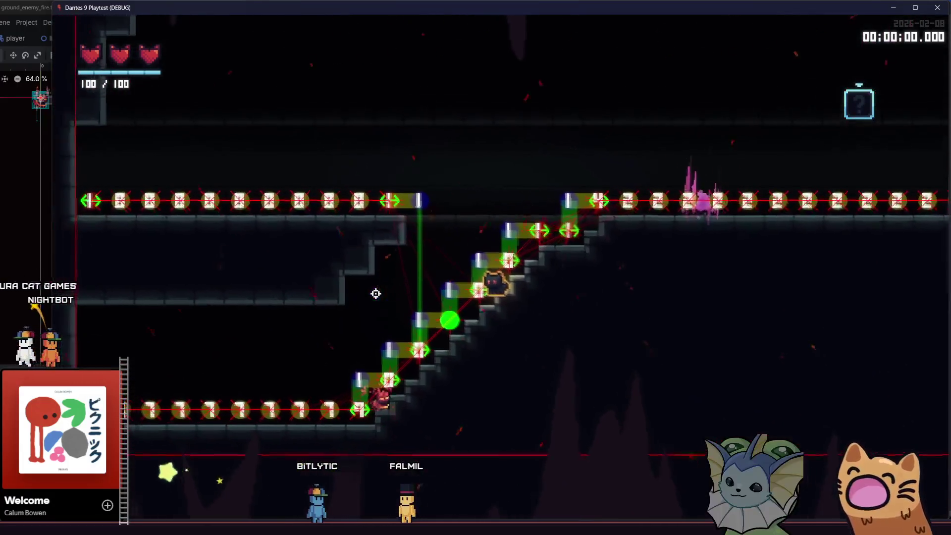
{"action": "key", "text": "d"}
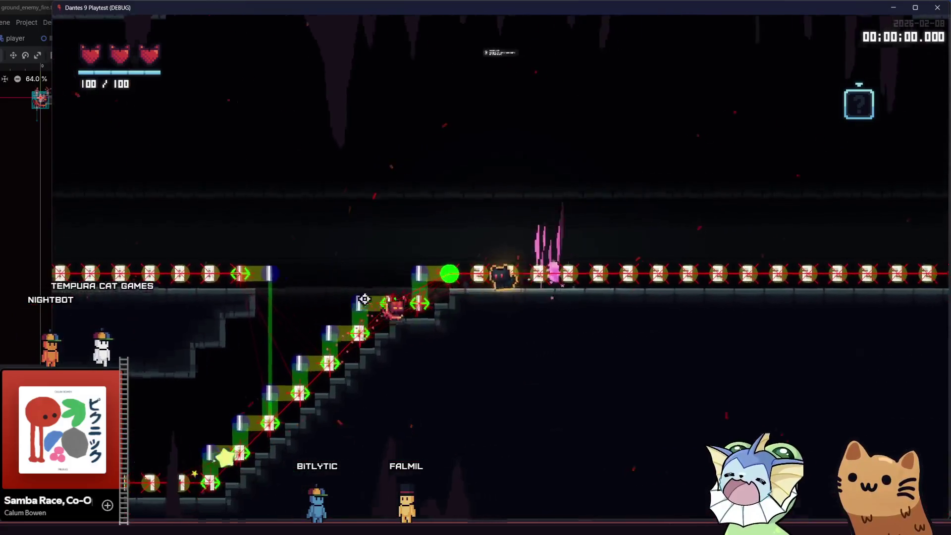
{"action": "key", "text": "a"}
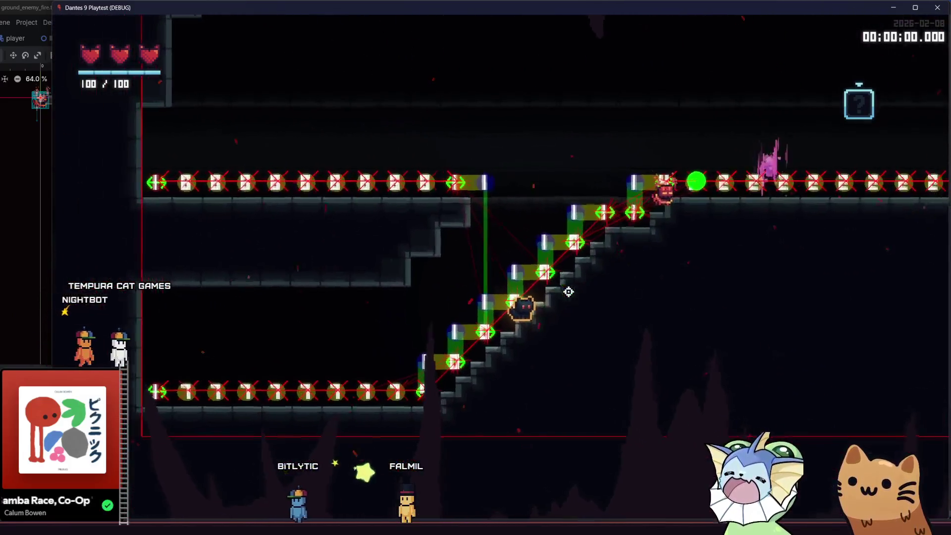
{"action": "key", "text": "a"}
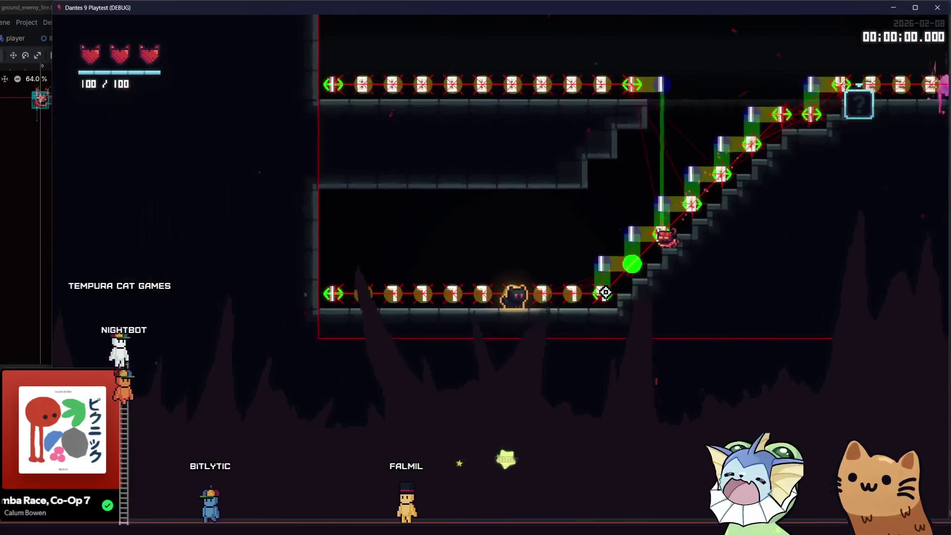
{"action": "key", "text": "d"}
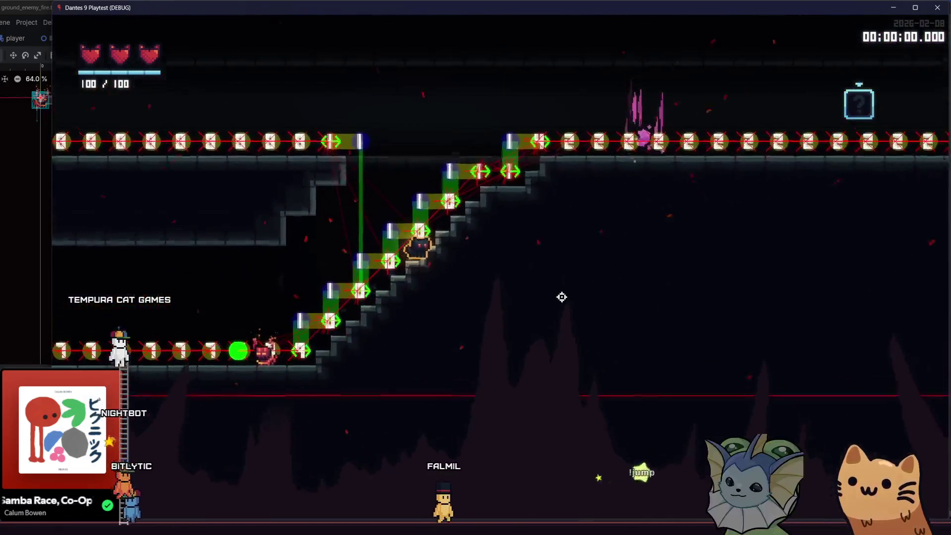
{"action": "key", "text": "d"}
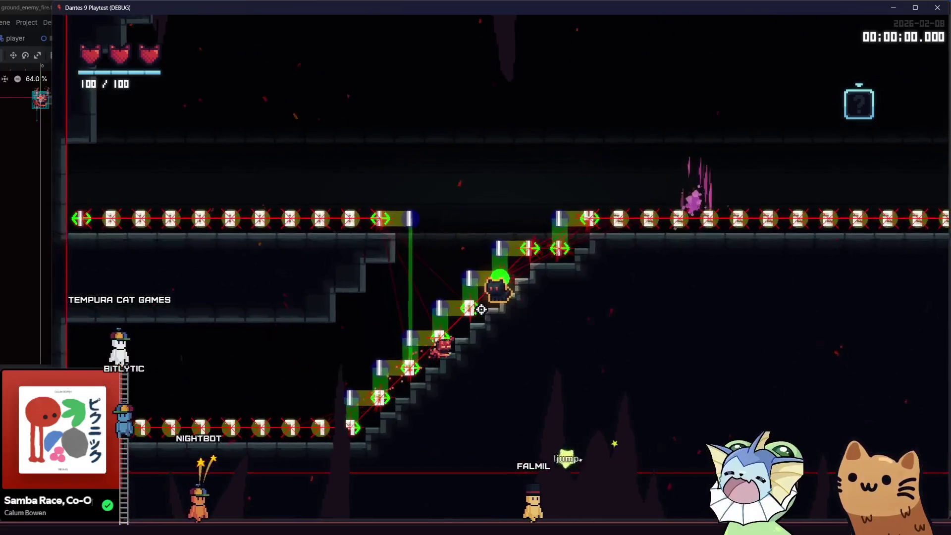
{"action": "key", "text": "d"}
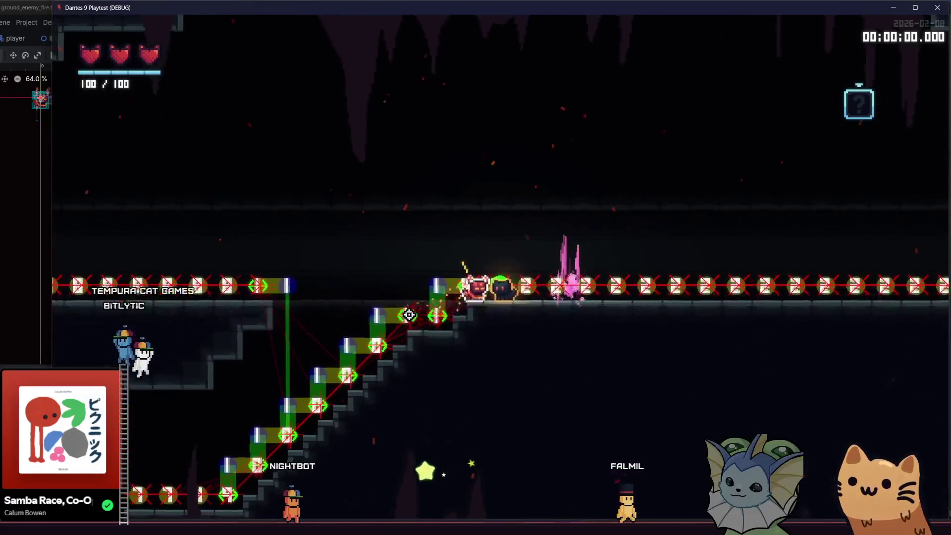
{"action": "key", "text": "a"}
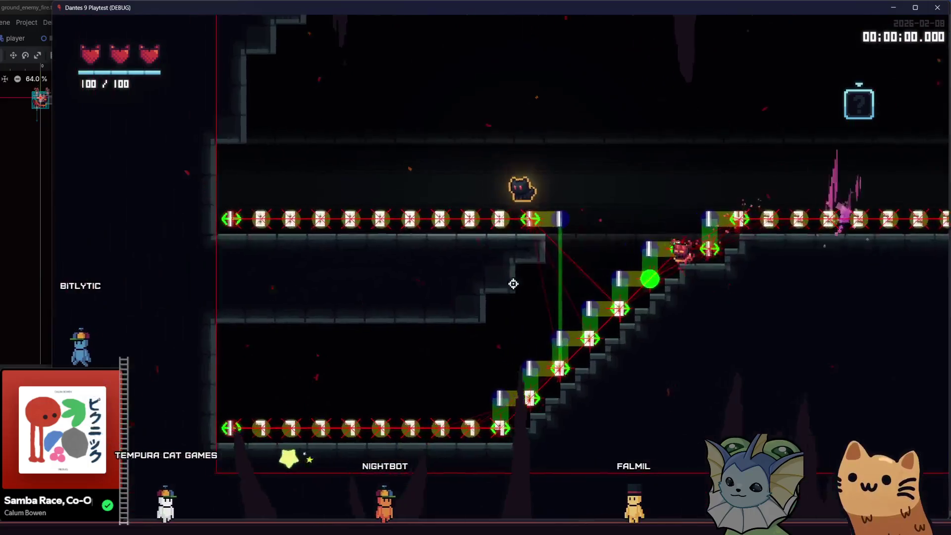
{"action": "key", "text": "a"}
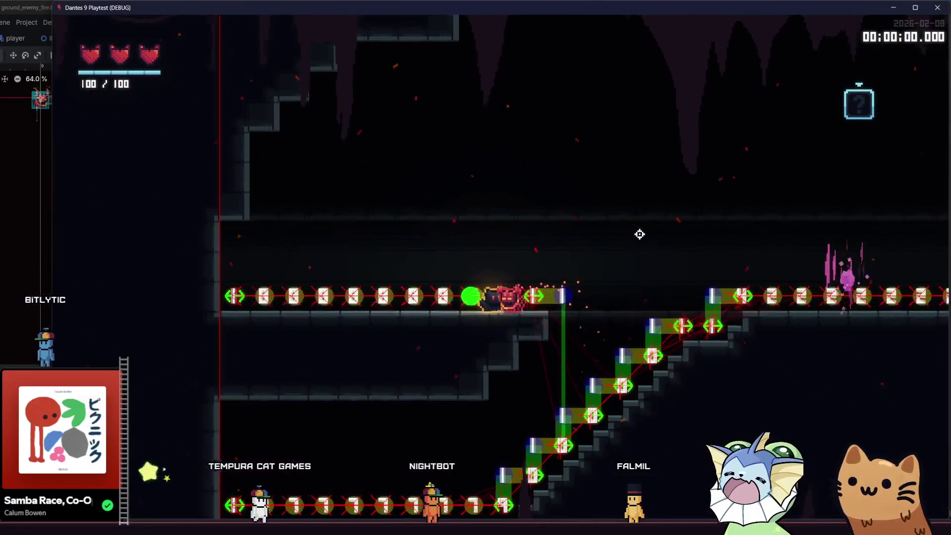
{"action": "key", "text": "d"}
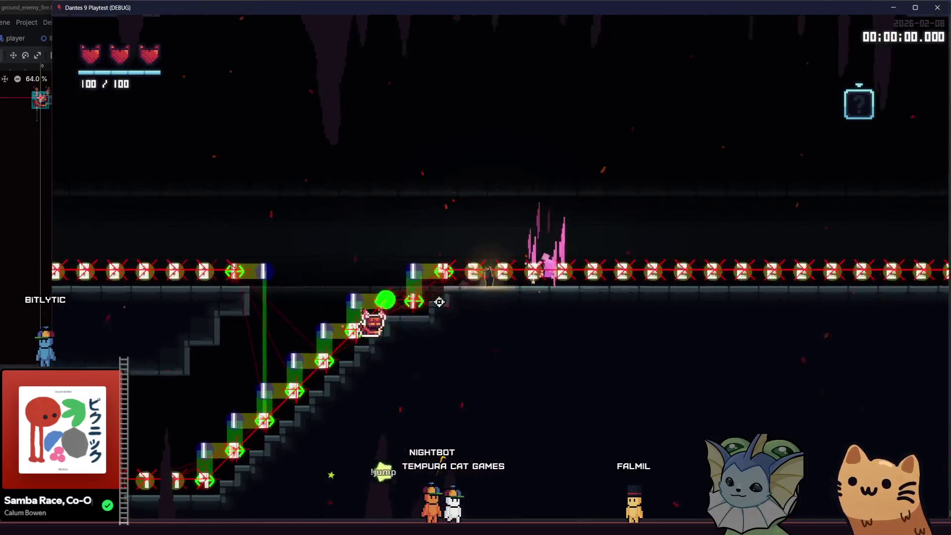
{"action": "key", "text": "d"}
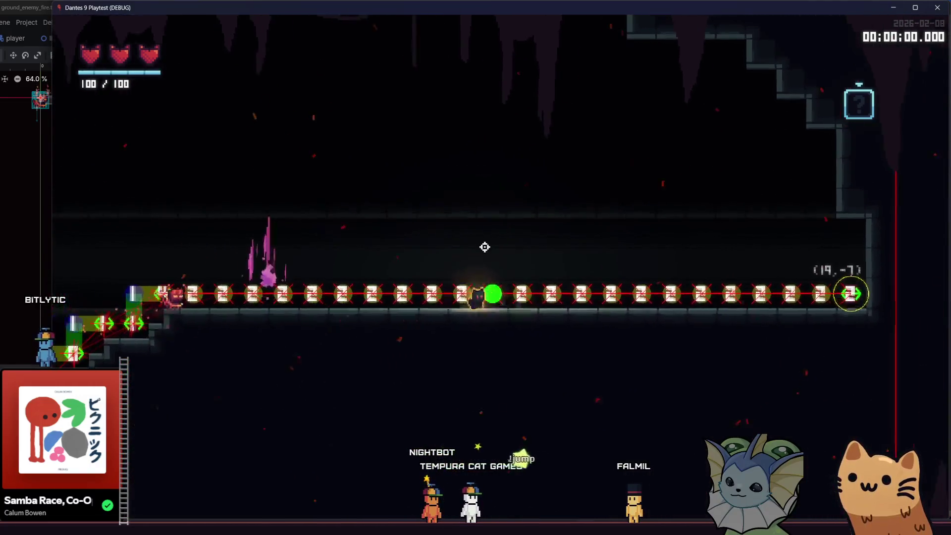
Bring up the in-game debug menu with F1 and show its display options.
{"action": "key", "text": "a"}
{"action": "key", "text": "F1"}
{"action": "left_click", "coordinate": [148, 323]}
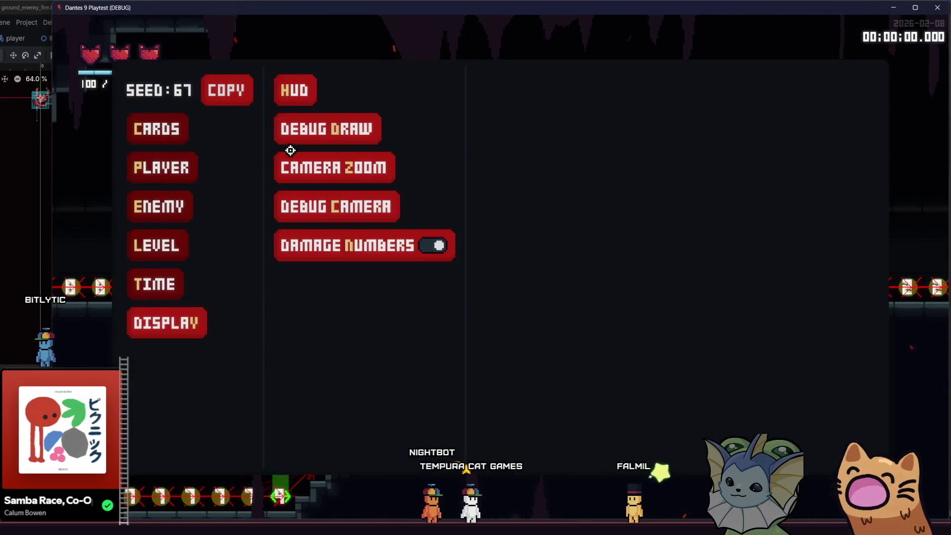
Toggle the DISPLAY > DEBUG DRAW options while climbing the stairs and jumping above the platform.
{"action": "left_click", "coordinate": [316, 127]}
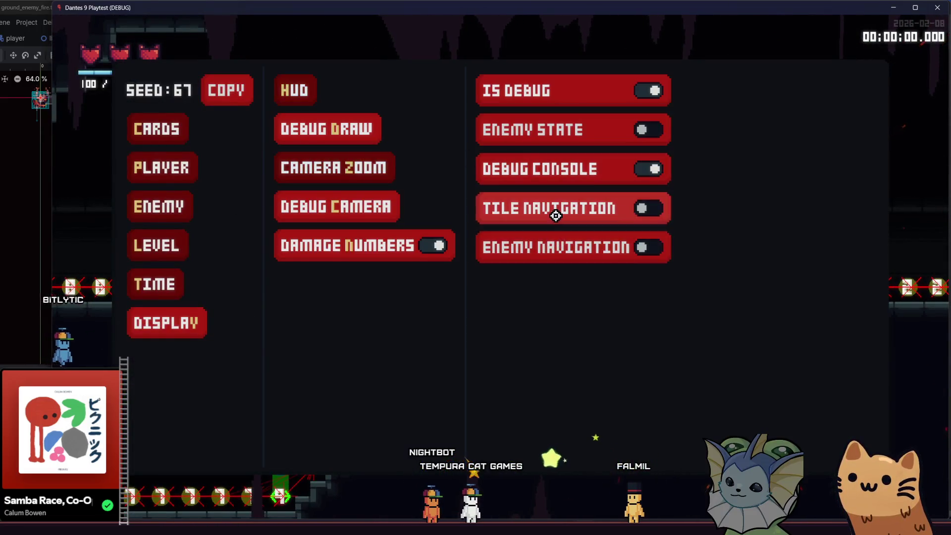
{"action": "key", "text": "F1"}
{"action": "key", "text": "d"}
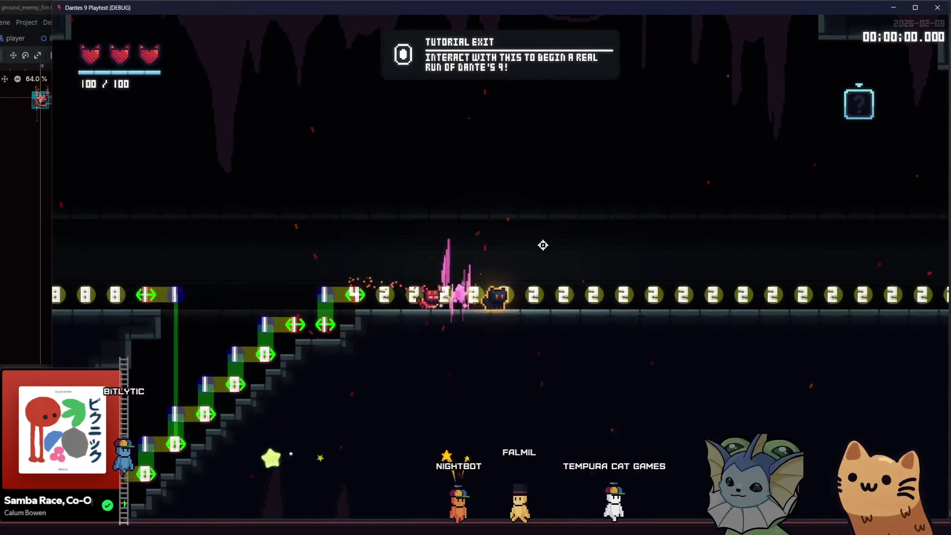
{"action": "key", "text": "space"}
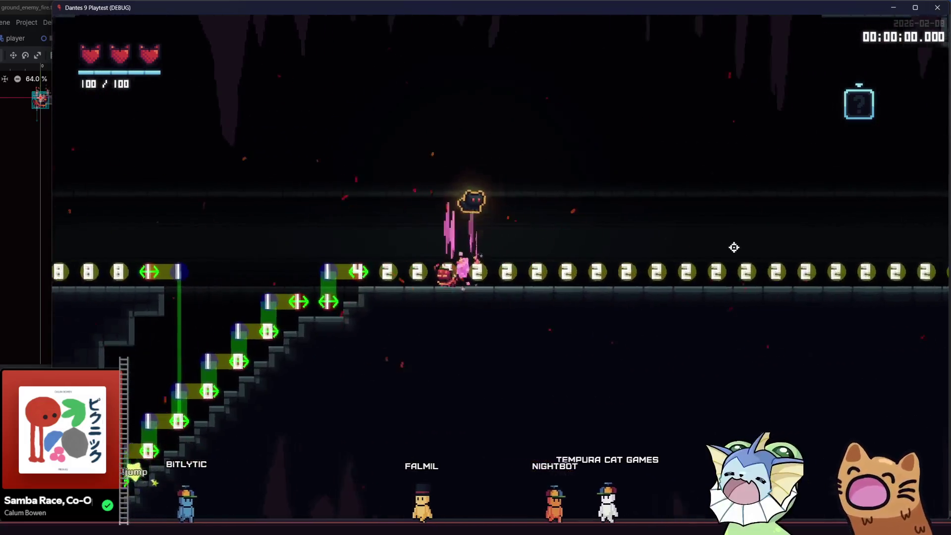
{"action": "key", "text": "F1"}
{"action": "left_click", "coordinate": [178, 317]}
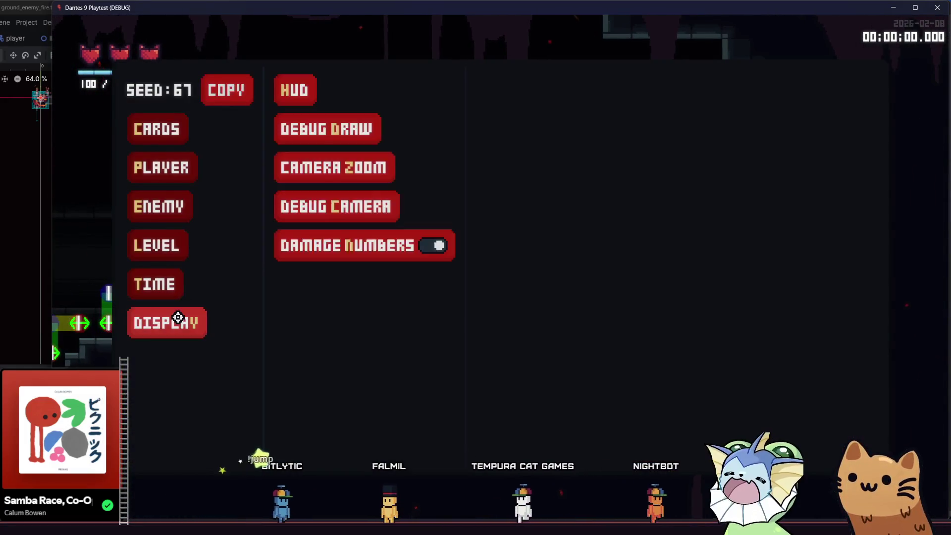
{"action": "left_click", "coordinate": [342, 128]}
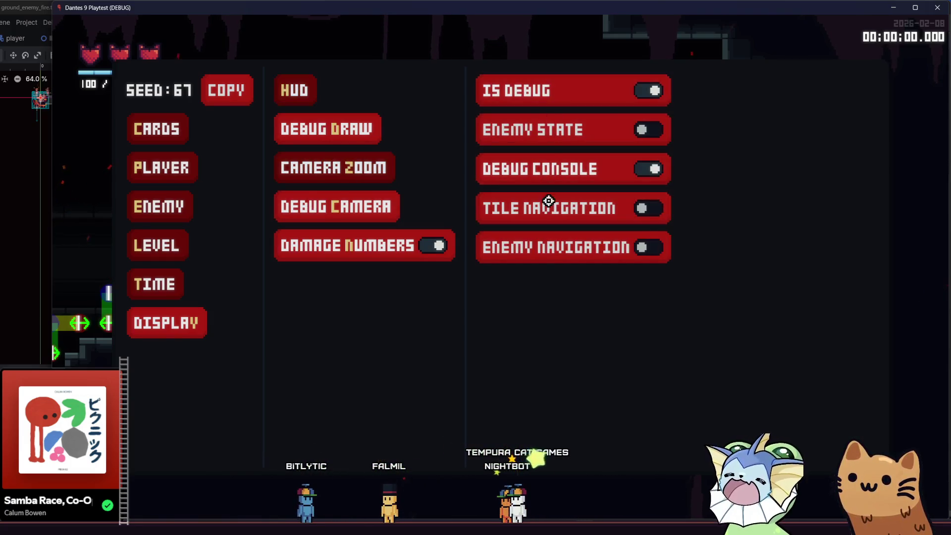
{"action": "key", "text": "F1"}
Use the Tutorial Exit, jump onto the left chest ledge, then close the playtest window.
{"action": "key", "text": "Left"}
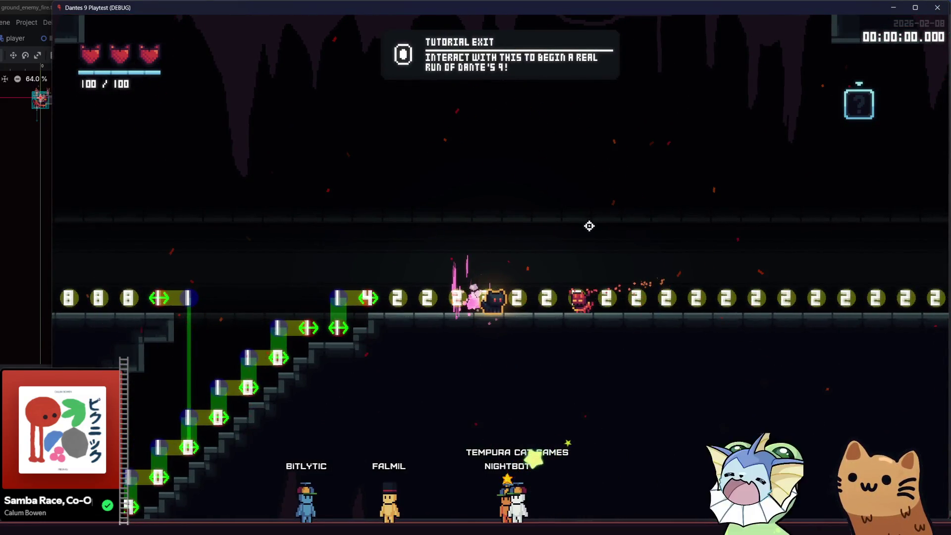
{"action": "key", "text": "e"}
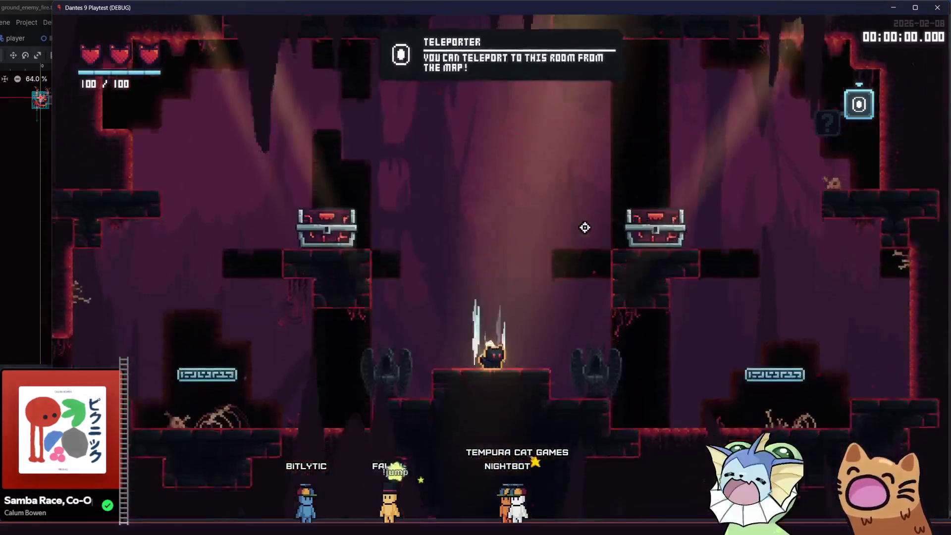
{"action": "key", "text": "Left"}
{"action": "key", "text": "space"}
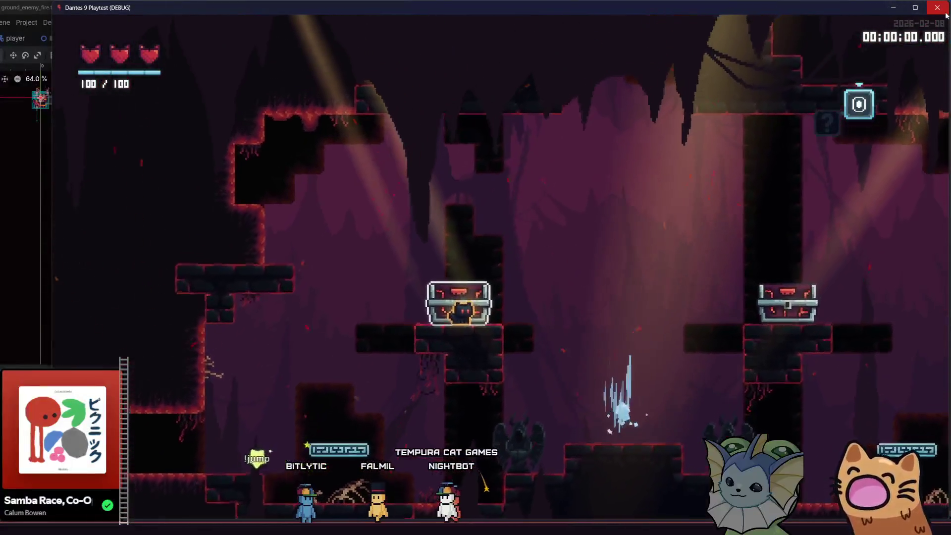
{"action": "left_click", "coordinate": [944, 11]}
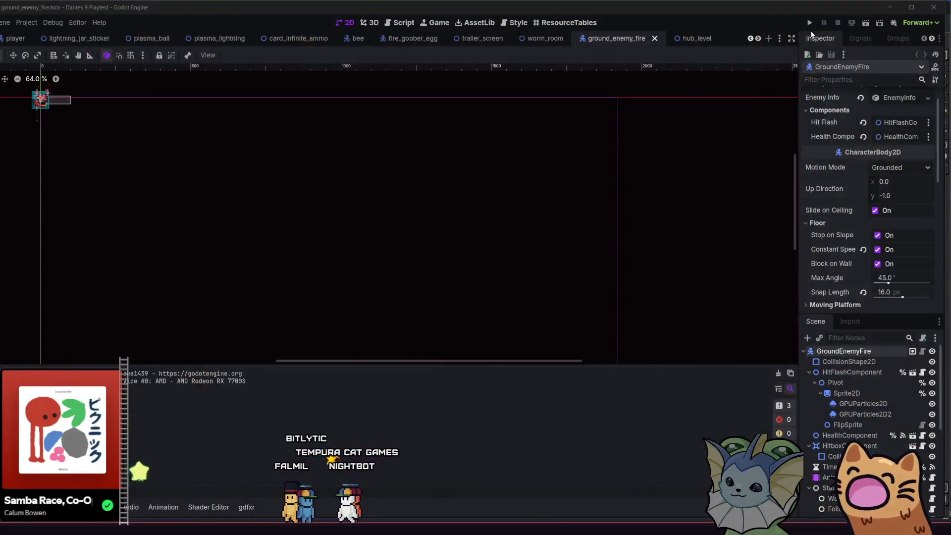
Run the project again from the editor's play button to reach the Public Playtest menu.
{"action": "left_click", "coordinate": [810, 22]}
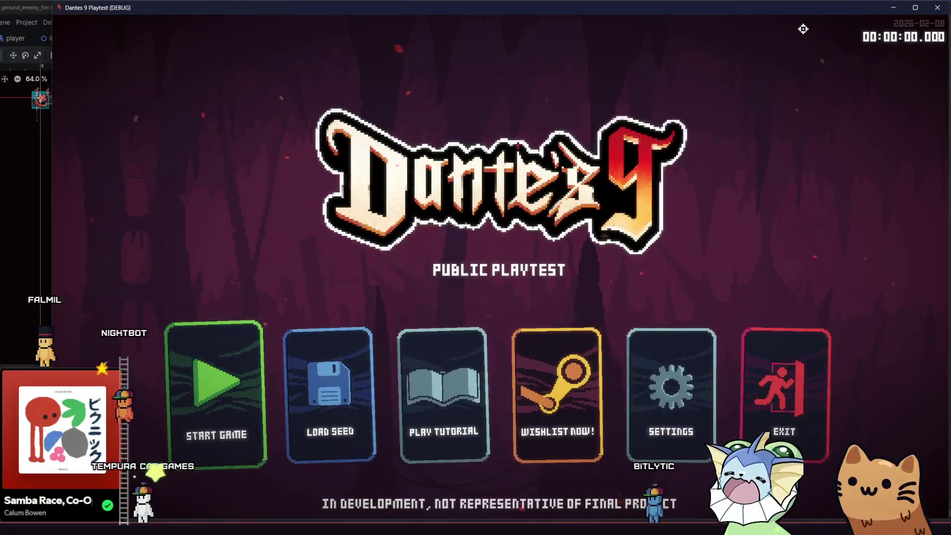
Start a new game, run left and right past the tutorial crystal, then quit with F8.
{"action": "left_click", "coordinate": [227, 359]}
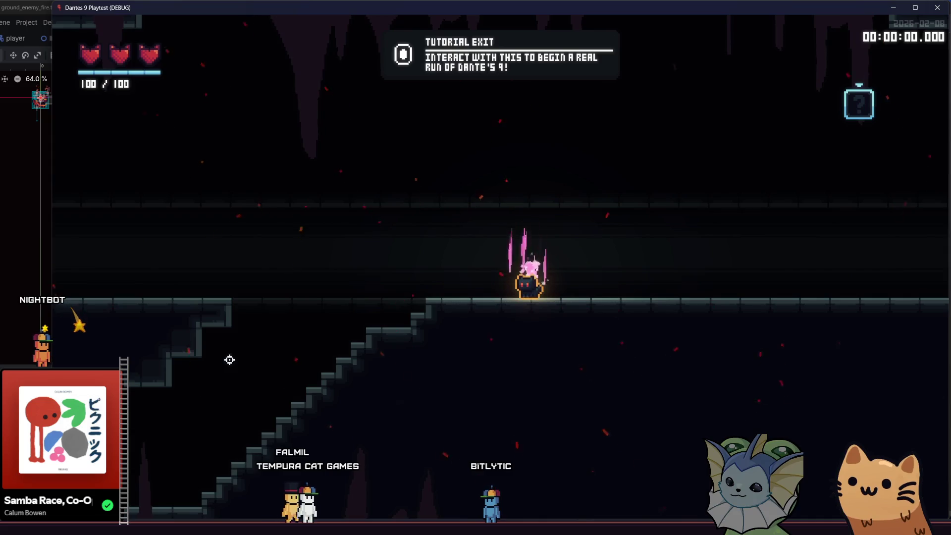
{"action": "key", "text": "a"}
{"action": "key", "text": "space"}
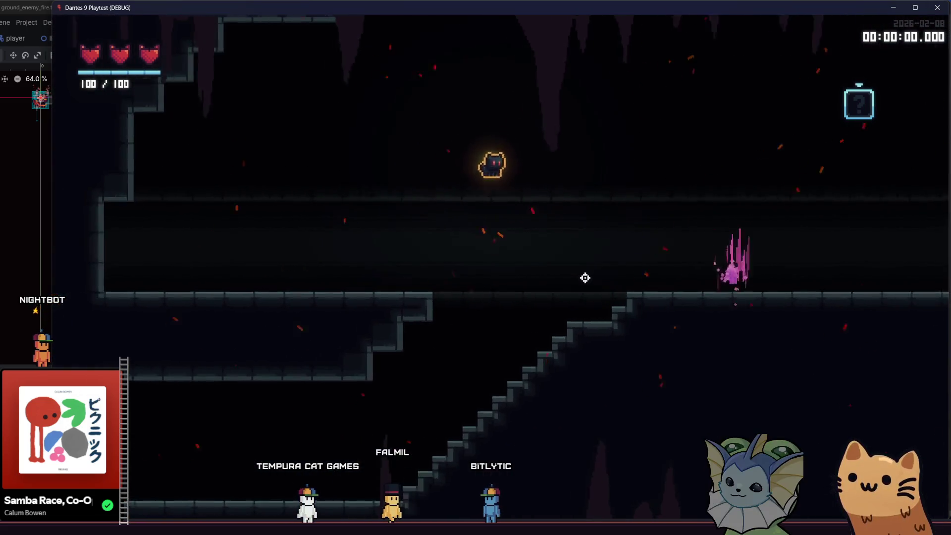
{"action": "key", "text": "d"}
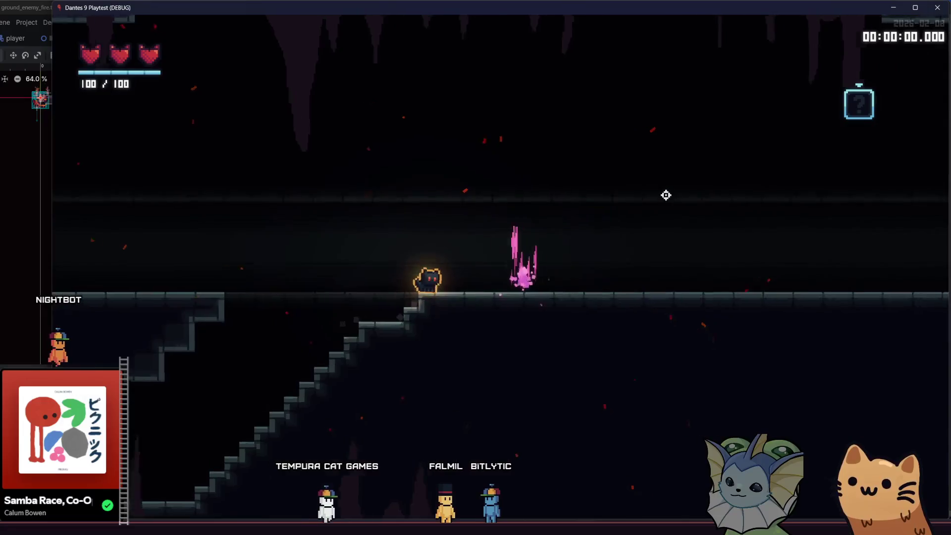
{"action": "key", "text": "a"}
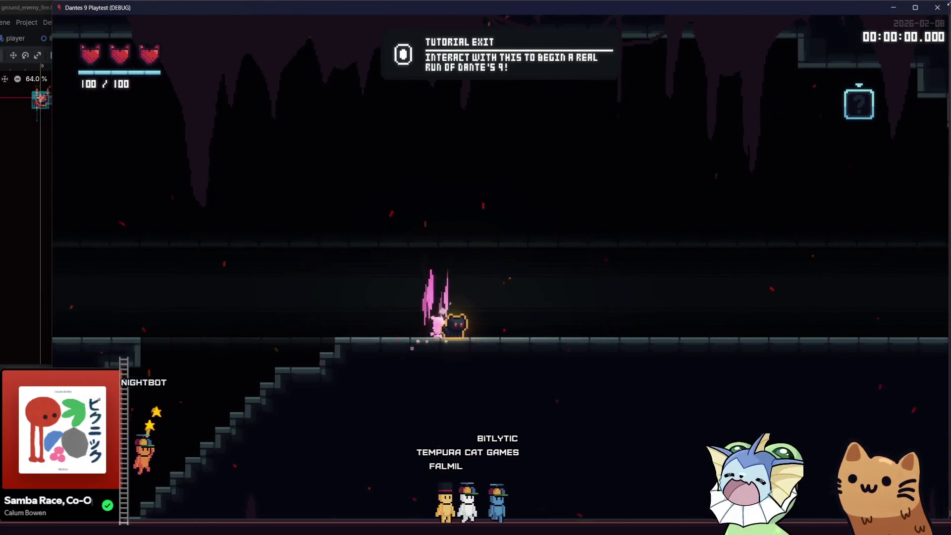
{"action": "key", "text": "F8"}
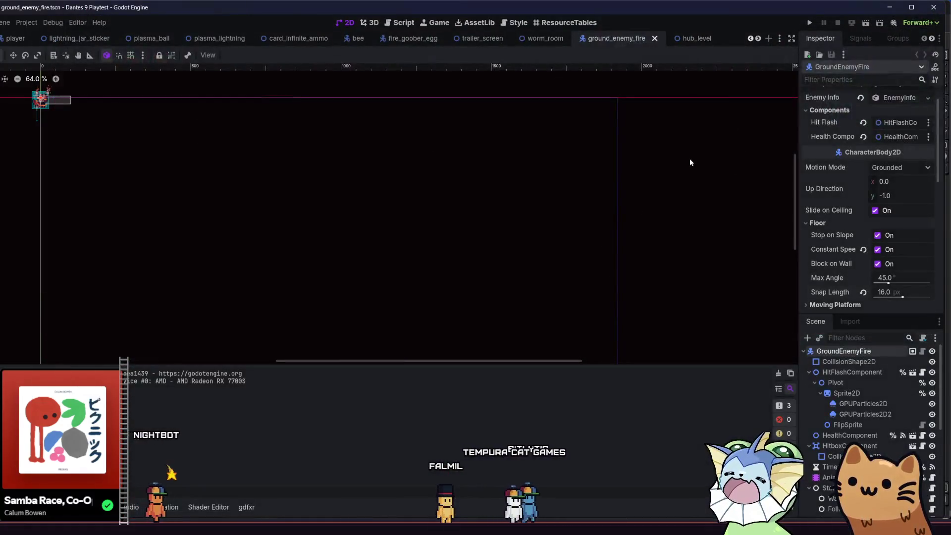
Zoom out and recentre the scene view on the enemy, then switch to Obsidian's Enemies note.
{"action": "scroll", "coordinate": [525, 224], "scroll_direction": "down", "scroll_amount": 1}
{"action": "scroll", "coordinate": [468, 228], "scroll_direction": "down", "scroll_amount": 3}
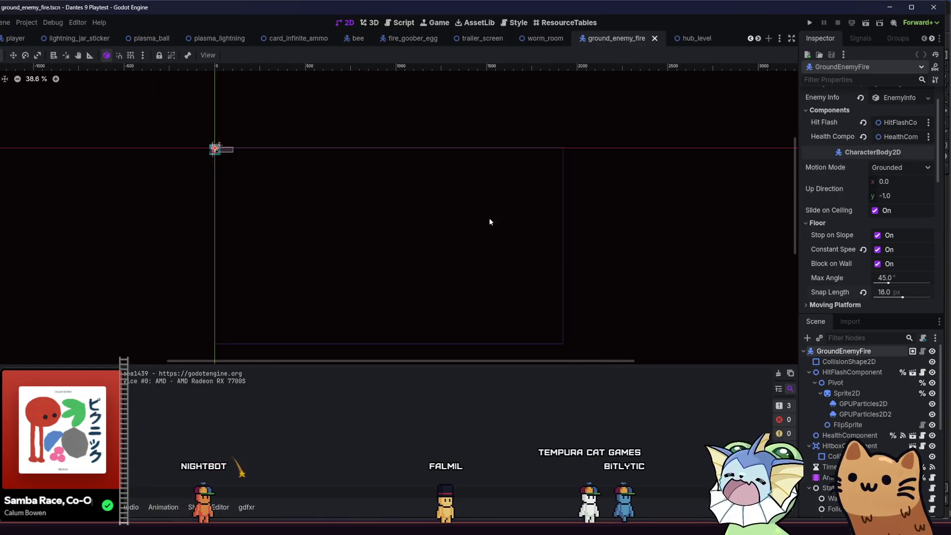
{"action": "left_click_drag", "start_coordinate": [492, 224], "coordinate": [545, 195]}
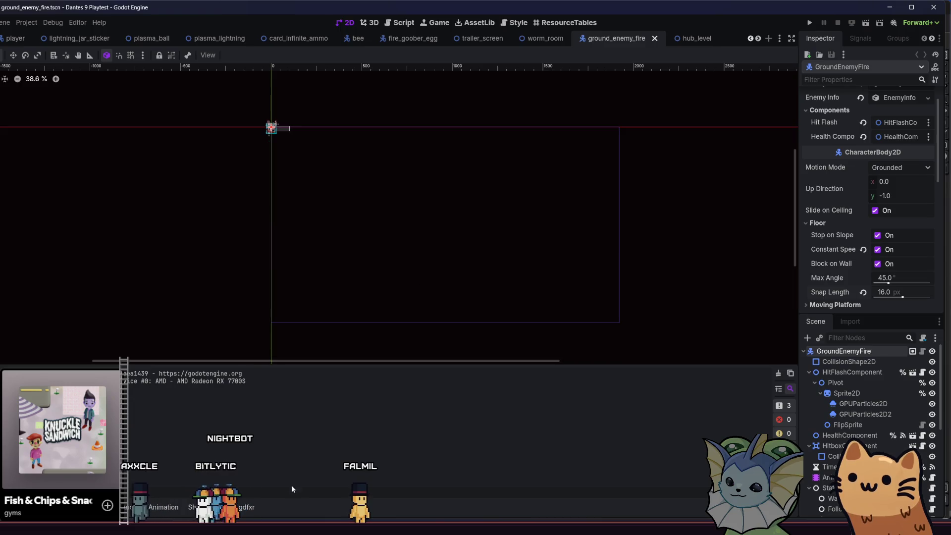
{"action": "key", "text": "alt+Tab"}
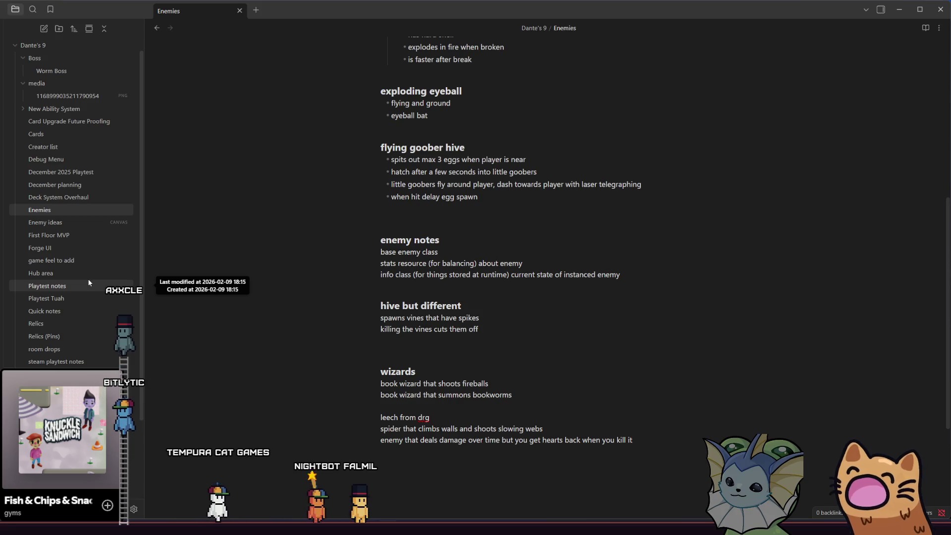
Open Quick notes from the file explorer sidebar and scroll down through the note.
{"action": "scroll", "coordinate": [100, 227], "scroll_direction": "up", "scroll_amount": 1}
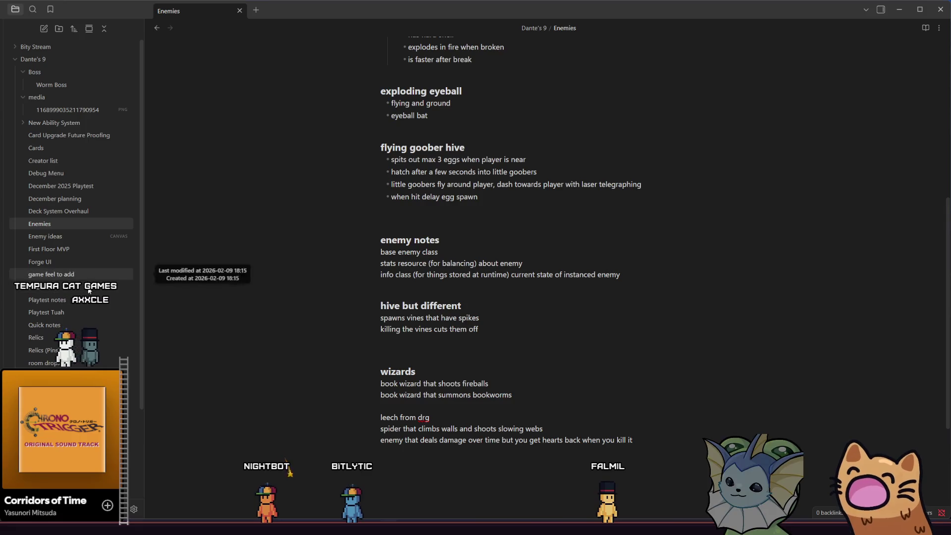
{"action": "left_click", "coordinate": [72, 325]}
{"action": "scroll", "coordinate": [319, 329], "scroll_direction": "down", "scroll_amount": 10}
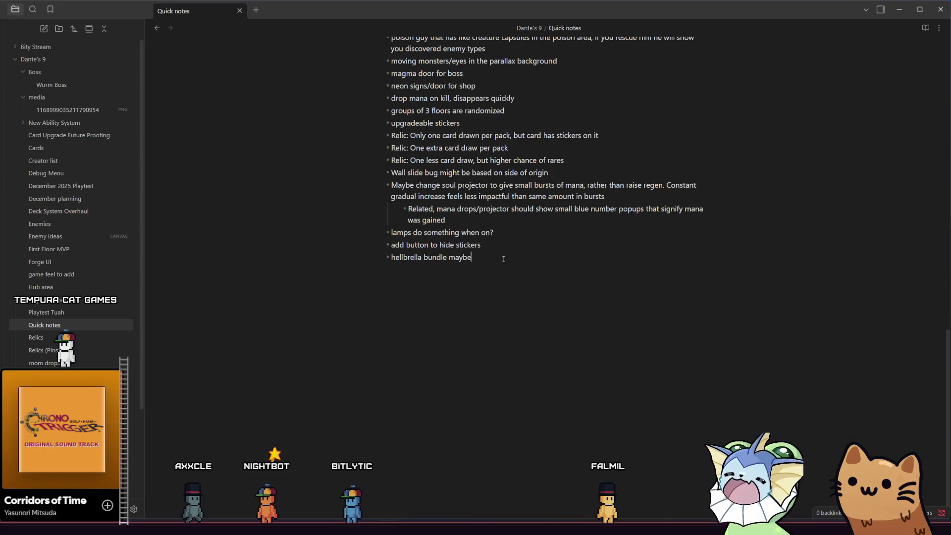
Add 'train tickets as hub currency?' as a new final bullet, then return to Godot.
{"action": "left_click", "coordinate": [503, 259]}
{"action": "key", "text": "Return"}
{"action": "type", "text": "train tickets as hub currency?"}
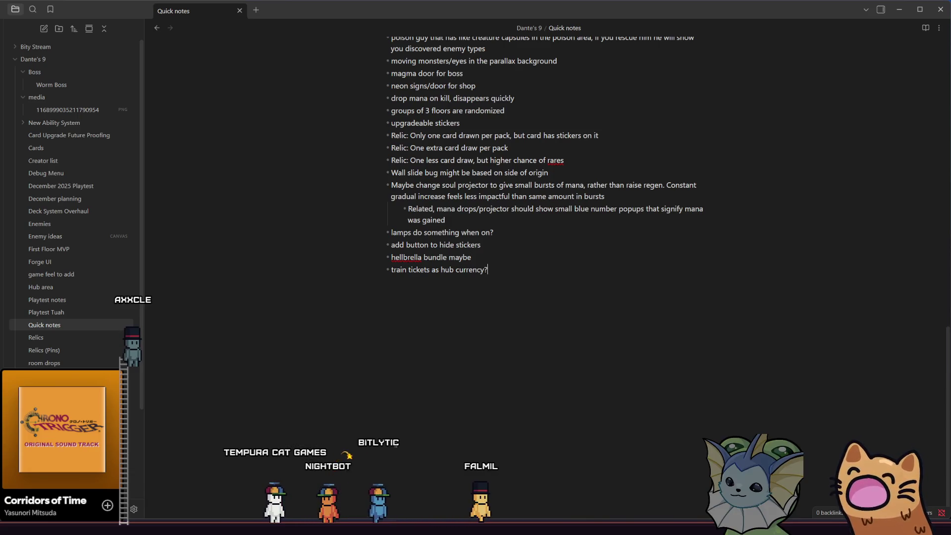
{"action": "left_click", "coordinate": [218, 518]}
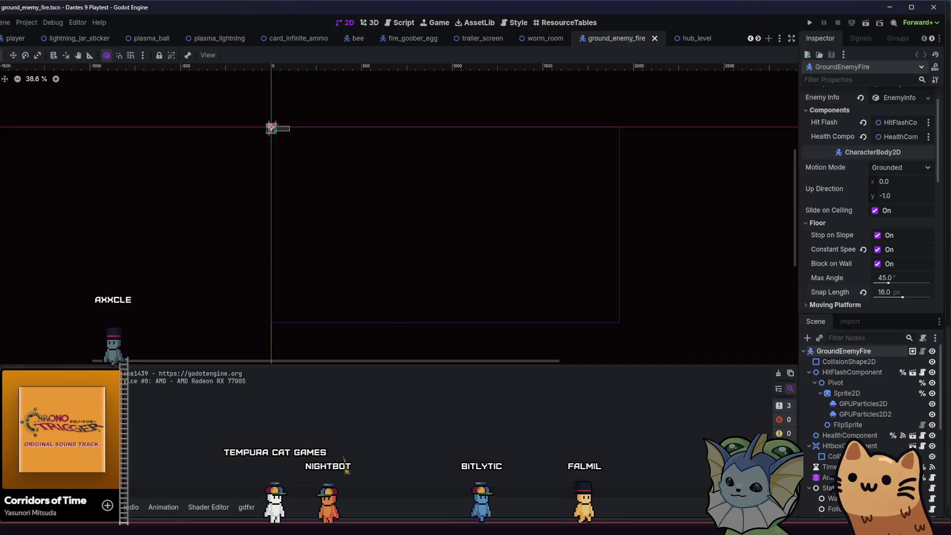
Pan and zoom the ground_enemy_fire scene view, then bring up tilemaps.aseprite in Aseprite.
{"action": "left_click_drag", "start_coordinate": [403, 280], "coordinate": [353, 265]}
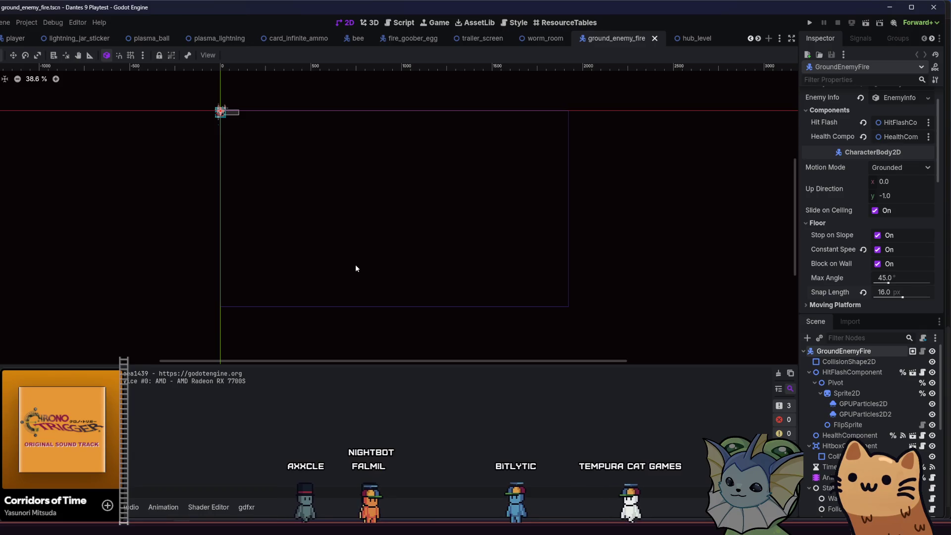
{"action": "scroll", "coordinate": [337, 253], "scroll_direction": "up", "scroll_amount": 2}
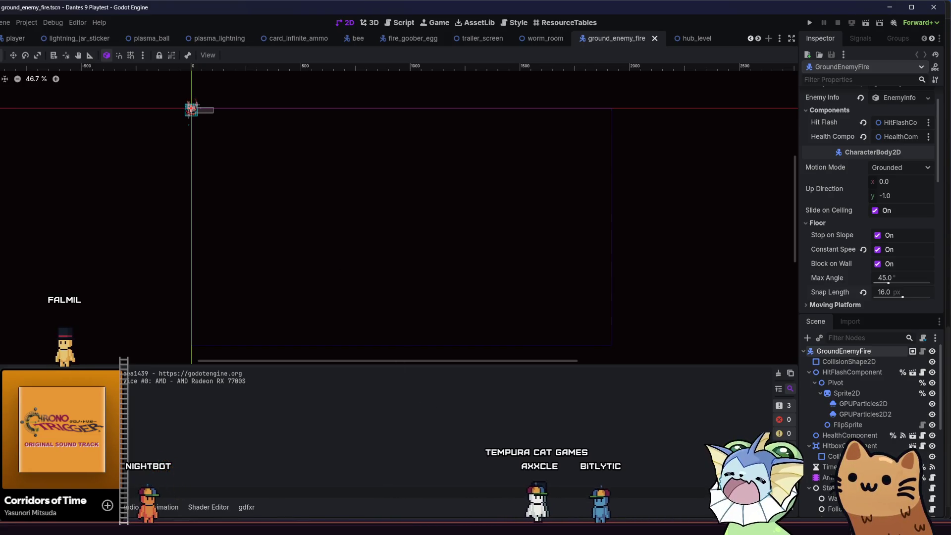
{"action": "mouse_move", "coordinate": [305, 528]}
{"action": "left_click", "coordinate": [253, 478]}
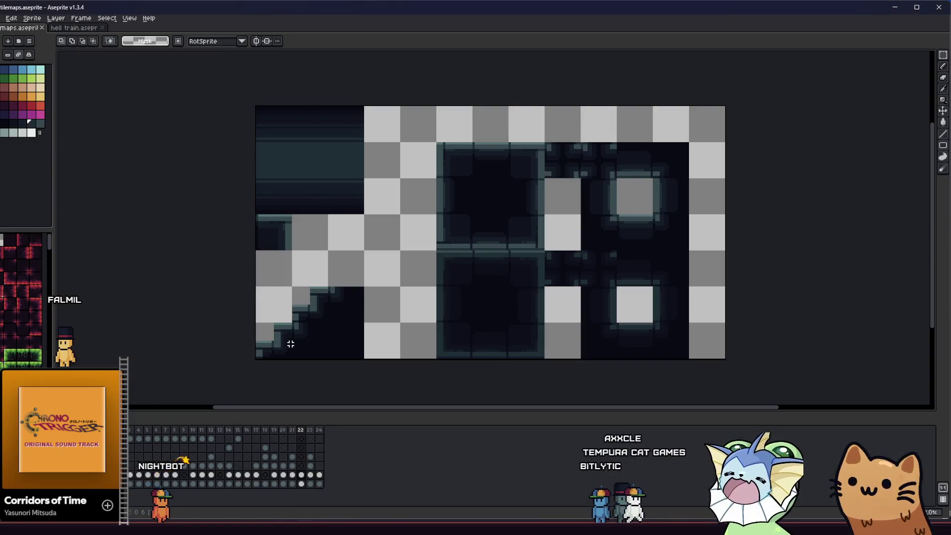
Navigate the tileset canvas and marquee-select the single left stair tile.
{"action": "scroll", "coordinate": [277, 346], "scroll_direction": "down", "scroll_amount": 2}
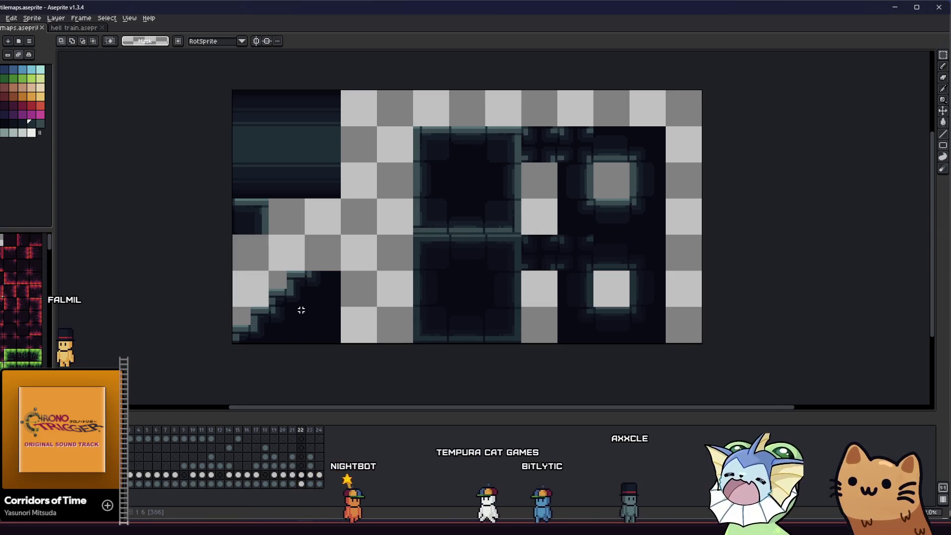
{"action": "scroll", "coordinate": [284, 312], "scroll_direction": "up", "scroll_amount": 3}
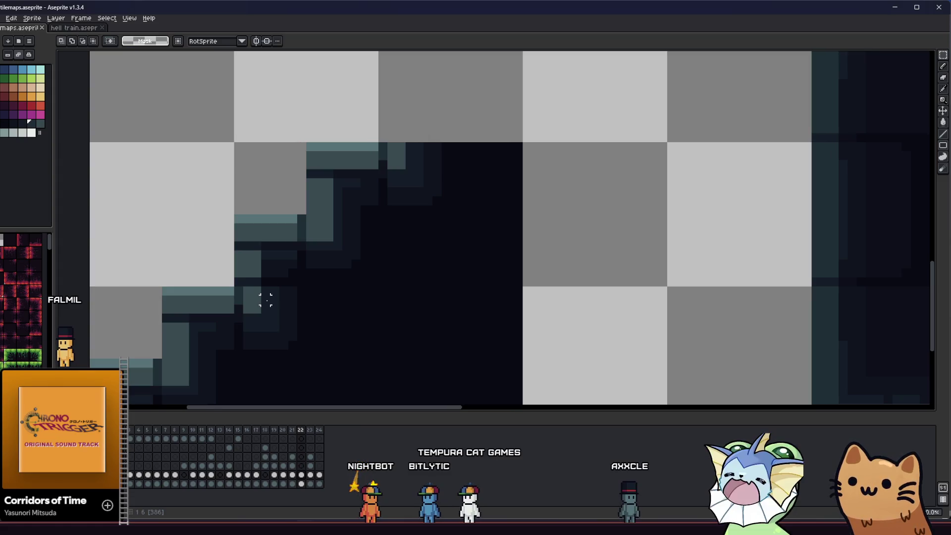
{"action": "key", "text": "b"}
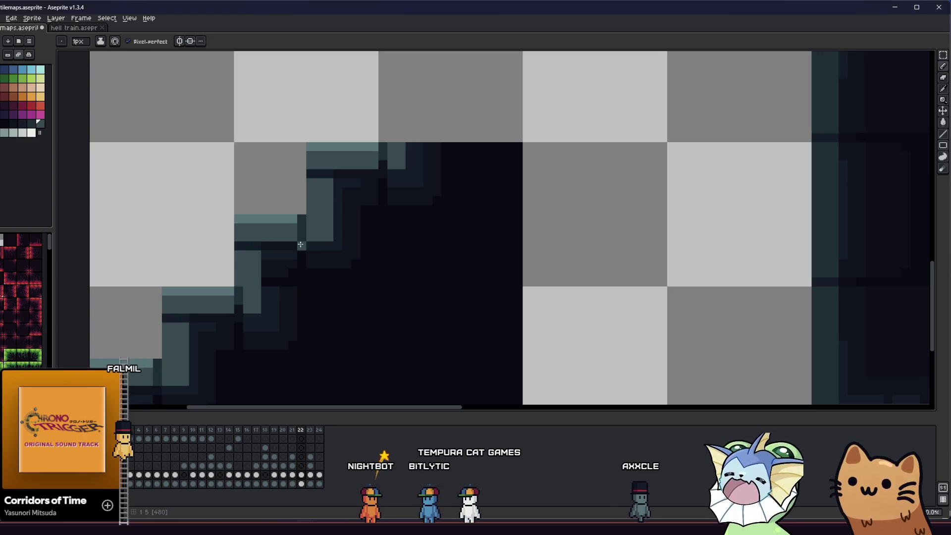
{"action": "left_click_drag", "start_coordinate": [238, 290], "coordinate": [263, 238]}
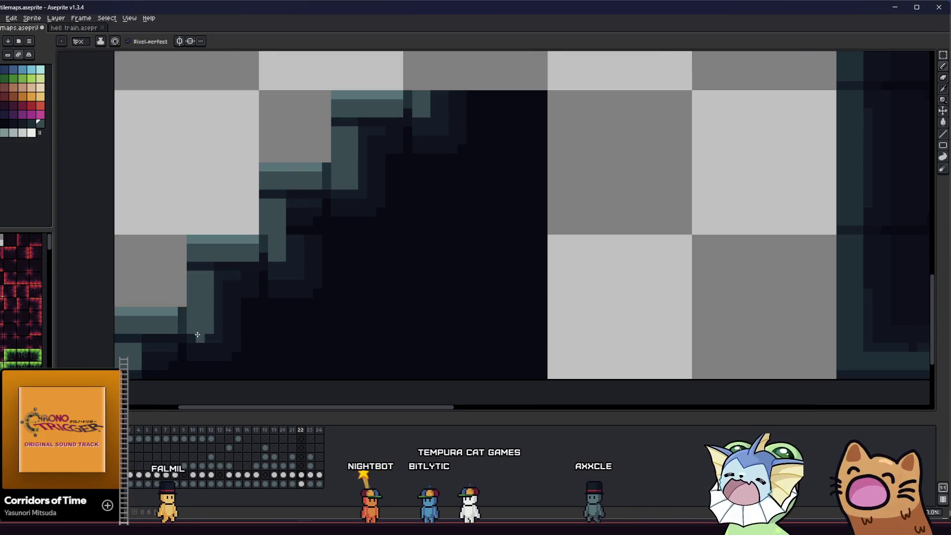
{"action": "scroll", "coordinate": [125, 375], "scroll_direction": "down", "scroll_amount": 1}
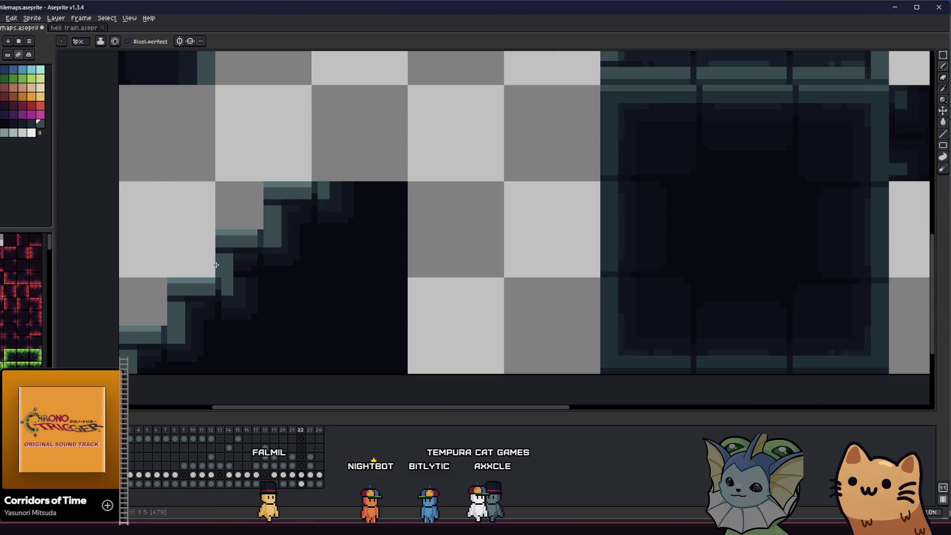
{"action": "key", "text": "m"}
{"action": "left_click", "coordinate": [275, 214]}
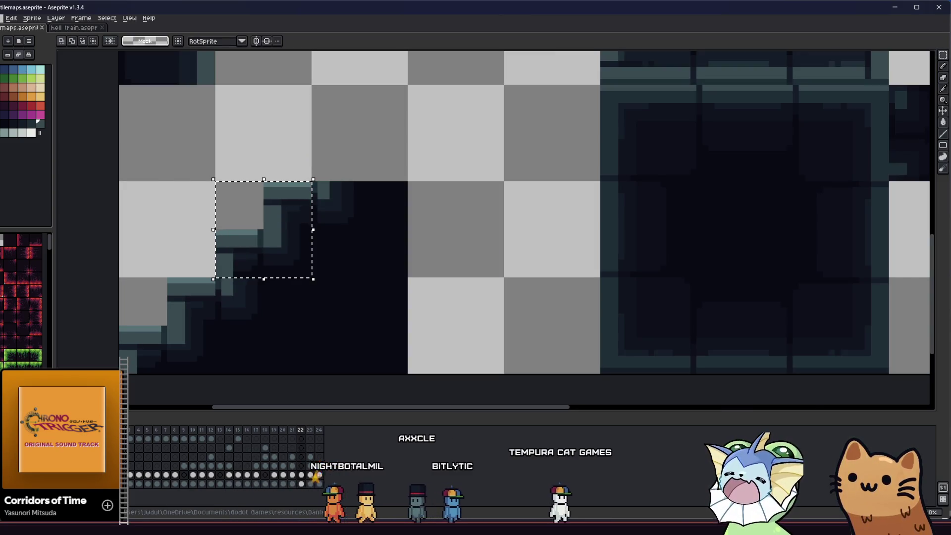
Export the selection as concrete_tile_stair_left.png, overwriting the existing file, then return to Godot.
{"action": "key", "text": "alt+f"}
{"action": "left_click", "coordinate": [42, 102]}
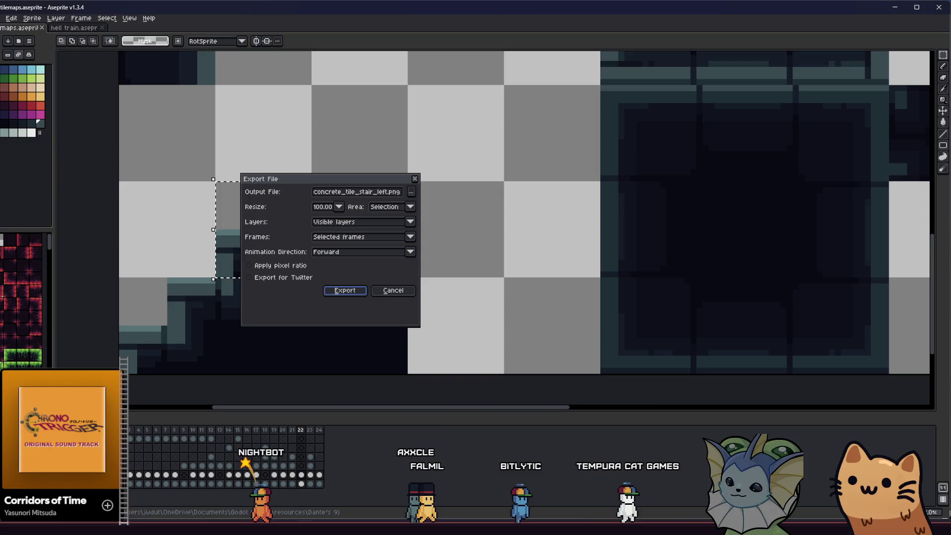
{"action": "left_click", "coordinate": [346, 290]}
{"action": "left_click", "coordinate": [452, 283]}
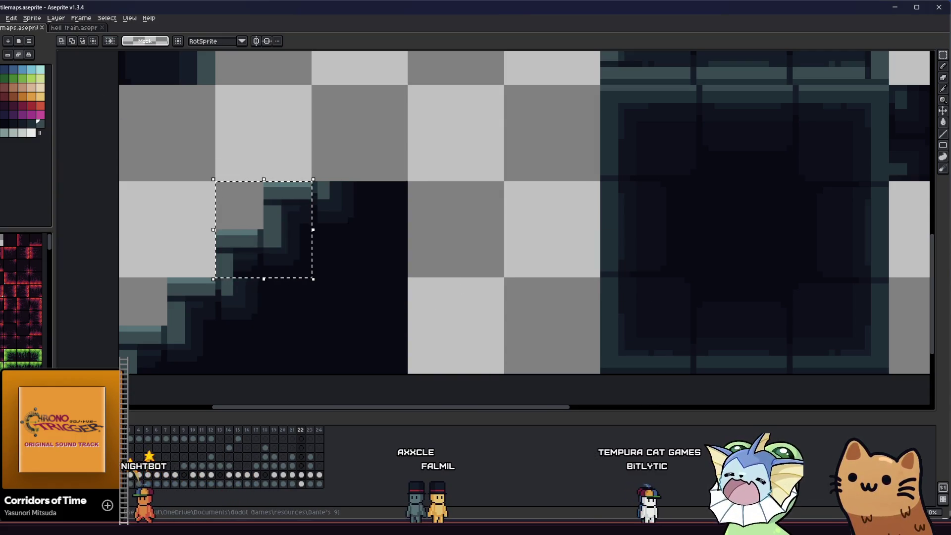
{"action": "key", "text": "alt+Tab"}
{"action": "left_click", "coordinate": [155, 513]}
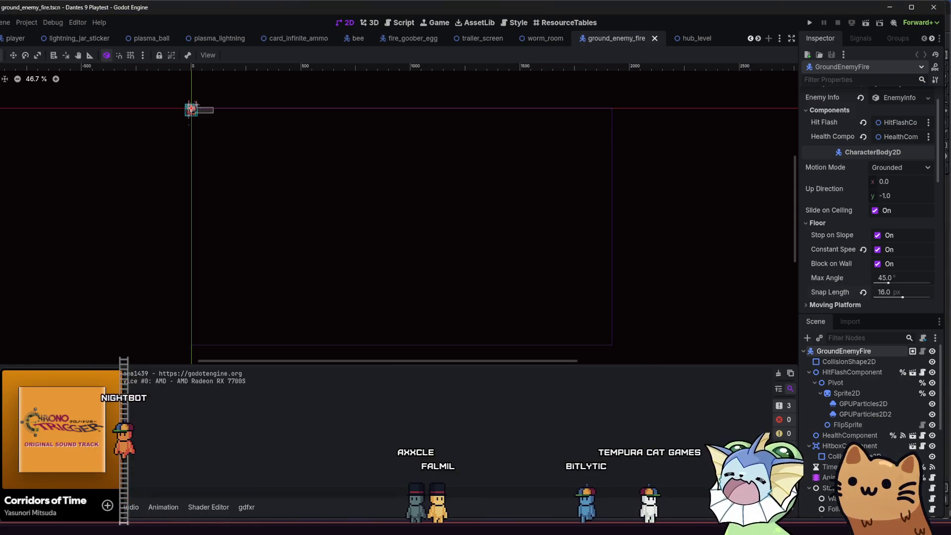
Let Godot reimport the updated stair tile, then run the project with the game window maximized.
{"action": "key", "text": "alt+Tab"}
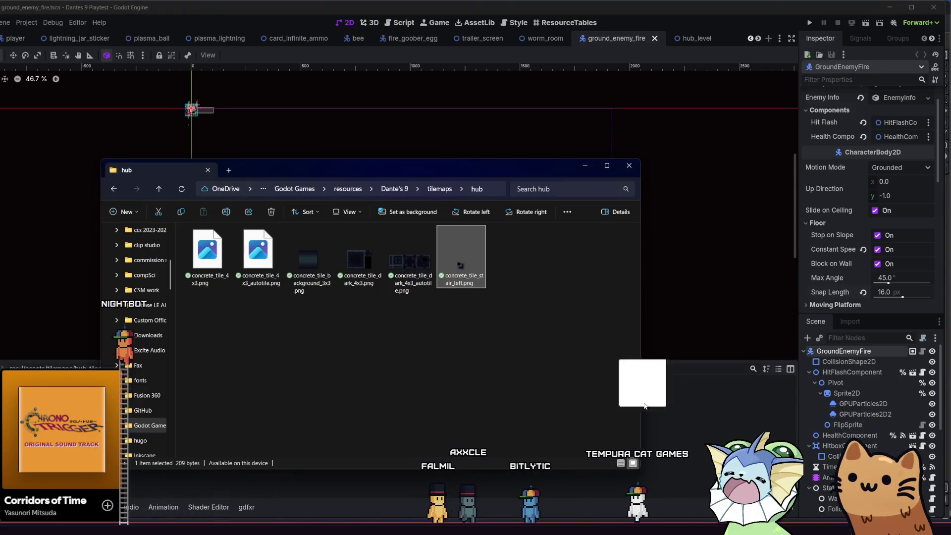
{"action": "key", "text": "alt+Tab"}
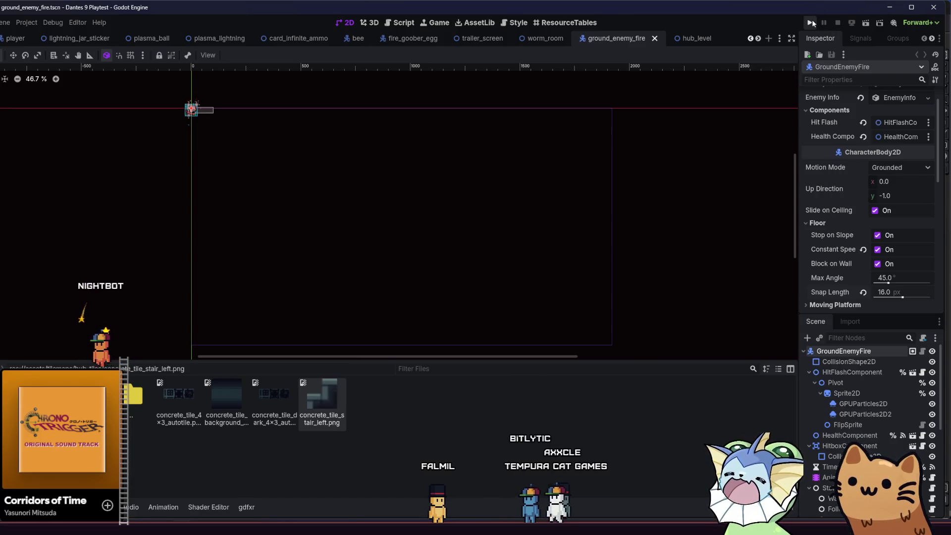
{"action": "left_click", "coordinate": [810, 23]}
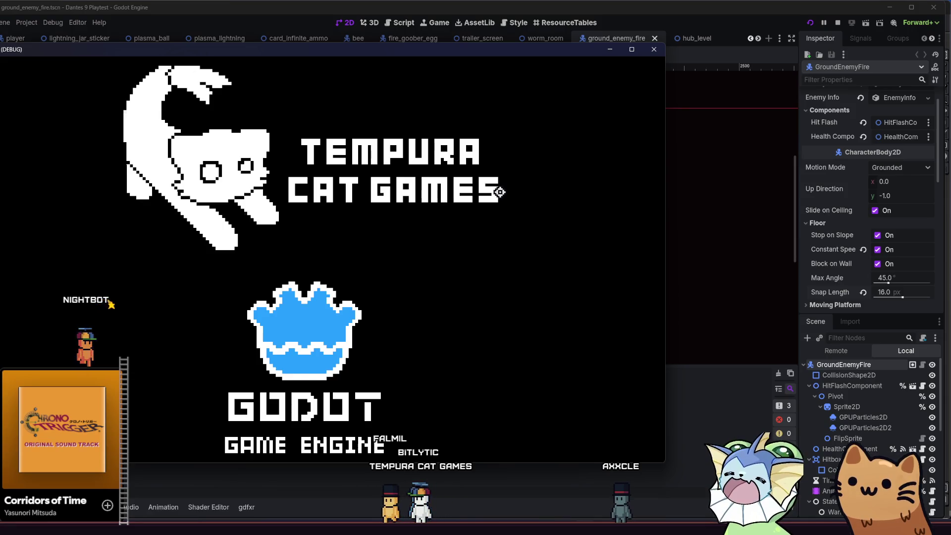
{"action": "key", "text": "super+Up"}
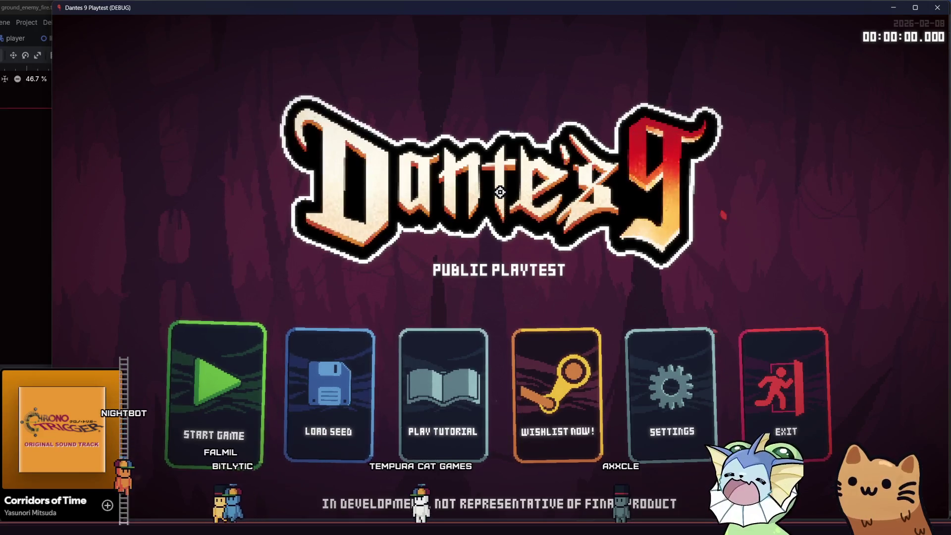
Start a game, walk the cat left and jump it up the concrete stair ledges, then close the playtest.
{"action": "left_click", "coordinate": [207, 432]}
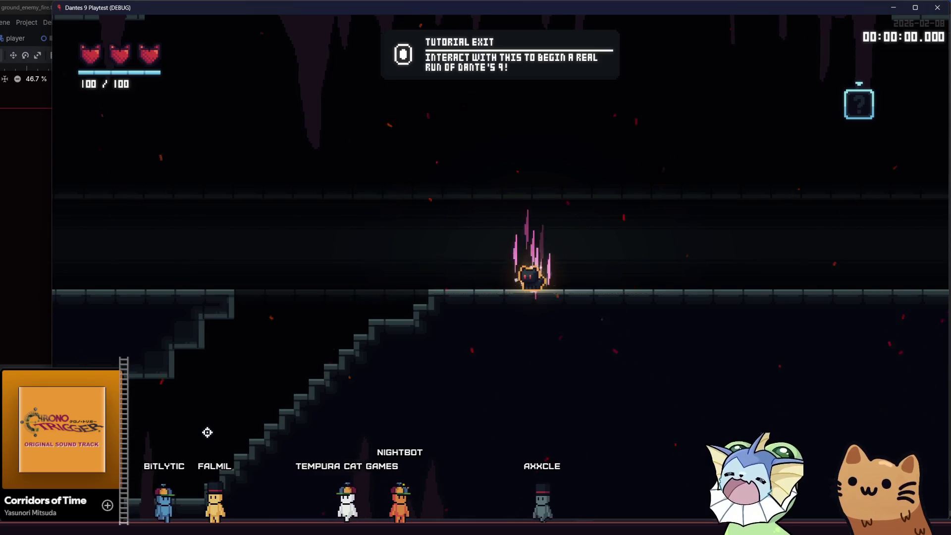
{"action": "key", "text": "a"}
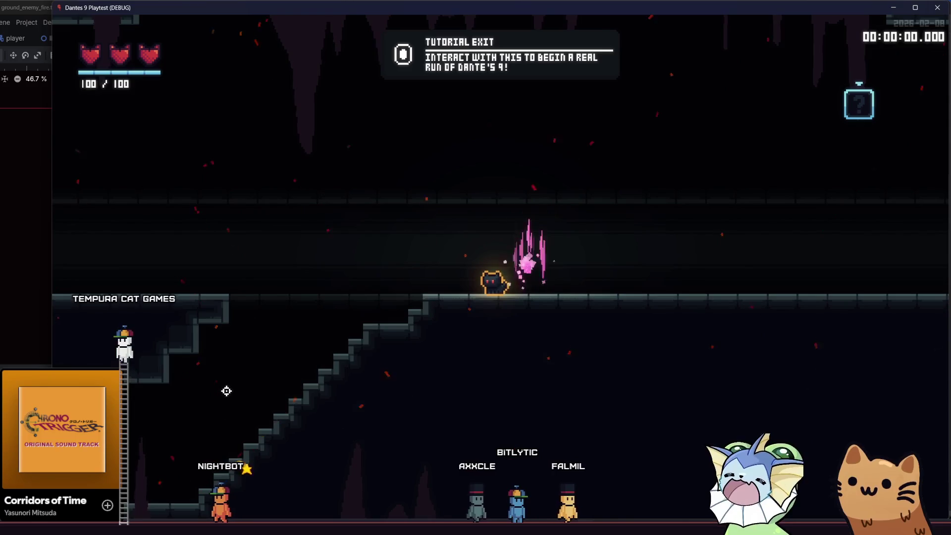
{"action": "key", "text": "Left"}
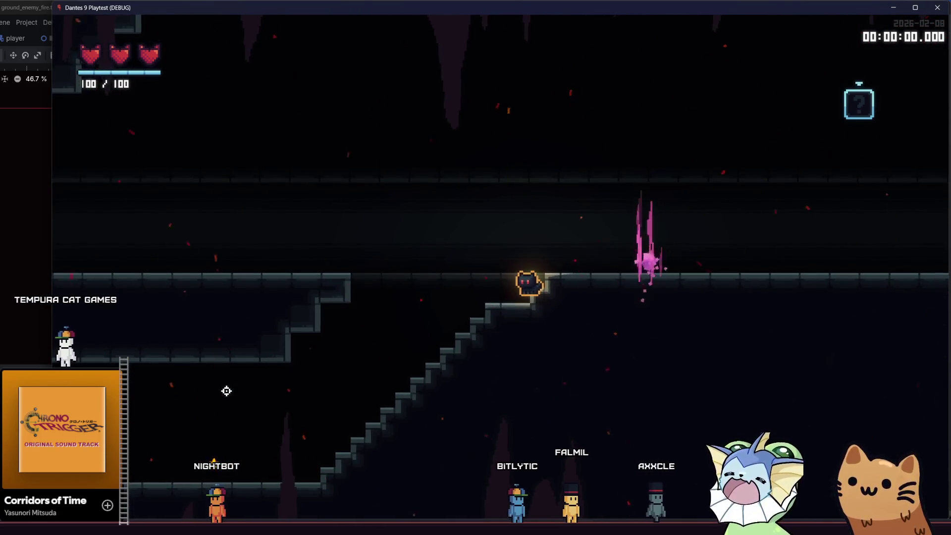
{"action": "key", "text": "space"}
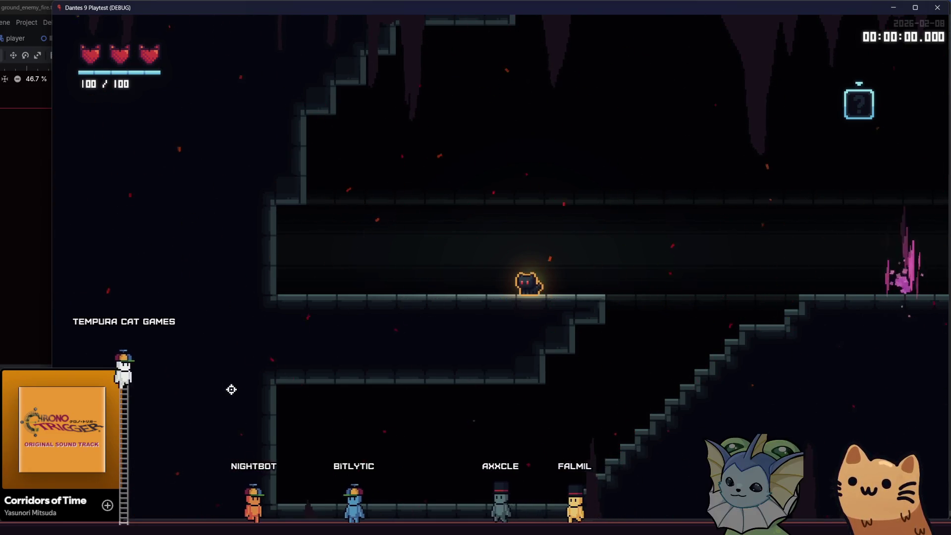
{"action": "key", "text": "space"}
{"action": "key", "text": "a"}
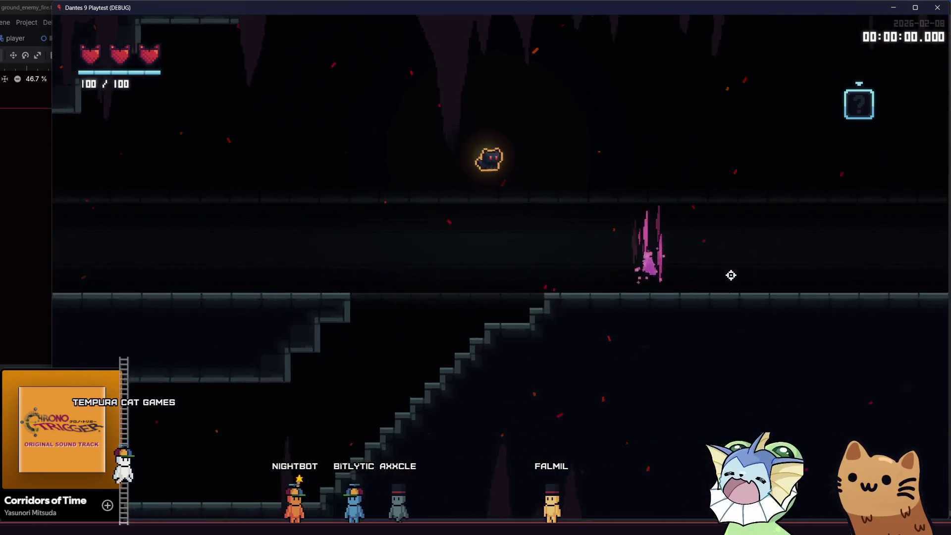
{"action": "key", "text": "d"}
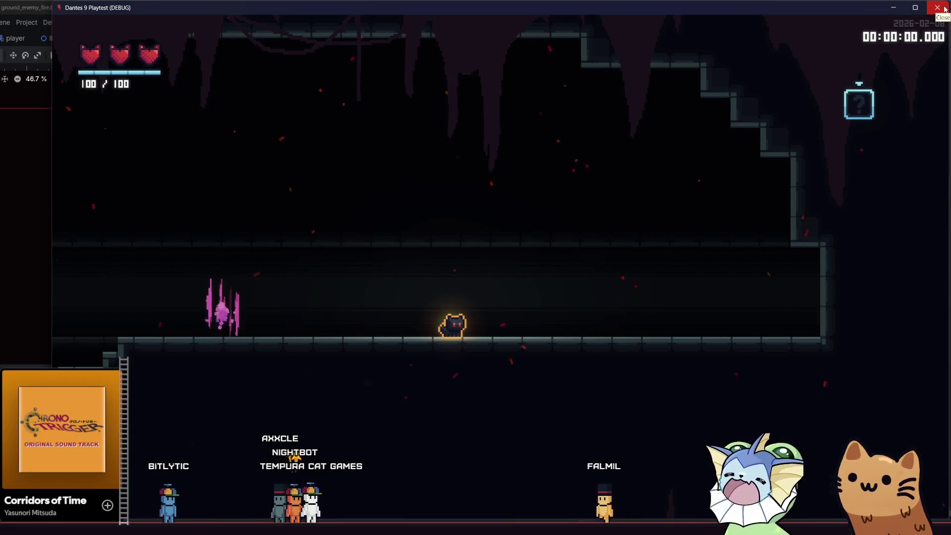
{"action": "left_click", "coordinate": [945, 9]}
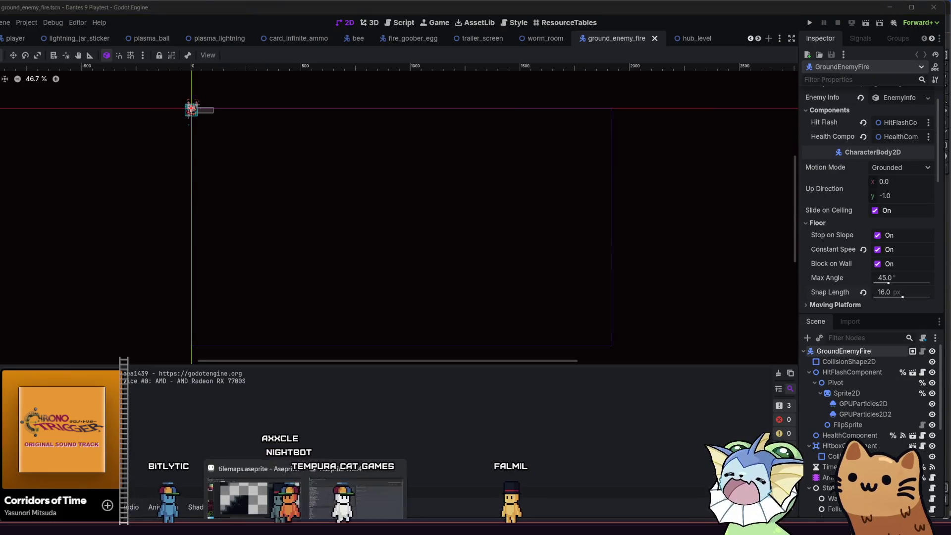
Return to the tilemaps sheet in Aseprite and frame the dark concrete tiles.
{"action": "left_click", "coordinate": [257, 483]}
{"action": "left_click_drag", "start_coordinate": [419, 272], "coordinate": [362, 300]}
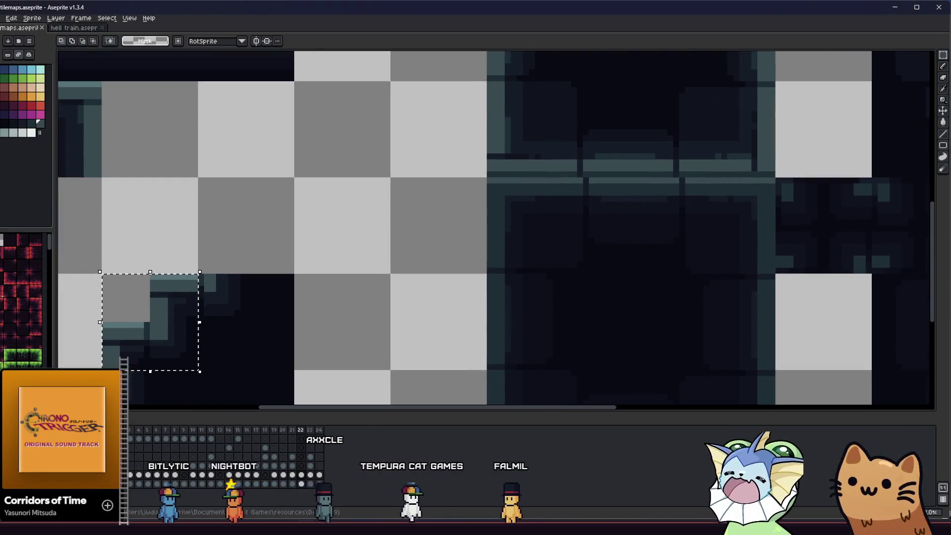
{"action": "left_click", "coordinate": [143, 269]}
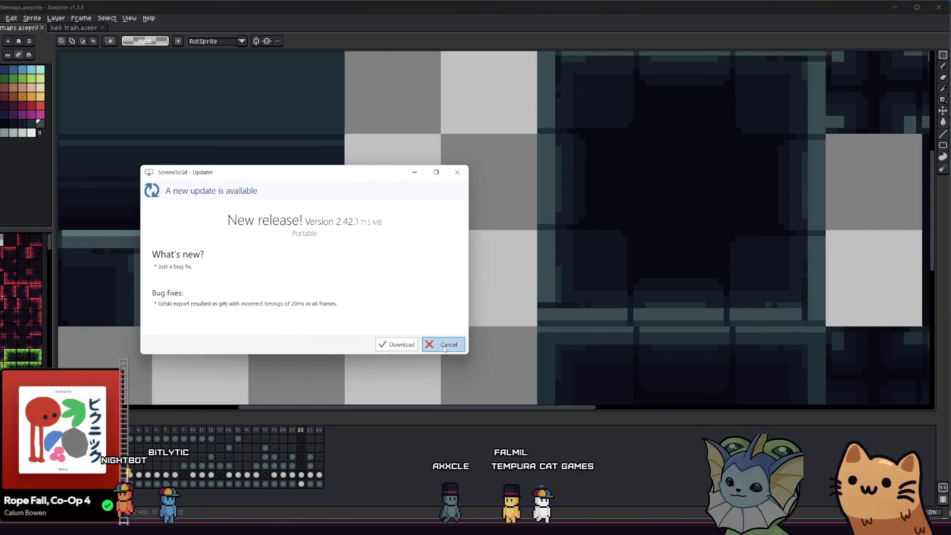
{"action": "left_click", "coordinate": [444, 349]}
{"action": "mouse_move", "coordinate": [469, 339]}
{"action": "left_mouse_down"}
{"action": "mouse_move", "coordinate": [452, 276]}
{"action": "mouse_move", "coordinate": [414, 276]}
{"action": "left_mouse_up"}
{"action": "scroll", "coordinate": [276, 296], "scroll_direction": "down", "scroll_amount": 2}
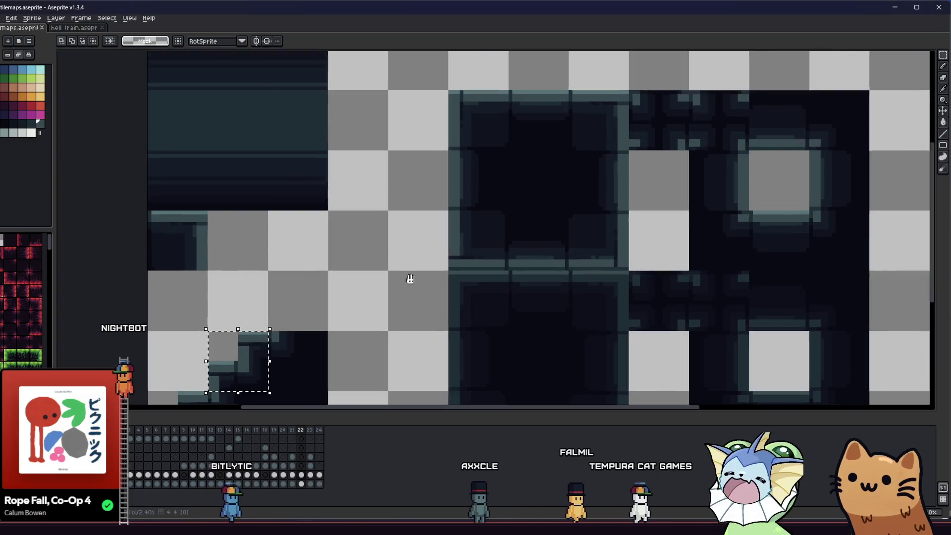
{"action": "scroll", "coordinate": [478, 255], "scroll_direction": "up", "scroll_amount": 1}
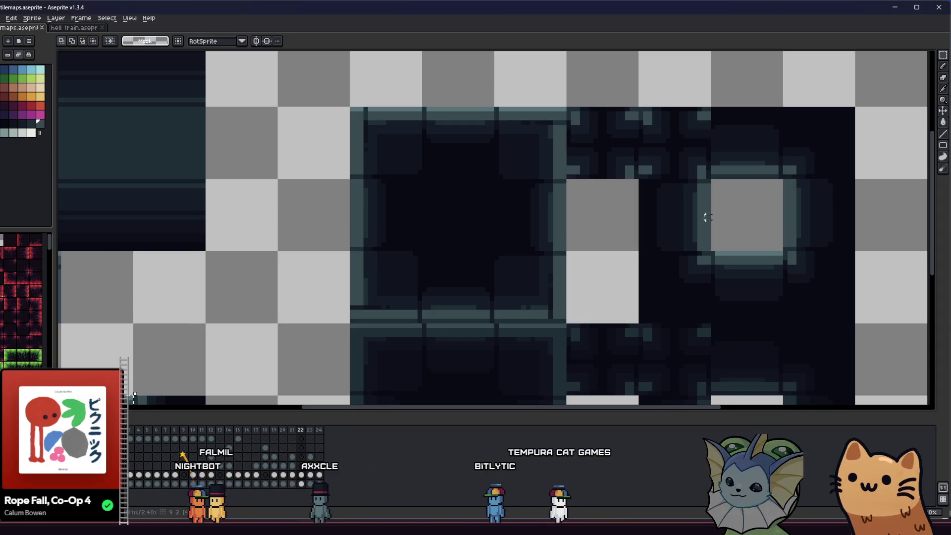
Marquee the empty square among the dark concrete tiles.
{"action": "left_click", "coordinate": [789, 273]}
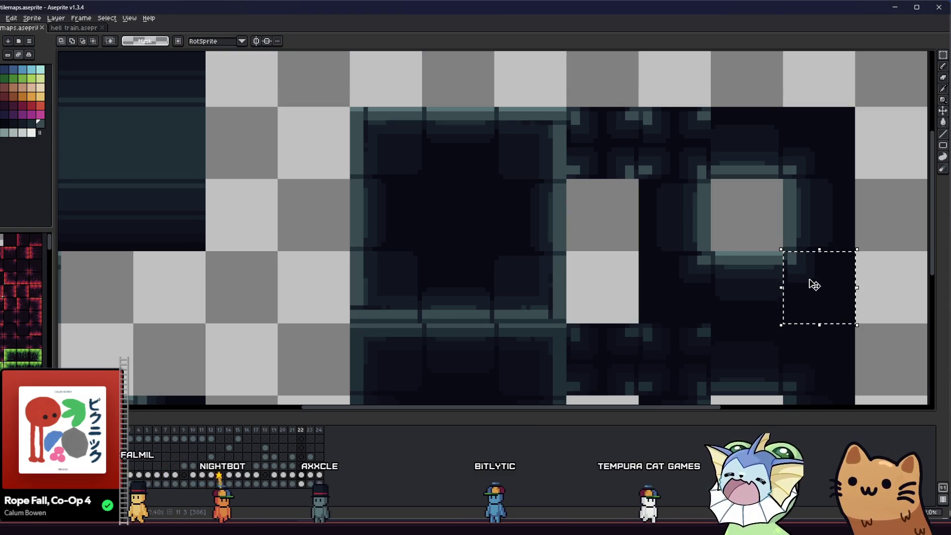
{"action": "left_click", "coordinate": [780, 257]}
{"action": "mouse_move", "coordinate": [786, 254]}
{"action": "left_mouse_down"}
{"action": "mouse_move", "coordinate": [811, 279]}
{"action": "mouse_move", "coordinate": [577, 127]}
{"action": "mouse_move", "coordinate": [587, 127]}
{"action": "left_mouse_up"}
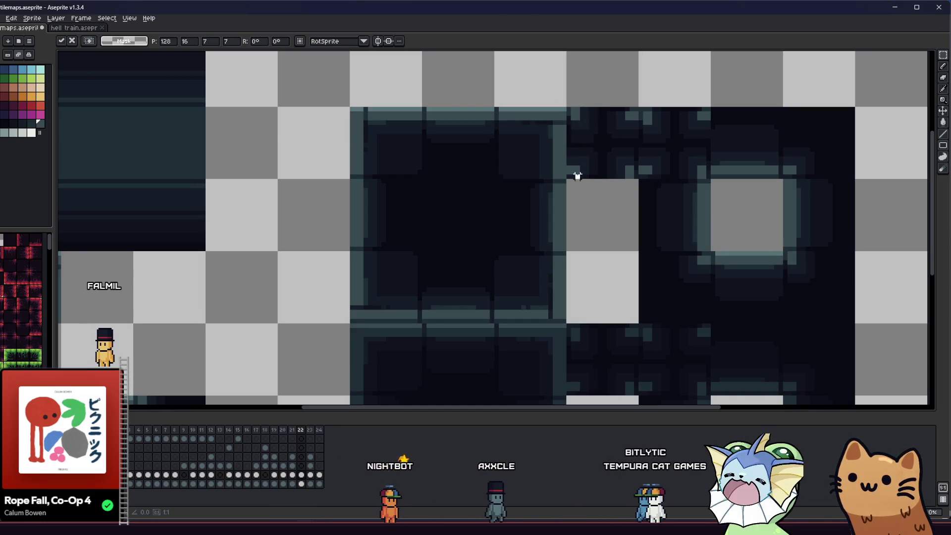
{"action": "scroll", "coordinate": [579, 140], "scroll_direction": "up", "scroll_amount": 3}
{"action": "key", "text": "i"}
{"action": "key", "text": "b"}
{"action": "key", "text": "ctrl+s"}
Move the neighbouring tile onto the empty square, commit it and drop the selection.
{"action": "scroll", "coordinate": [561, 140], "scroll_direction": "down", "scroll_amount": 3}
{"action": "key", "text": "v"}
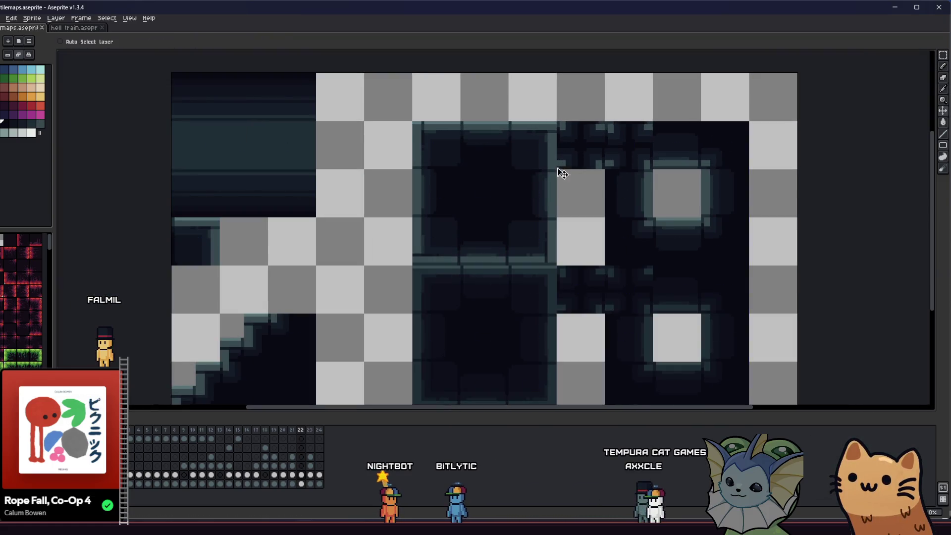
{"action": "scroll", "coordinate": [552, 167], "scroll_direction": "right", "scroll_amount": 1}
{"action": "key", "text": "m"}
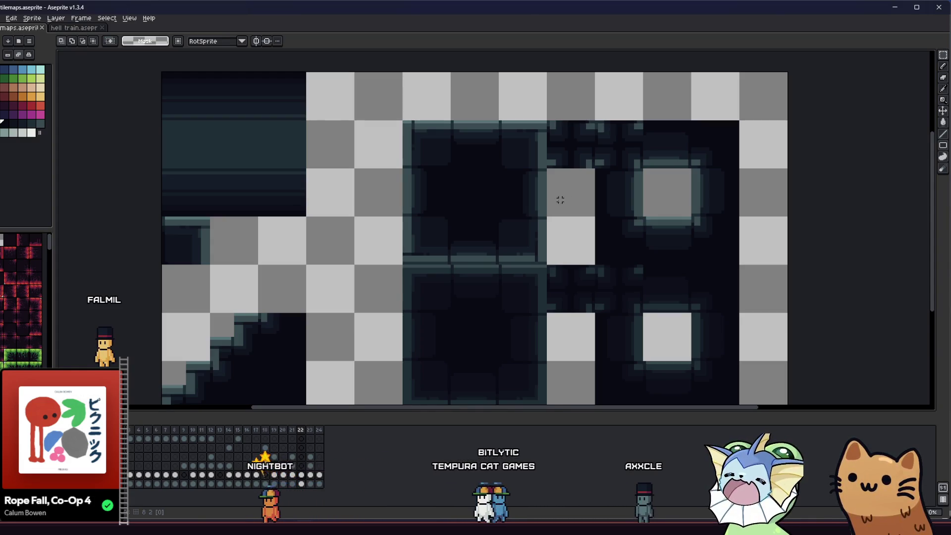
{"action": "mouse_move", "coordinate": [700, 204]}
{"action": "left_mouse_down"}
{"action": "mouse_move", "coordinate": [453, 200]}
{"action": "mouse_move", "coordinate": [658, 211]}
{"action": "mouse_move", "coordinate": [665, 236]}
{"action": "mouse_move", "coordinate": [470, 151]}
{"action": "mouse_move", "coordinate": [423, 144]}
{"action": "mouse_move", "coordinate": [540, 247]}
{"action": "mouse_move", "coordinate": [554, 223]}
{"action": "mouse_move", "coordinate": [574, 228]}
{"action": "left_mouse_up"}
{"action": "key", "text": "Return"}
{"action": "key", "text": "Escape"}
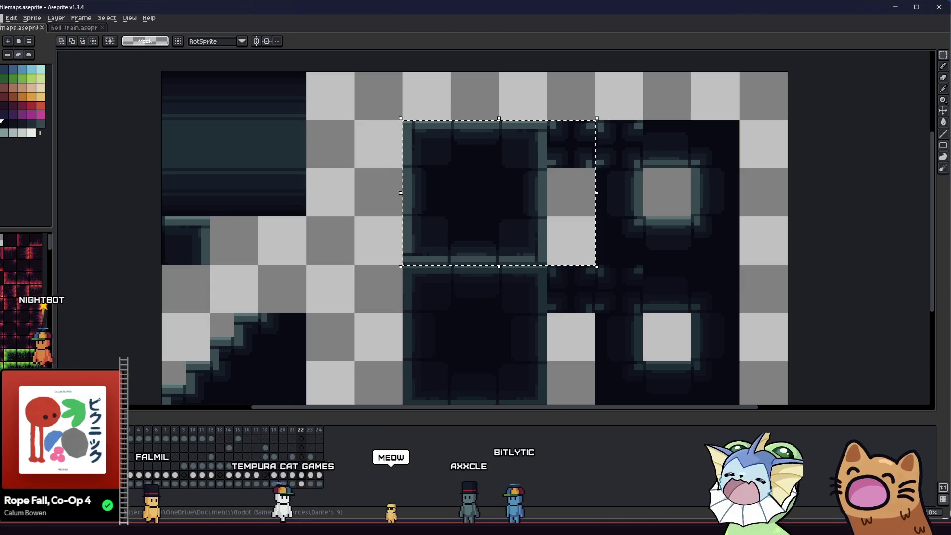
Export the selected tiles over concrete_tile_4x3.png, then deselect and switch to the hub folder.
{"action": "left_click", "coordinate": [2, 19]}
{"action": "mouse_move", "coordinate": [30, 92]}
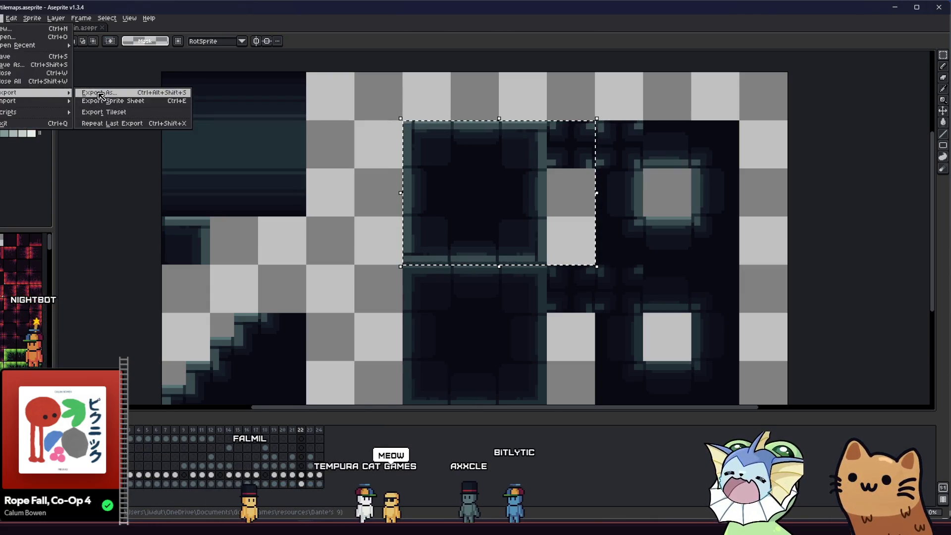
{"action": "left_click", "coordinate": [99, 92]}
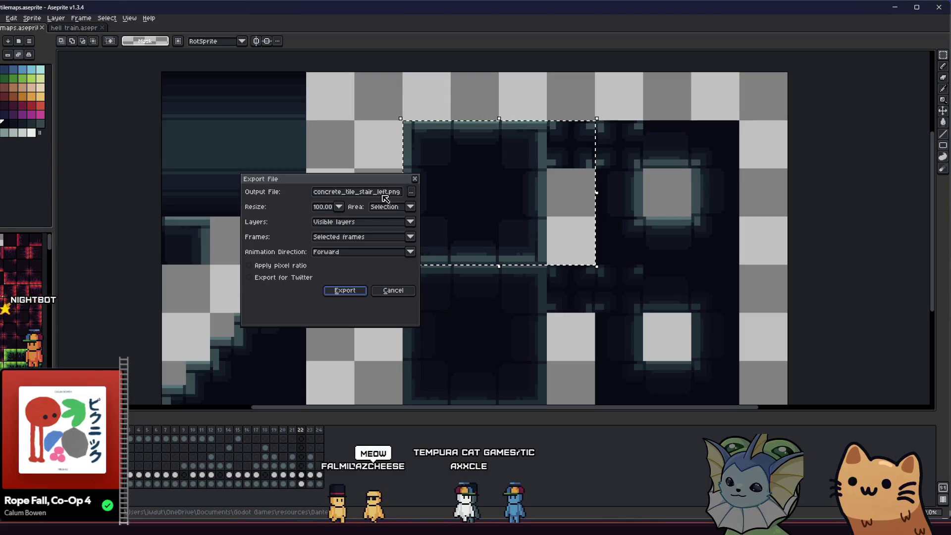
{"action": "left_click", "coordinate": [410, 191]}
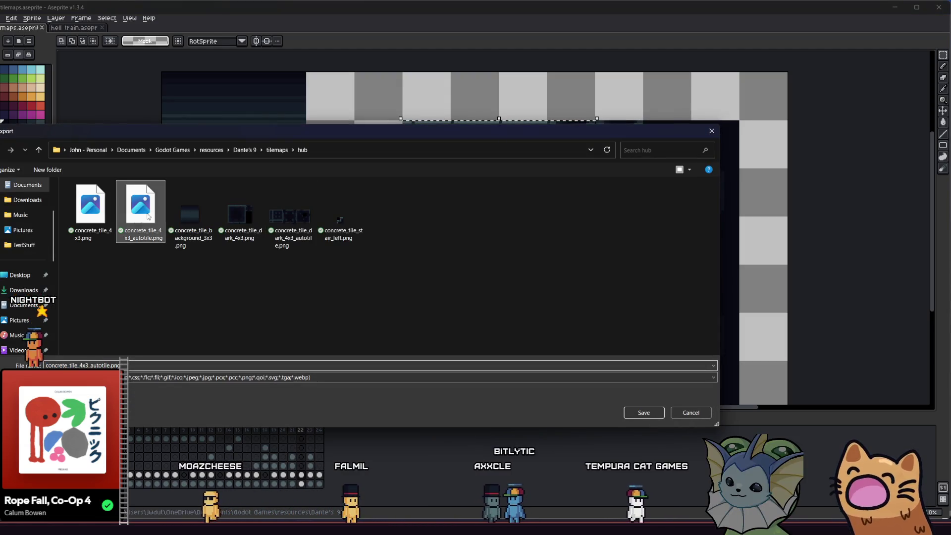
{"action": "left_click", "coordinate": [108, 221]}
{"action": "left_click", "coordinate": [643, 413]}
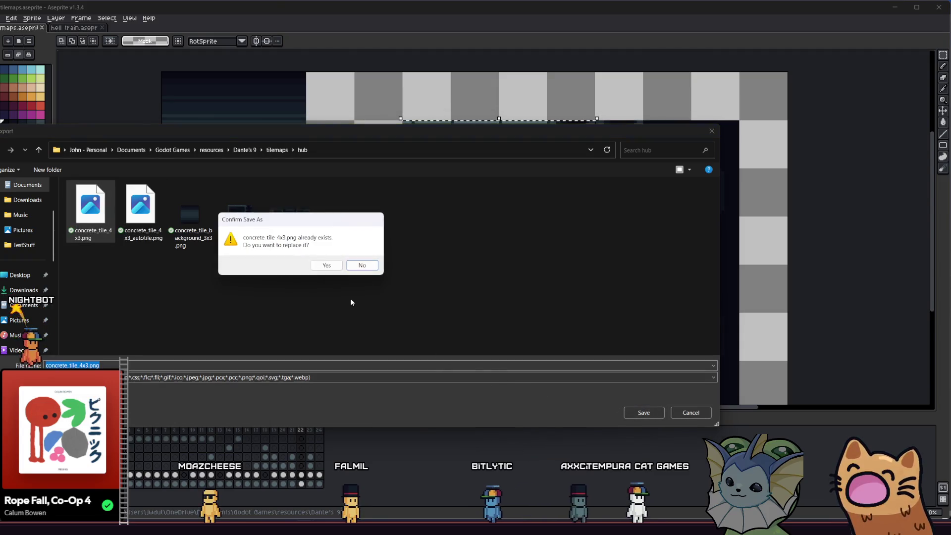
{"action": "left_click", "coordinate": [325, 264]}
{"action": "left_click", "coordinate": [344, 290]}
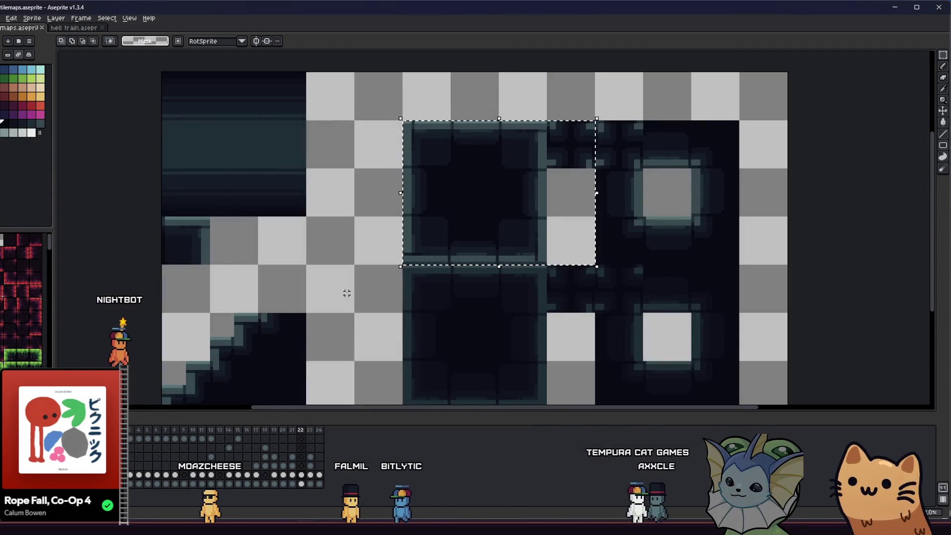
{"action": "left_click", "coordinate": [217, 275]}
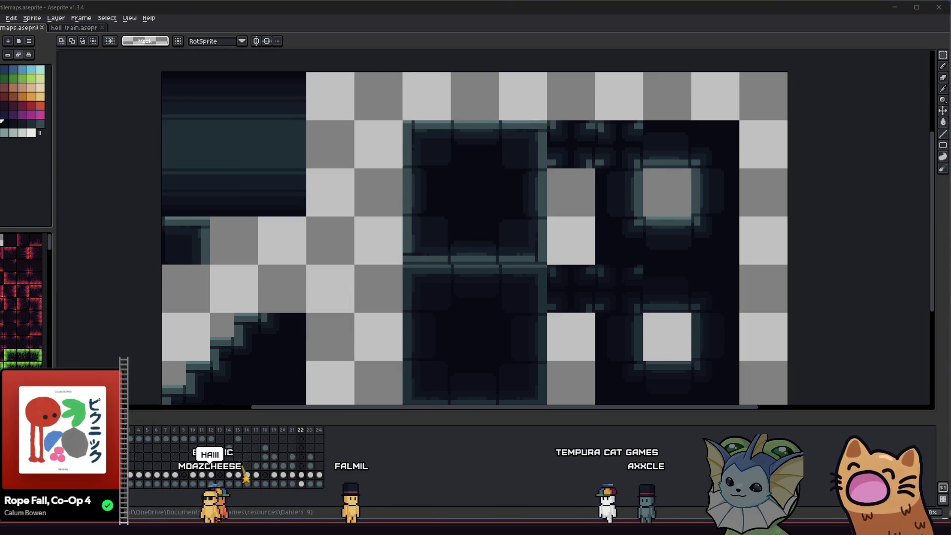
{"action": "key", "text": "alt+Tab"}
Drag concrete_tile_4x3_autotile.png from the hub folder onto Aseprite to open it.
{"action": "left_click", "coordinate": [218, 268]}
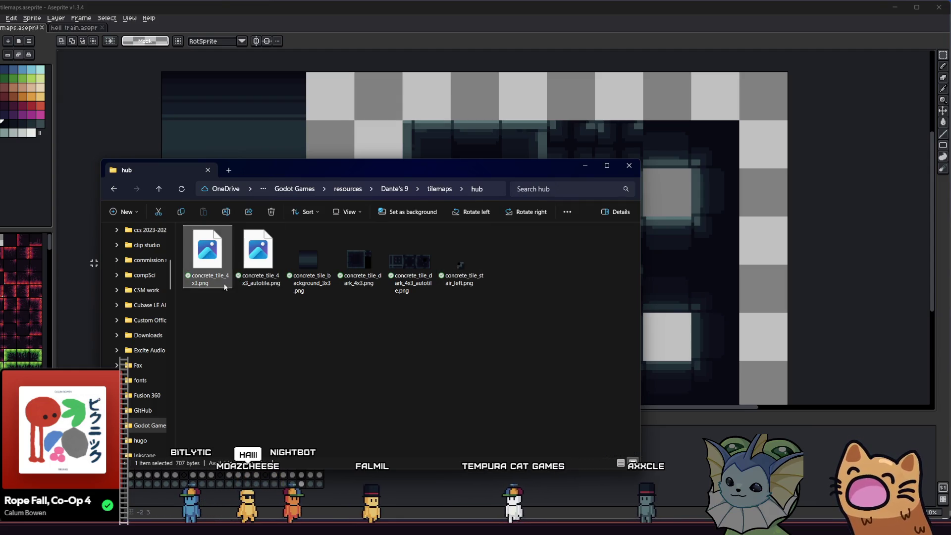
{"action": "left_click", "coordinate": [117, 260]}
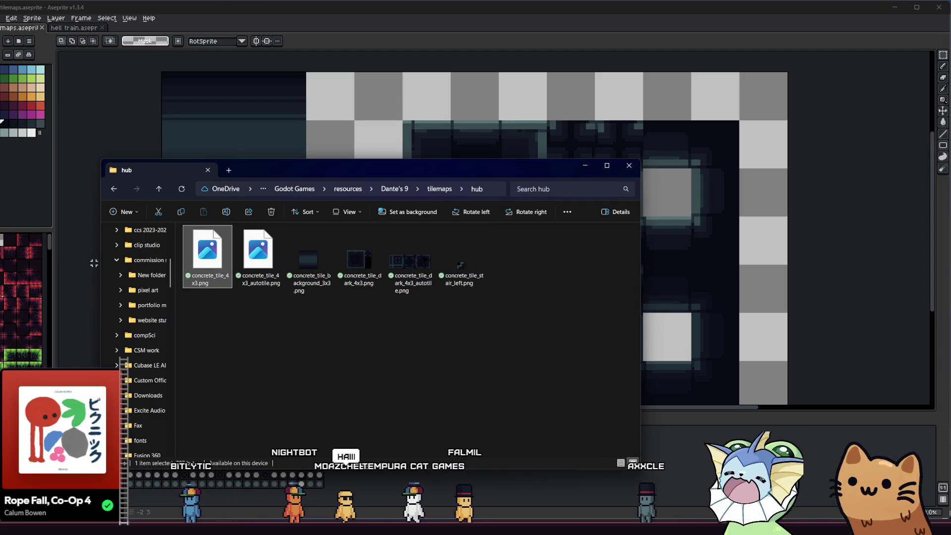
{"action": "left_click", "coordinate": [94, 263]}
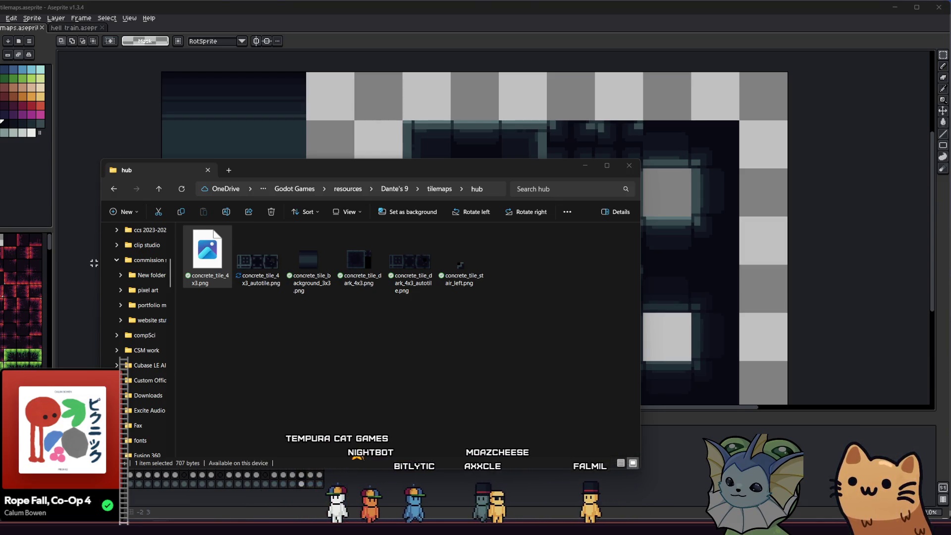
{"action": "left_click", "coordinate": [258, 274]}
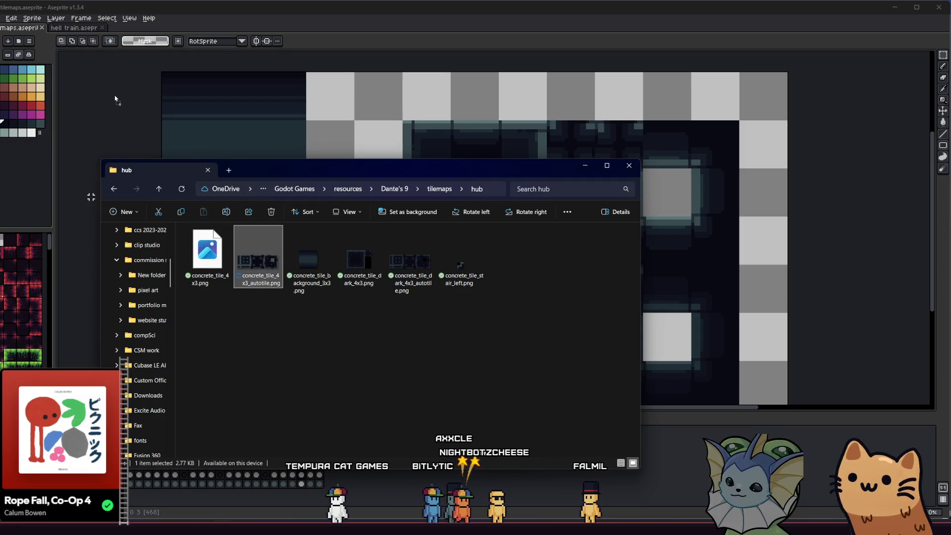
{"action": "left_click_drag", "start_coordinate": [122, 105], "coordinate": [133, 114]}
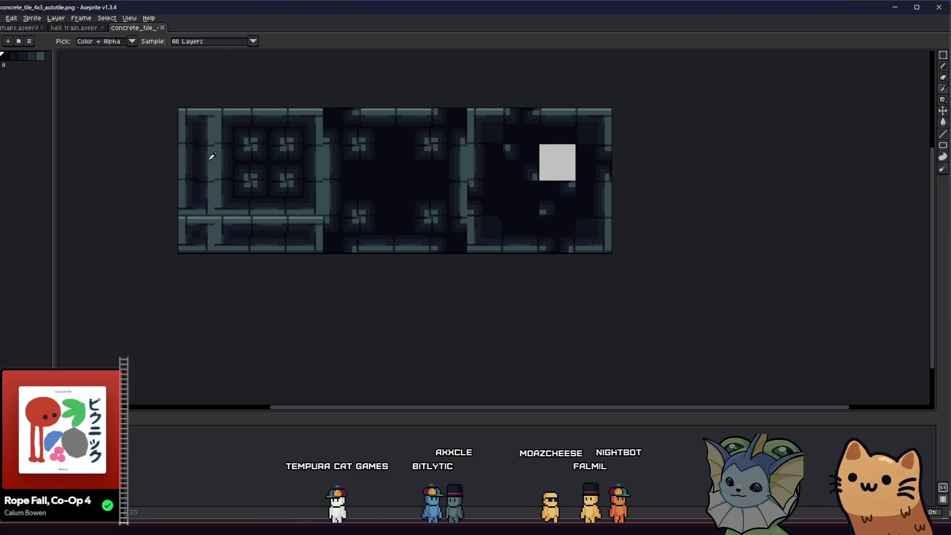
{"action": "scroll", "coordinate": [212, 156], "scroll_direction": "up", "scroll_amount": 3}
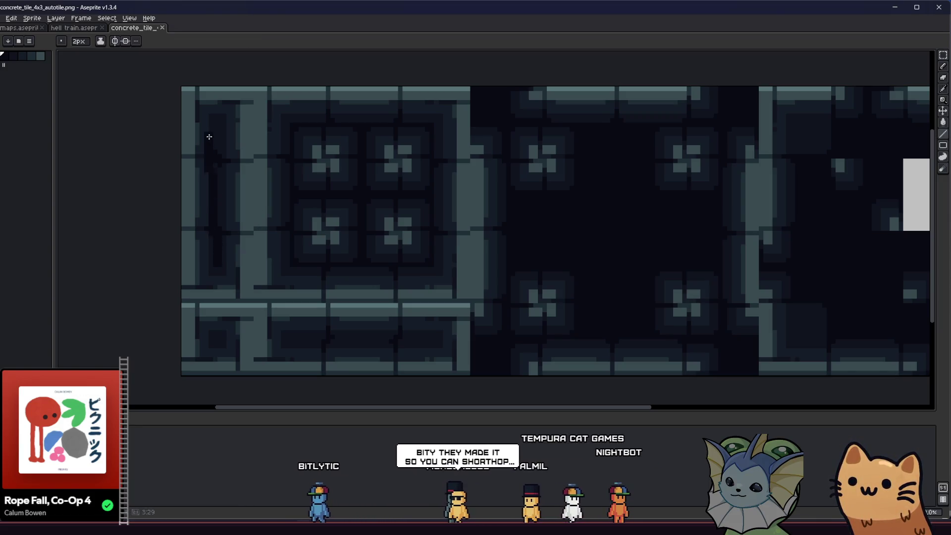
{"action": "scroll", "coordinate": [213, 297], "scroll_direction": "right", "scroll_amount": 1}
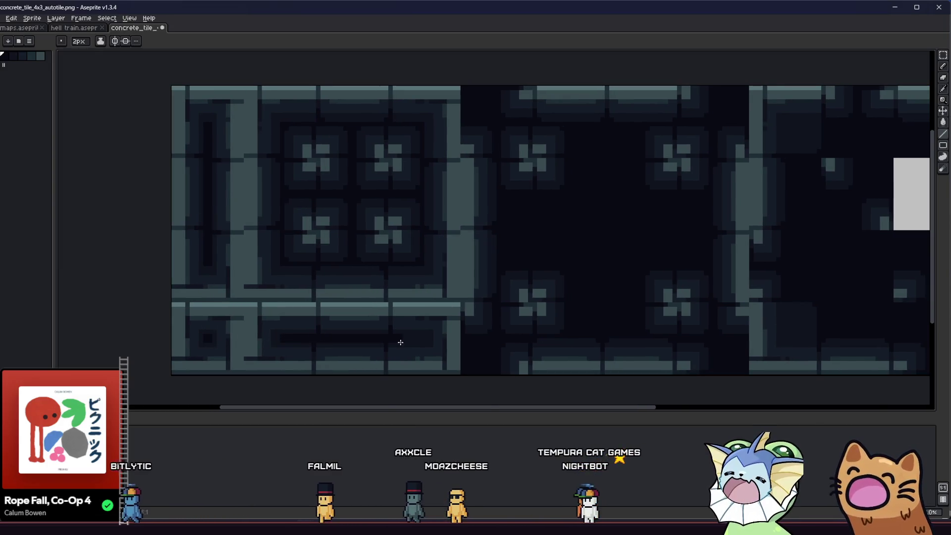
{"action": "scroll", "coordinate": [339, 335], "scroll_direction": "right", "scroll_amount": 4}
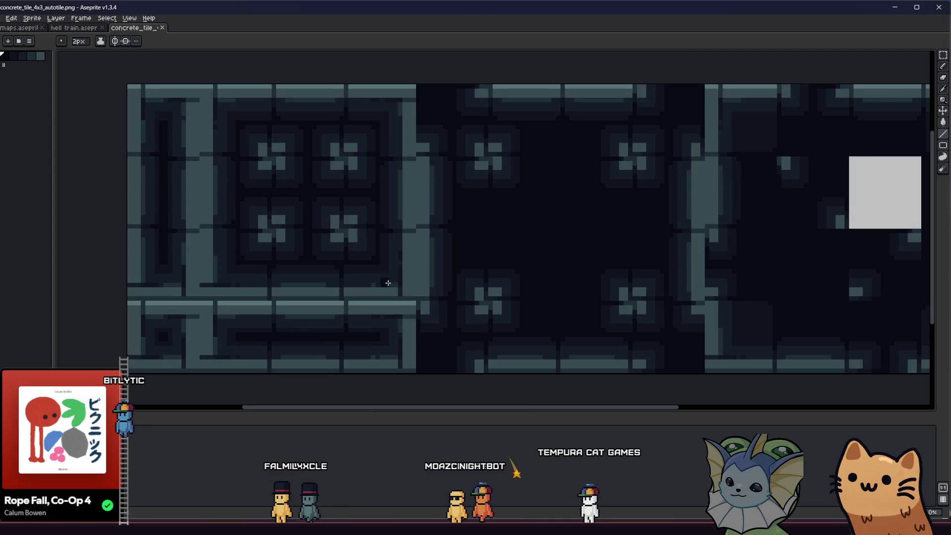
{"action": "left_click_drag", "start_coordinate": [440, 280], "coordinate": [312, 275]}
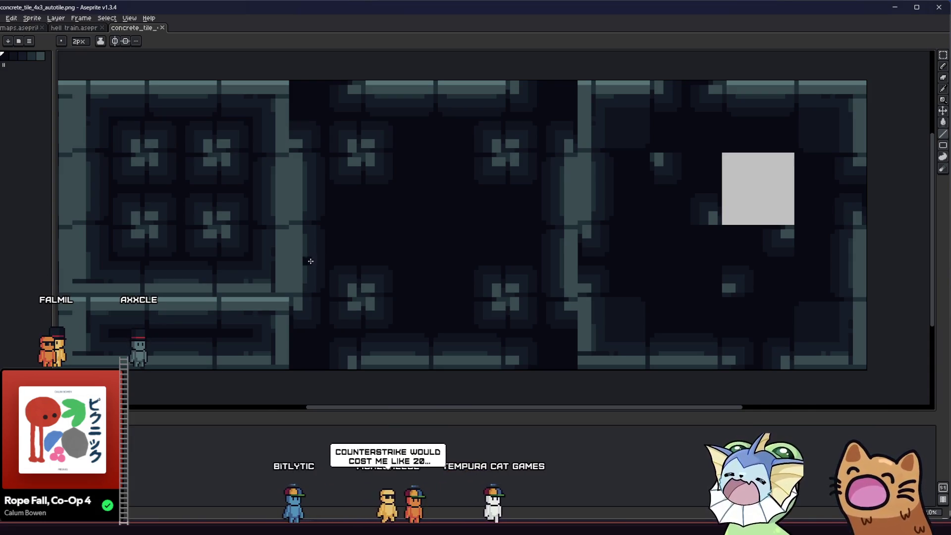
{"action": "key", "text": "m"}
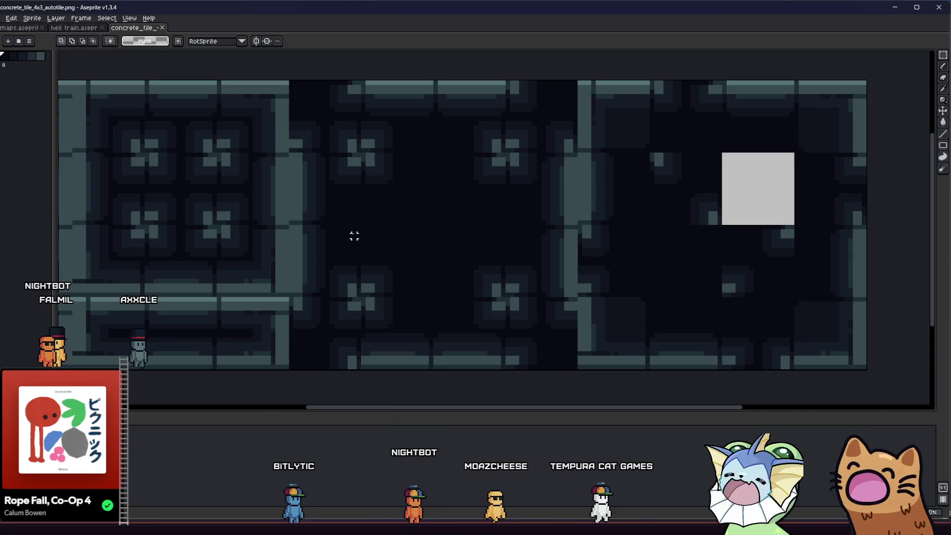
{"action": "scroll", "coordinate": [354, 236], "scroll_direction": "down", "scroll_amount": 3}
{"action": "scroll", "coordinate": [317, 268], "scroll_direction": "up", "scroll_amount": 2}
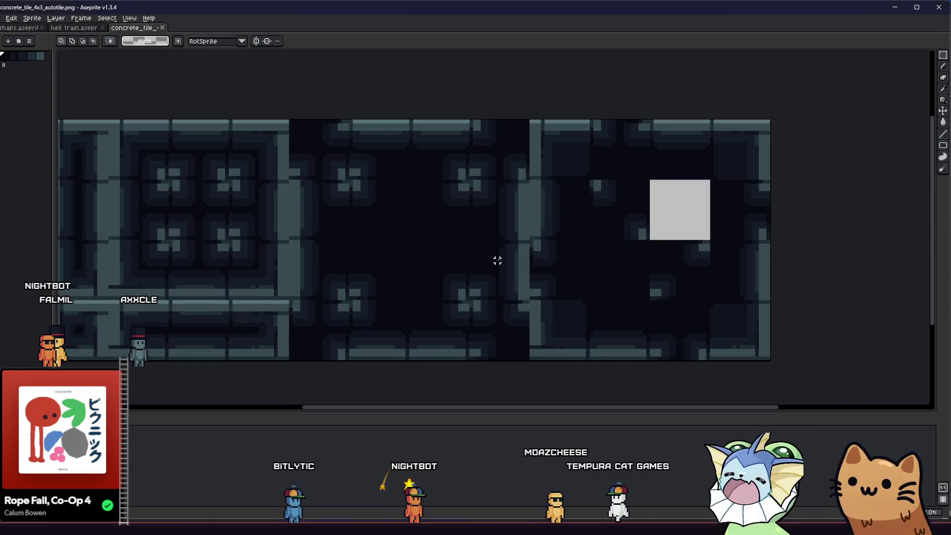
{"action": "left_click", "coordinate": [414, 268]}
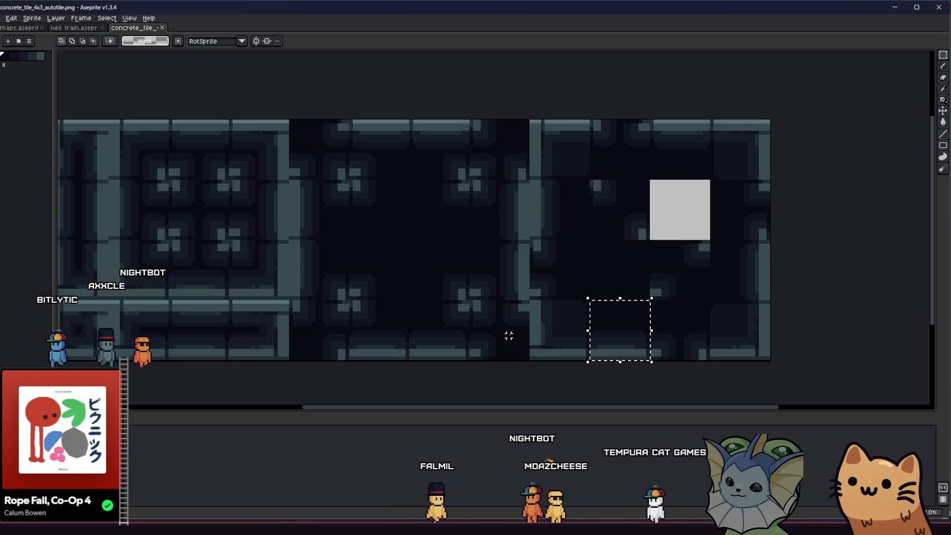
{"action": "left_click", "coordinate": [507, 334]}
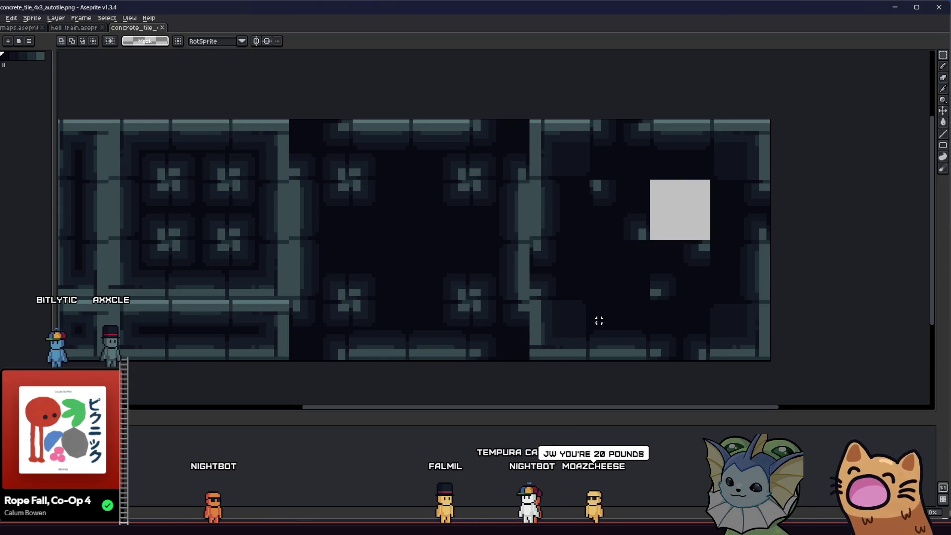
{"action": "scroll", "coordinate": [391, 299], "scroll_direction": "down", "scroll_amount": 2}
{"action": "scroll", "coordinate": [431, 305], "scroll_direction": "up", "scroll_amount": 2}
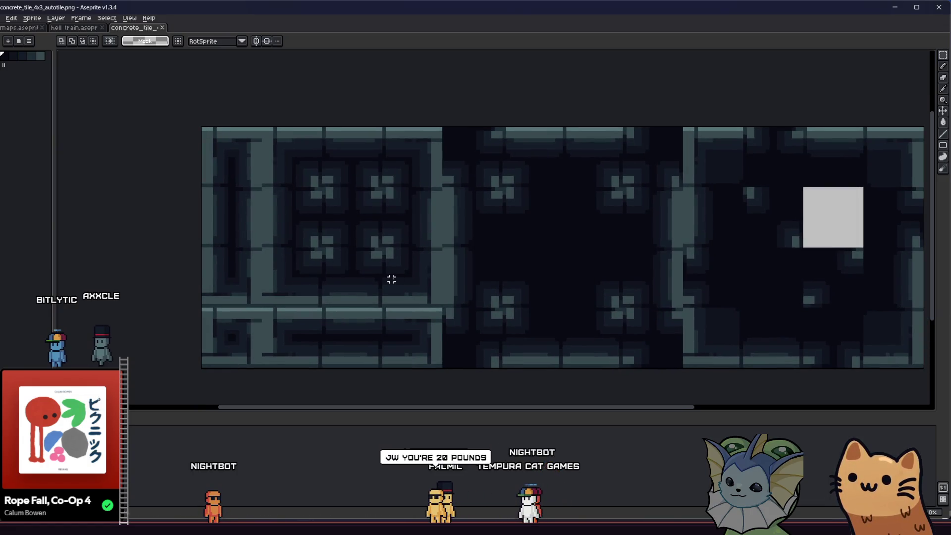
{"action": "scroll", "coordinate": [297, 272], "scroll_direction": "up", "scroll_amount": 4}
{"action": "key", "text": "i"}
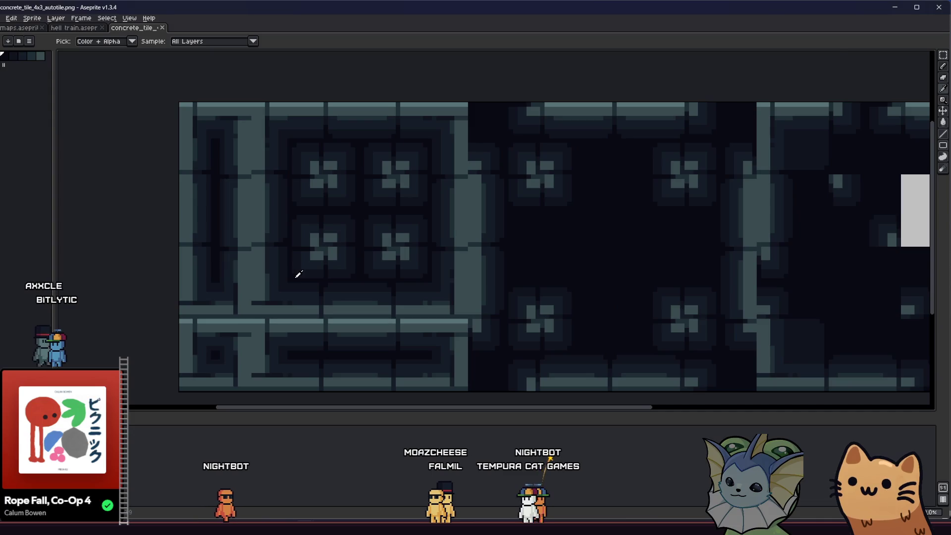
{"action": "scroll", "coordinate": [290, 277], "scroll_direction": "down", "scroll_amount": 1}
{"action": "key", "text": "b"}
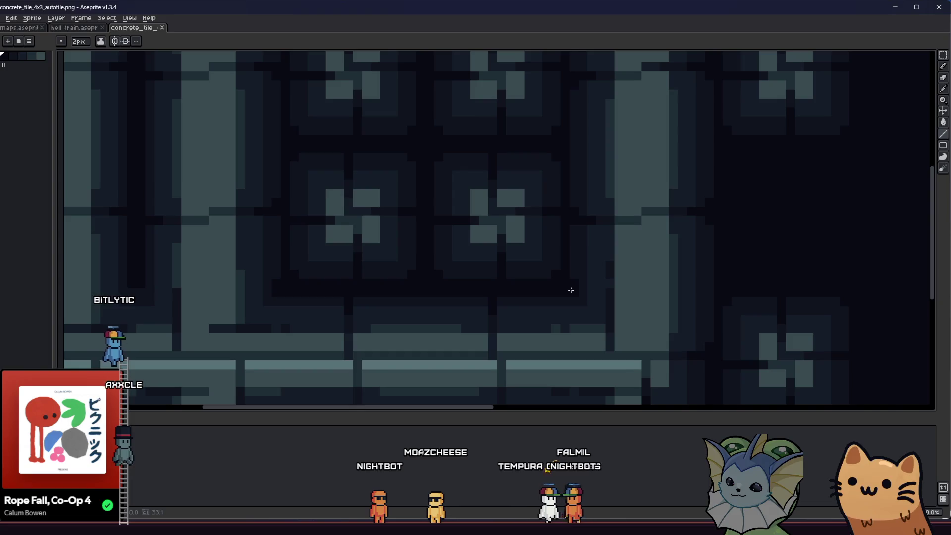
{"action": "scroll", "coordinate": [562, 174], "scroll_direction": "down", "scroll_amount": 3}
{"action": "scroll", "coordinate": [564, 119], "scroll_direction": "up", "scroll_amount": 4}
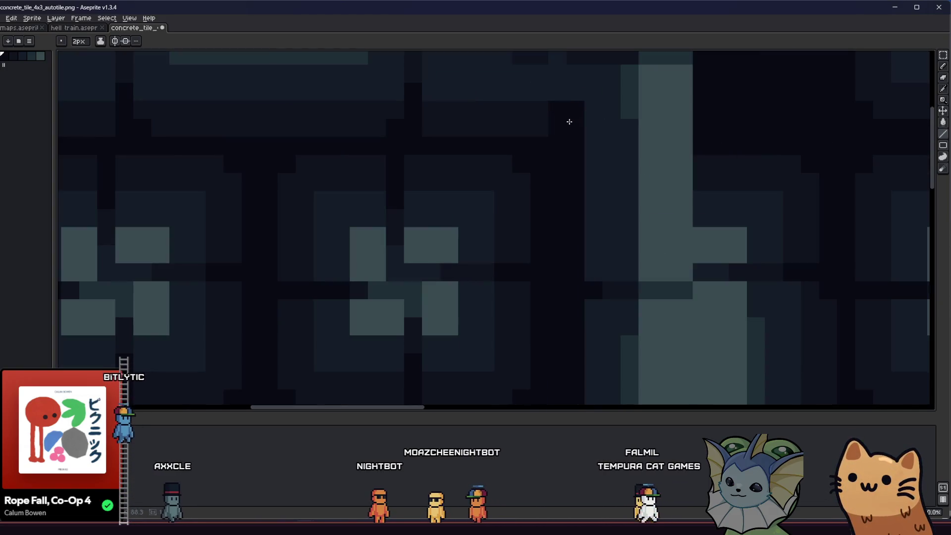
{"action": "scroll", "coordinate": [347, 155], "scroll_direction": "down", "scroll_amount": 2}
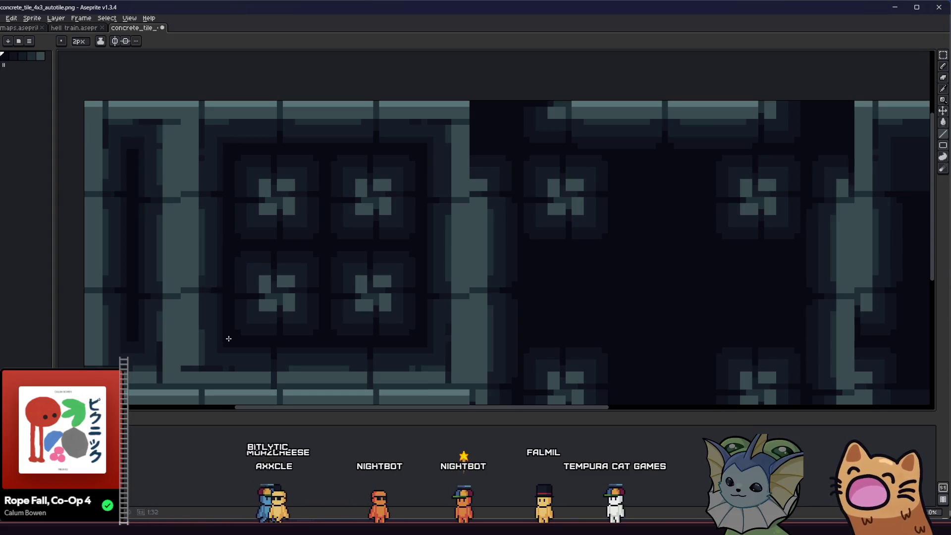
{"action": "key", "text": "b"}
{"action": "scroll", "coordinate": [211, 342], "scroll_direction": "up", "scroll_amount": 2}
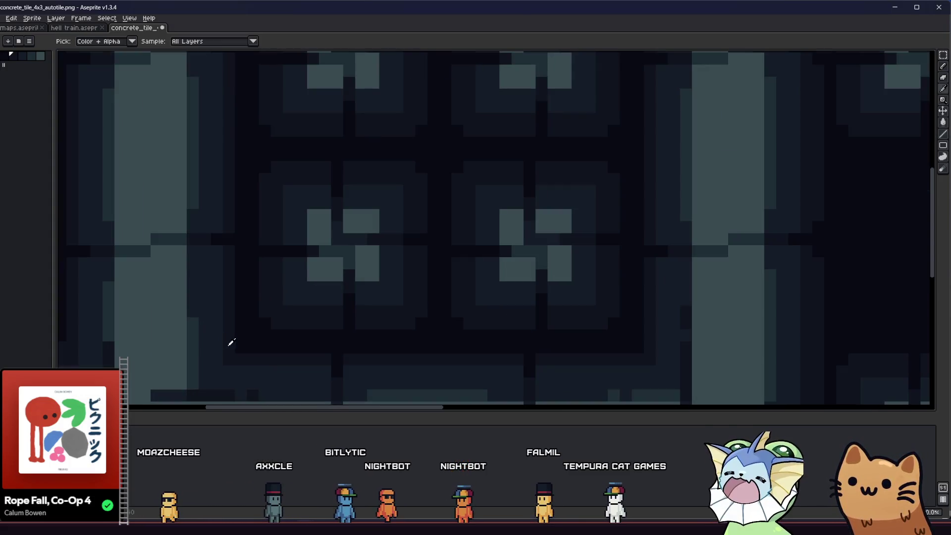
{"action": "scroll", "coordinate": [634, 277], "scroll_direction": "down", "scroll_amount": 2}
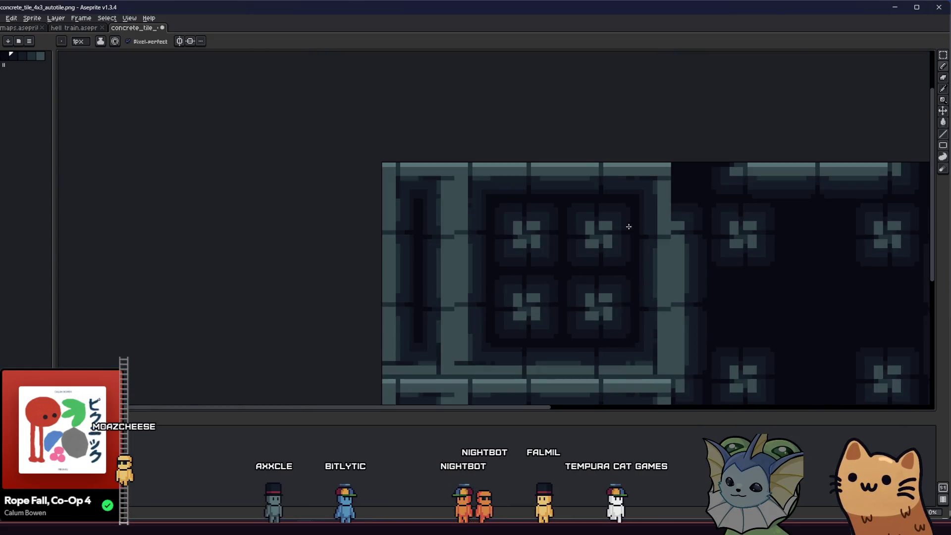
{"action": "scroll", "coordinate": [633, 197], "scroll_direction": "up", "scroll_amount": 2}
{"action": "scroll", "coordinate": [335, 318], "scroll_direction": "down", "scroll_amount": 2}
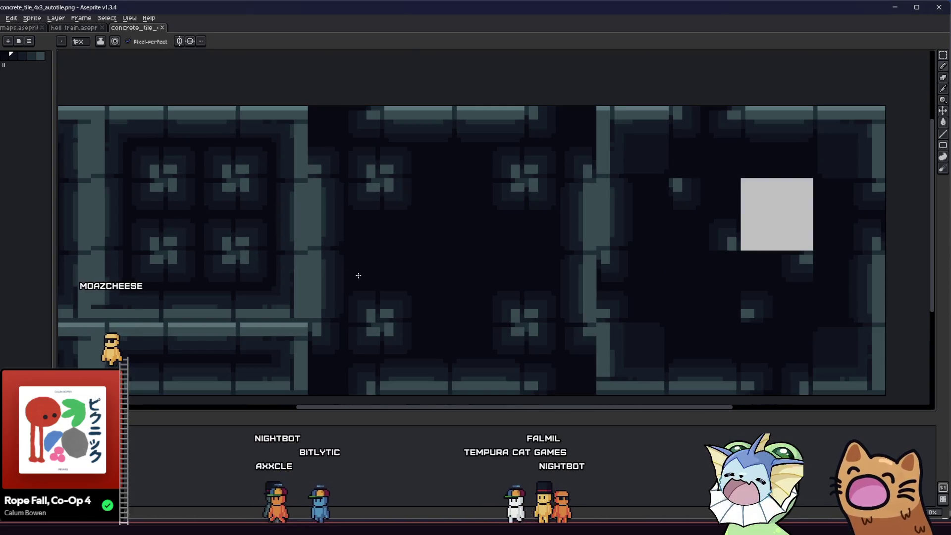
{"action": "left_click_drag", "start_coordinate": [360, 313], "coordinate": [356, 311]}
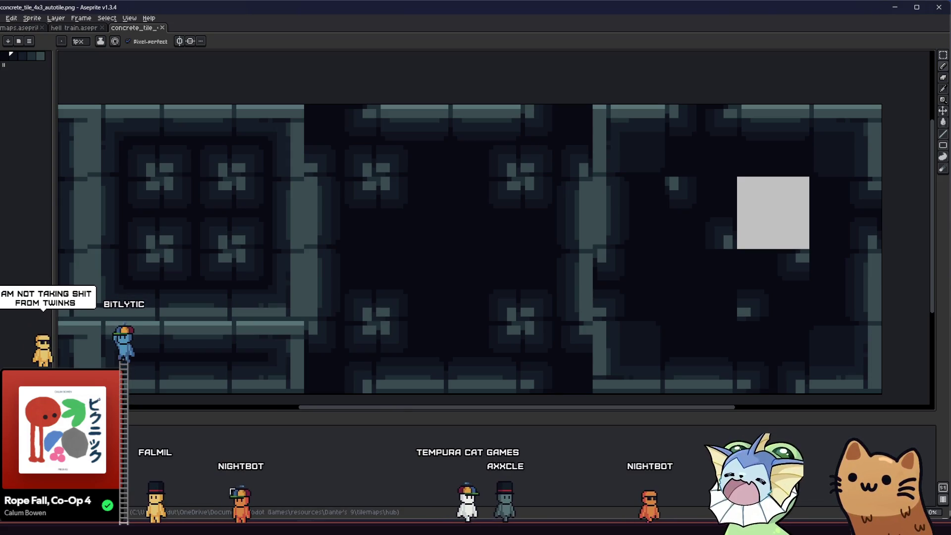
{"action": "key", "text": "alt+Tab"}
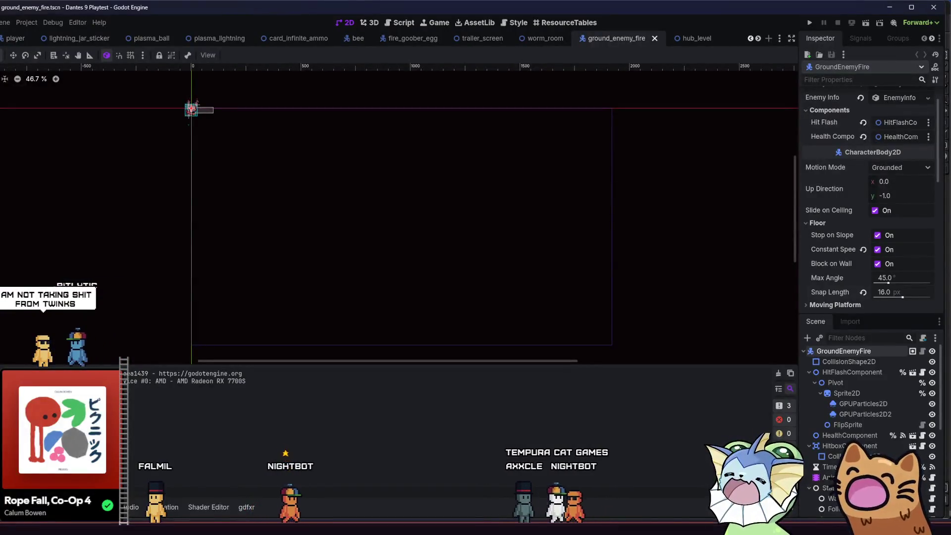
{"action": "left_click", "coordinate": [286, 508]}
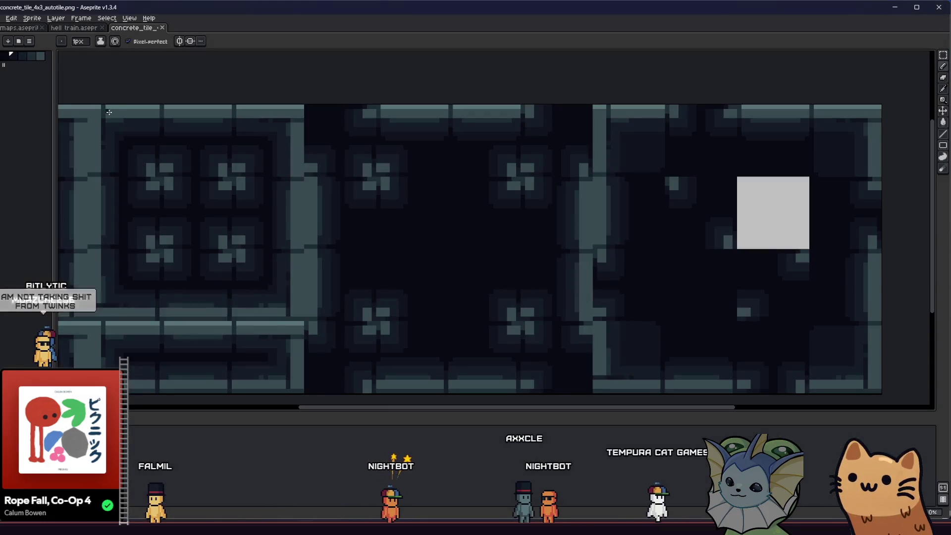
{"action": "key", "text": "ctrl+shift+Tab"}
{"action": "key", "text": "ctrl+shift+Tab"}
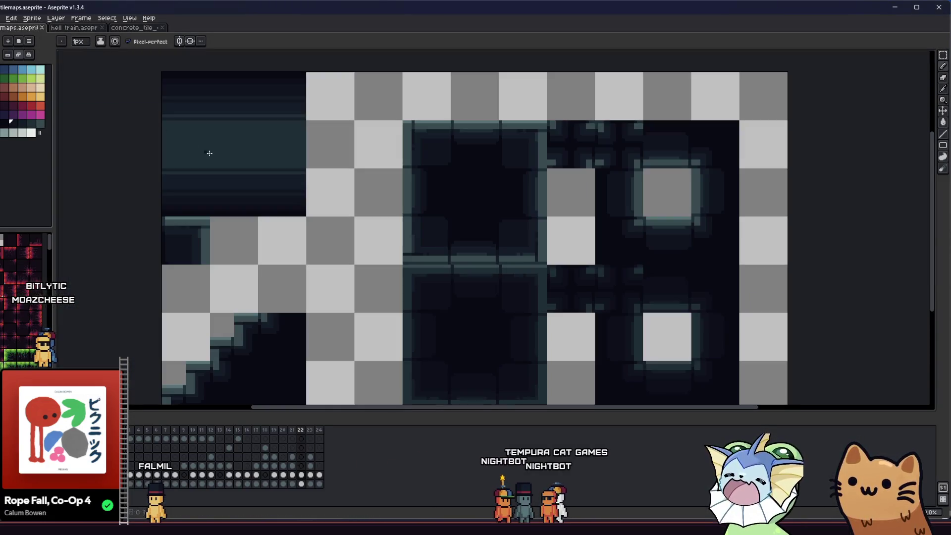
{"action": "left_click", "coordinate": [311, 475]}
{"action": "left_click", "coordinate": [320, 476]}
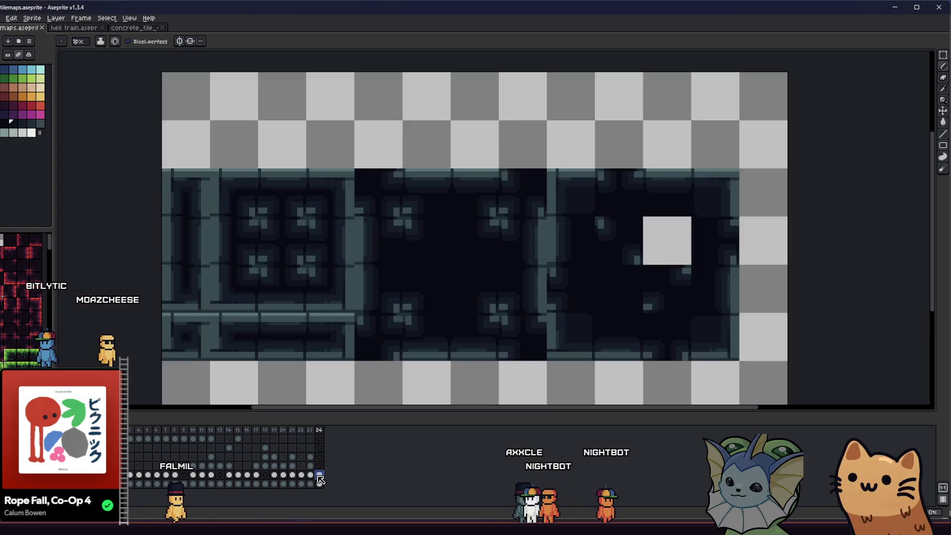
{"action": "key", "text": "m"}
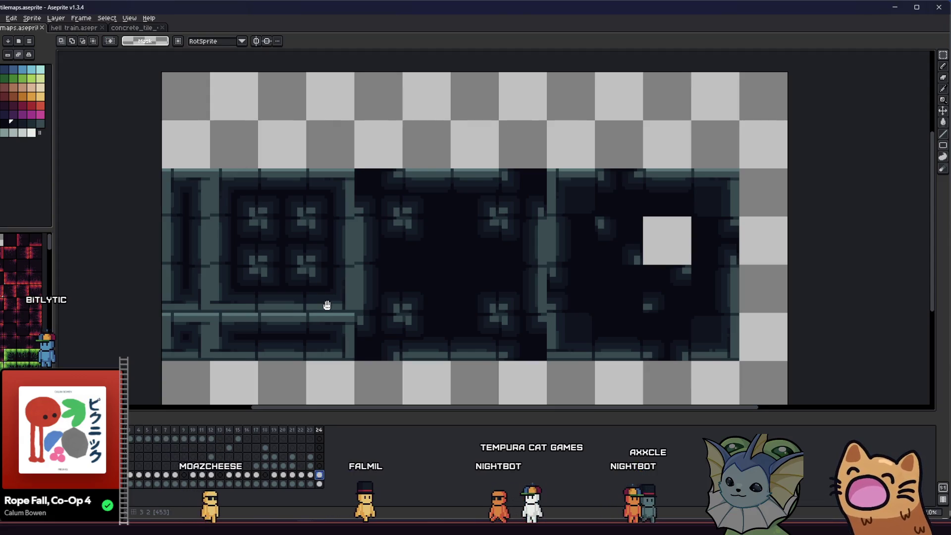
{"action": "left_click_drag", "start_coordinate": [327, 305], "coordinate": [348, 307]}
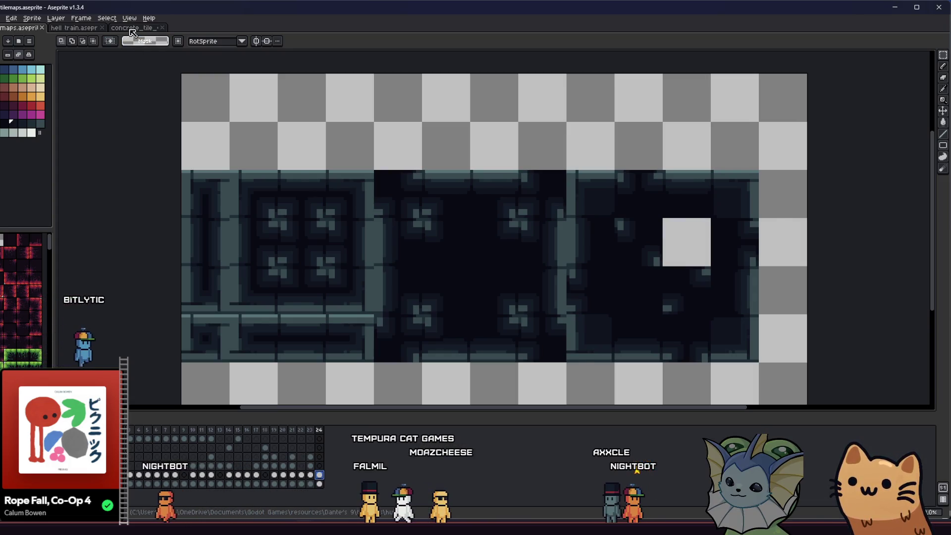
{"action": "left_click", "coordinate": [133, 28]}
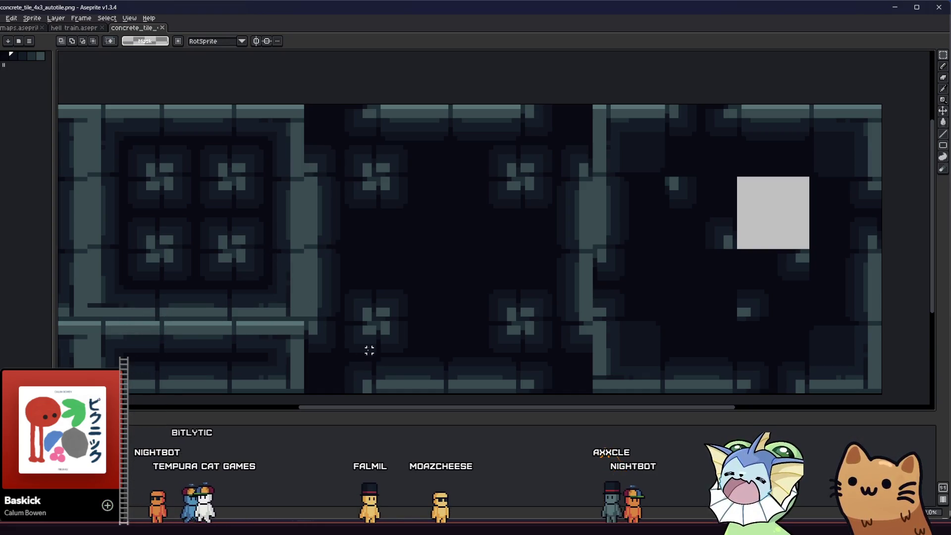
Pick the dark palette colour and try a dark pixel on the concrete tile, then undo it.
{"action": "scroll", "coordinate": [382, 365], "scroll_direction": "up", "scroll_amount": 2}
{"action": "left_click", "coordinate": [373, 343], "text": "alt"}
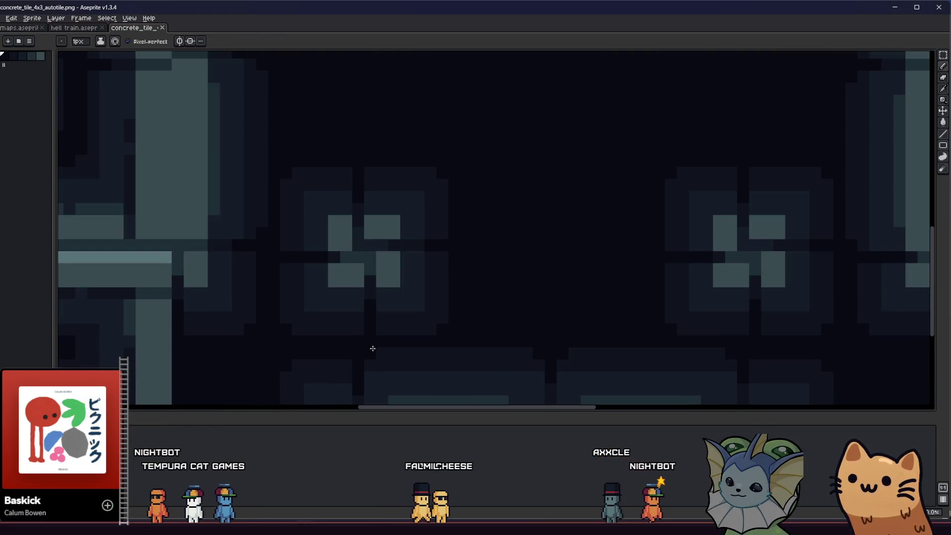
{"action": "left_click", "coordinate": [435, 352]}
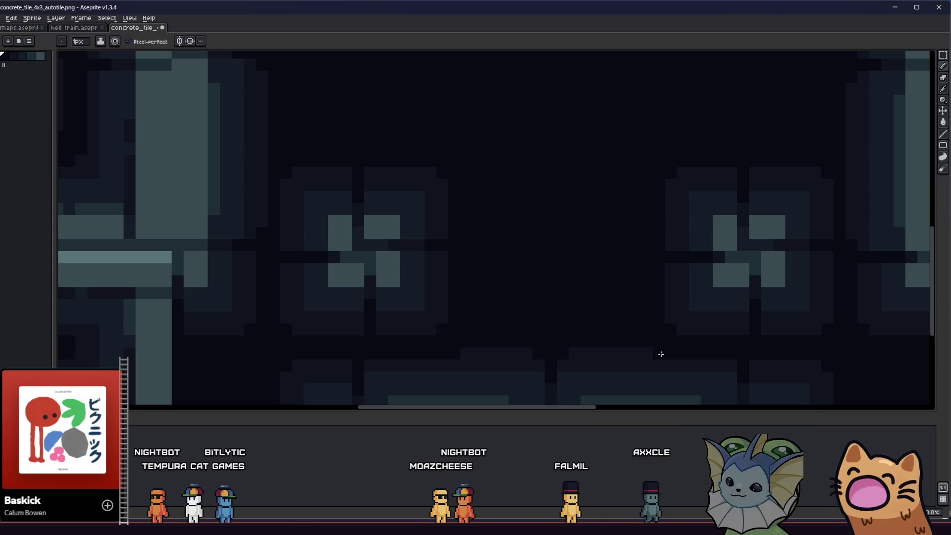
{"action": "scroll", "coordinate": [622, 356], "scroll_direction": "down", "scroll_amount": 2}
{"action": "key", "text": "ctrl+z"}
{"action": "scroll", "coordinate": [393, 170], "scroll_direction": "up", "scroll_amount": 1}
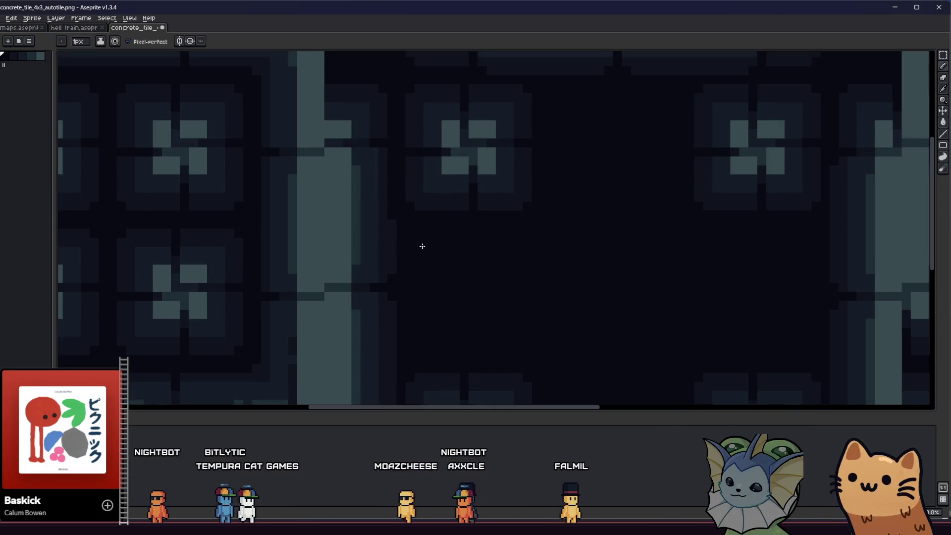
{"action": "scroll", "coordinate": [379, 292], "scroll_direction": "down", "scroll_amount": 2}
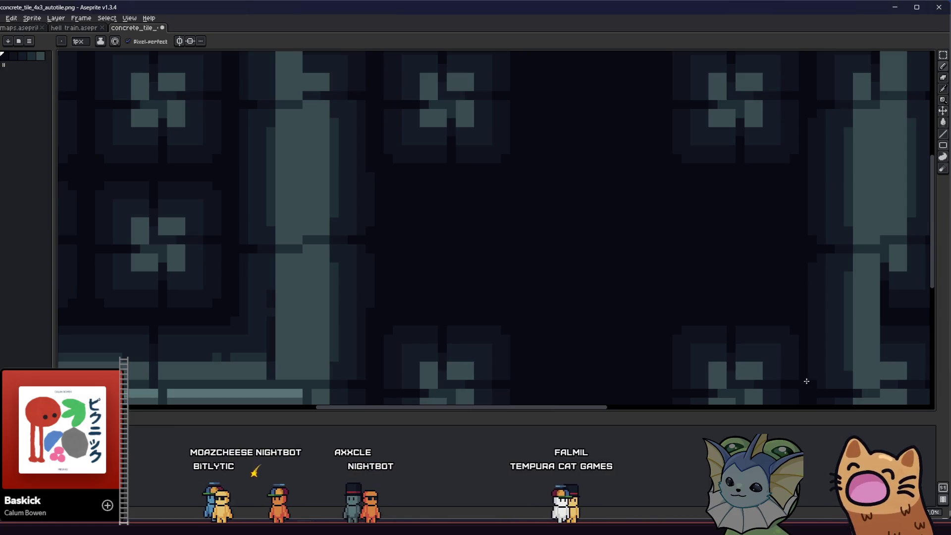
{"action": "scroll", "coordinate": [806, 168], "scroll_direction": "up", "scroll_amount": 1}
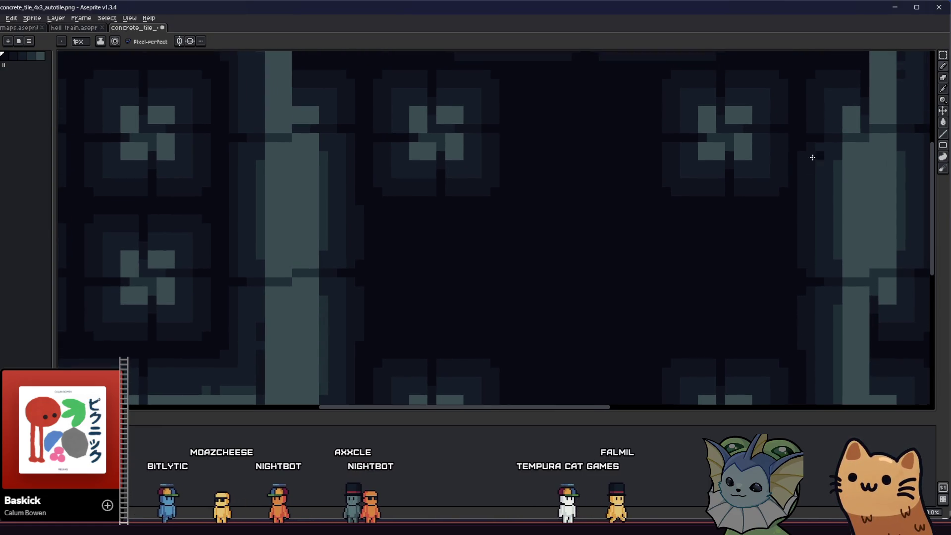
{"action": "scroll", "coordinate": [733, 236], "scroll_direction": "down", "scroll_amount": 3}
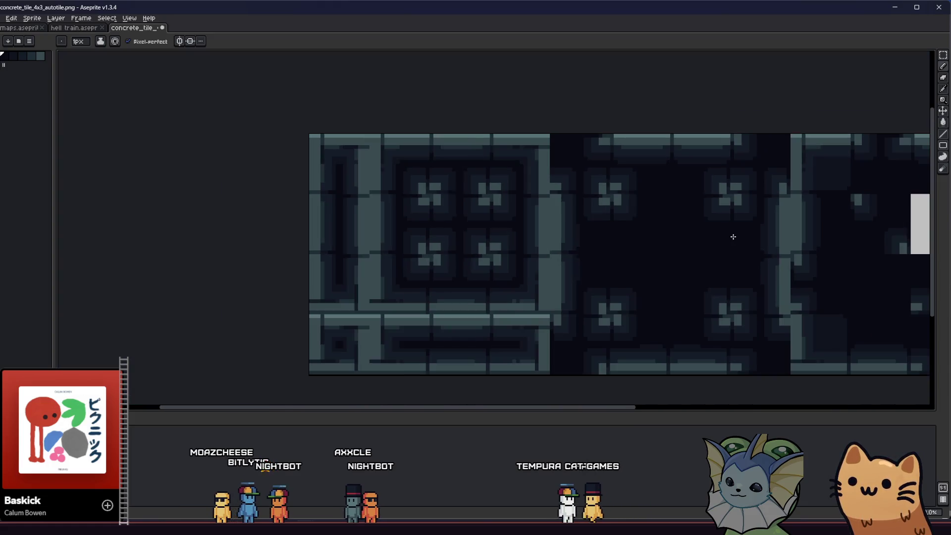
Pencil two dark pixel fixes into the concrete autotile.
{"action": "key", "text": "b"}
{"action": "scroll", "coordinate": [578, 259], "scroll_direction": "down", "scroll_amount": 1}
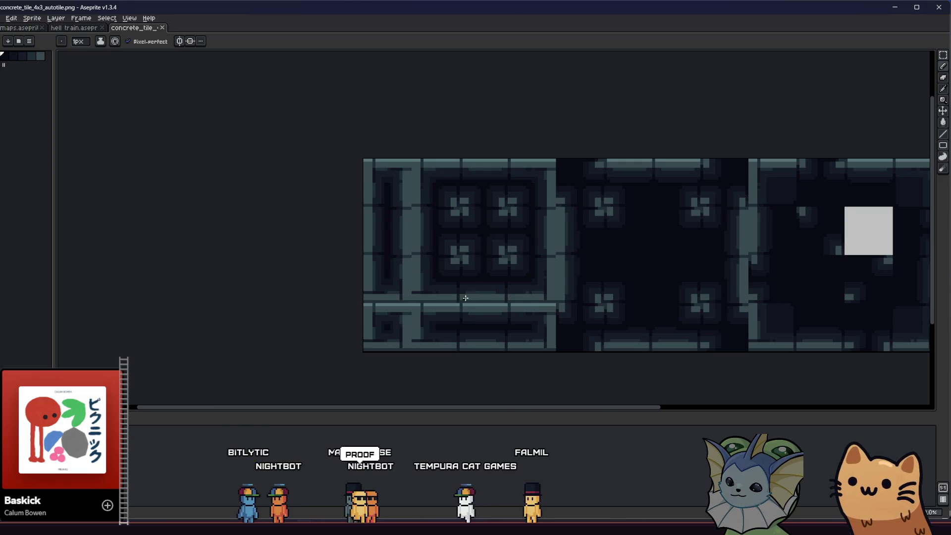
{"action": "mouse_move", "coordinate": [465, 298]}
{"action": "left_mouse_down"}
{"action": "mouse_move", "coordinate": [365, 318]}
{"action": "mouse_move", "coordinate": [330, 311]}
{"action": "left_mouse_up"}
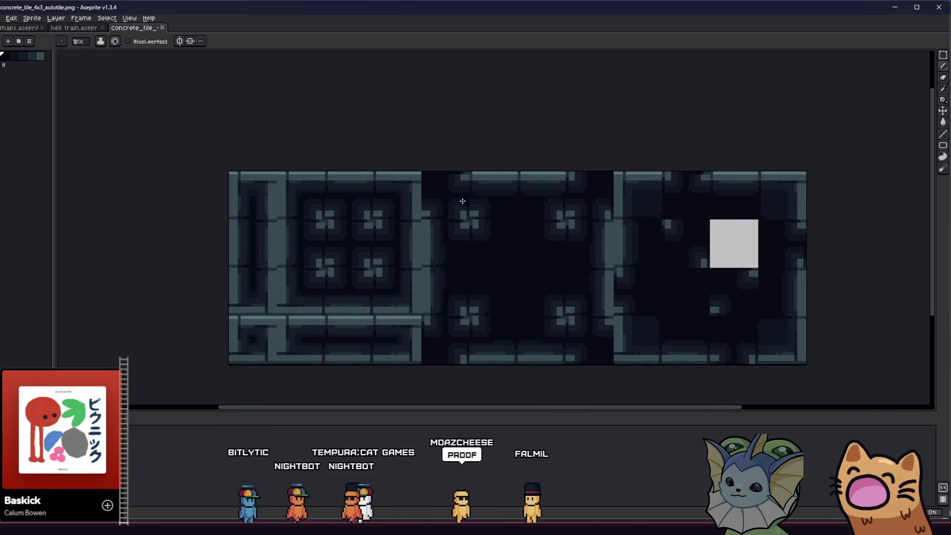
{"action": "scroll", "coordinate": [458, 206], "scroll_direction": "up", "scroll_amount": 2}
{"action": "left_click", "coordinate": [546, 187]}
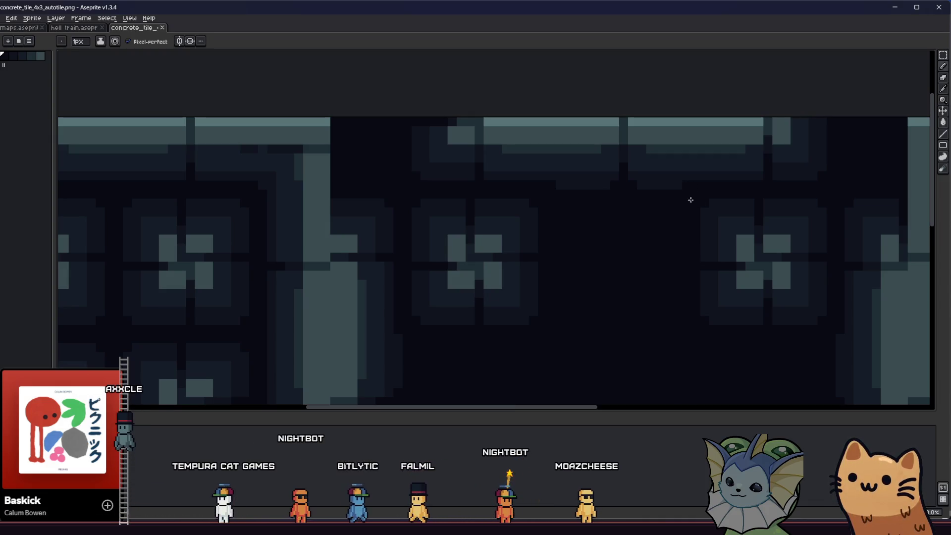
{"action": "left_click", "coordinate": [703, 190]}
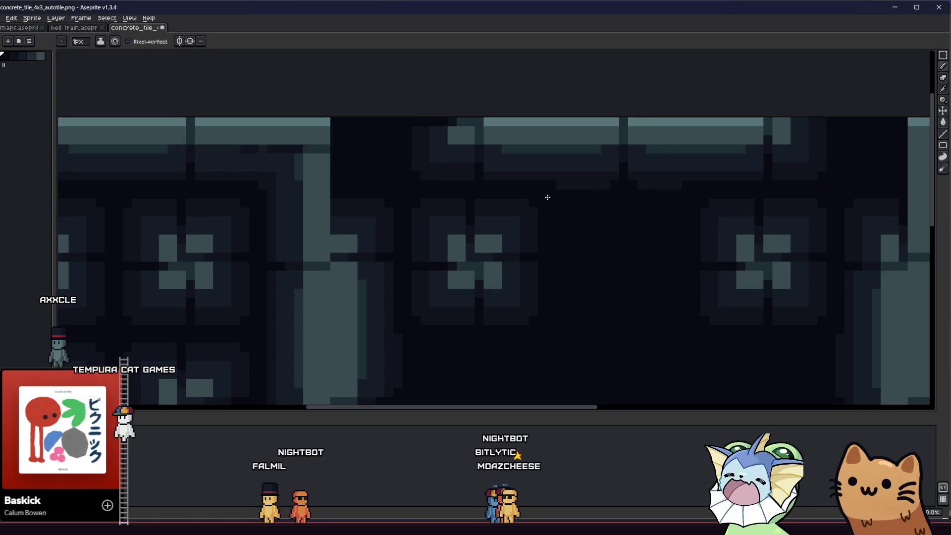
Zoom around the concrete autotile to inspect the pixel fixes.
{"action": "scroll", "coordinate": [539, 227], "scroll_direction": "down", "scroll_amount": 5}
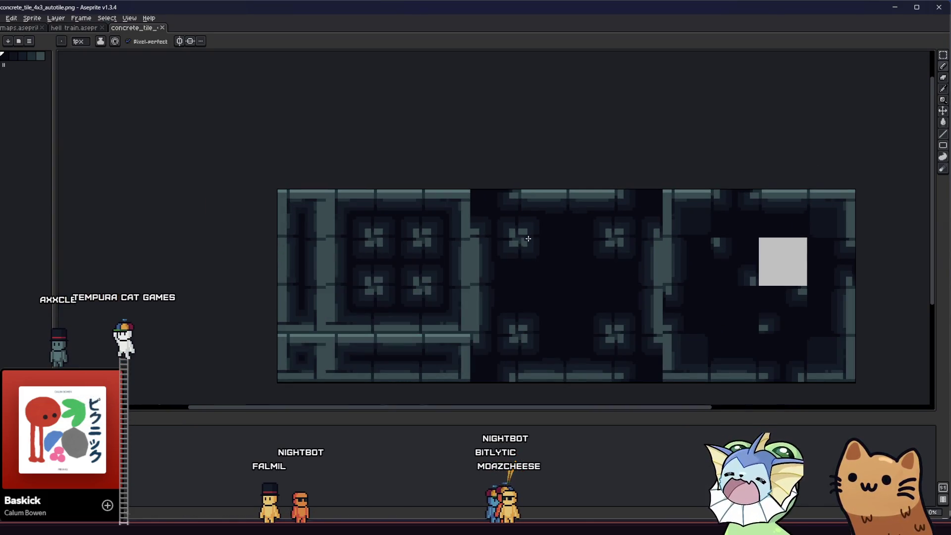
{"action": "key", "text": "m"}
{"action": "scroll", "coordinate": [463, 279], "scroll_direction": "down", "scroll_amount": 1}
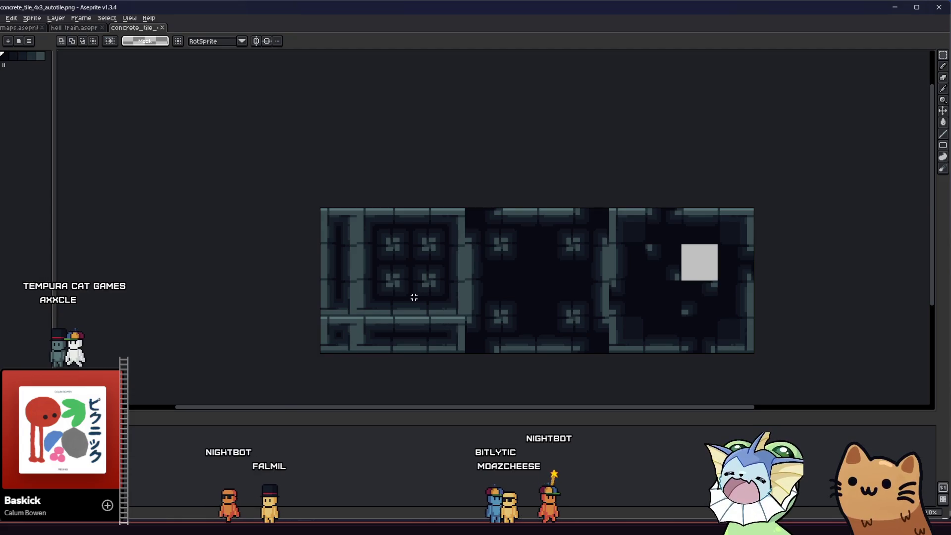
{"action": "scroll", "coordinate": [587, 266], "scroll_direction": "up", "scroll_amount": 3}
{"action": "key", "text": "i"}
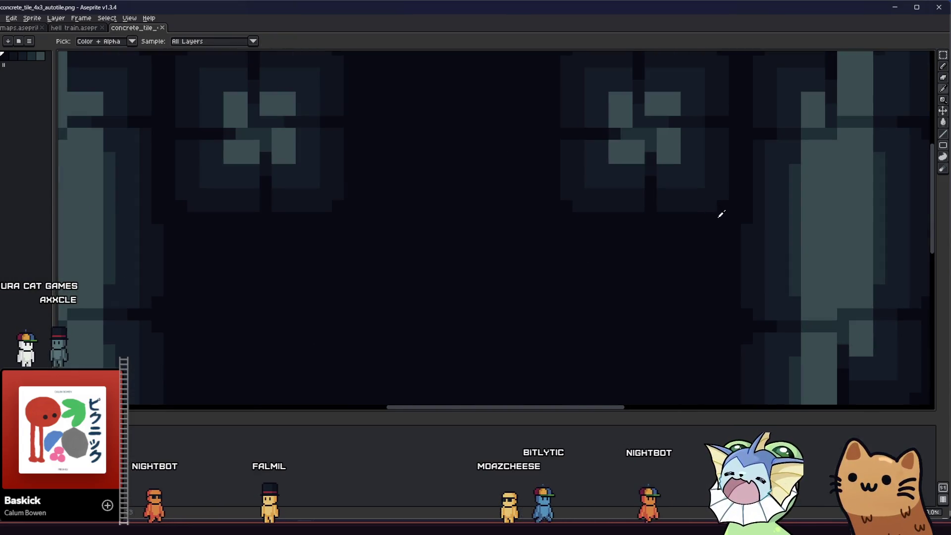
{"action": "key", "text": "b"}
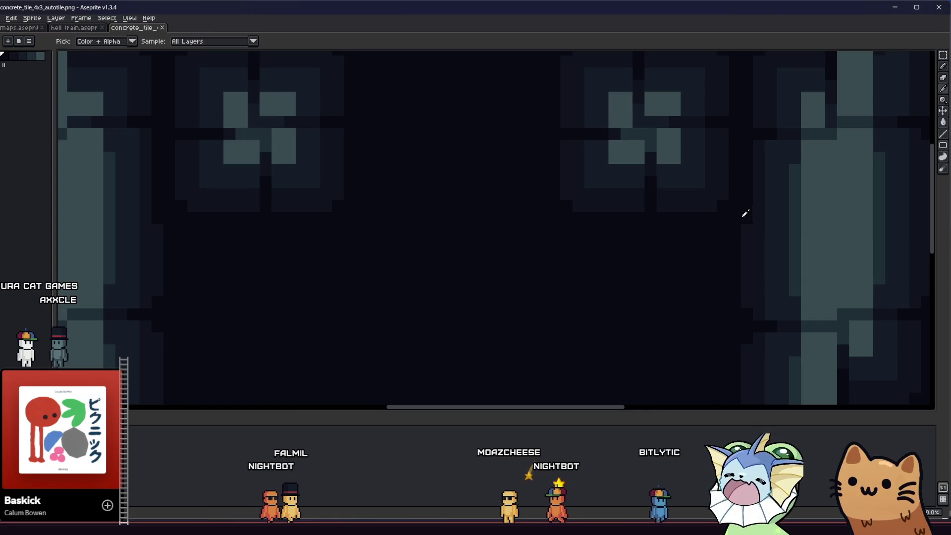
{"action": "scroll", "coordinate": [718, 231], "scroll_direction": "down", "scroll_amount": 2}
{"action": "scroll", "coordinate": [652, 266], "scroll_direction": "up", "scroll_amount": 2}
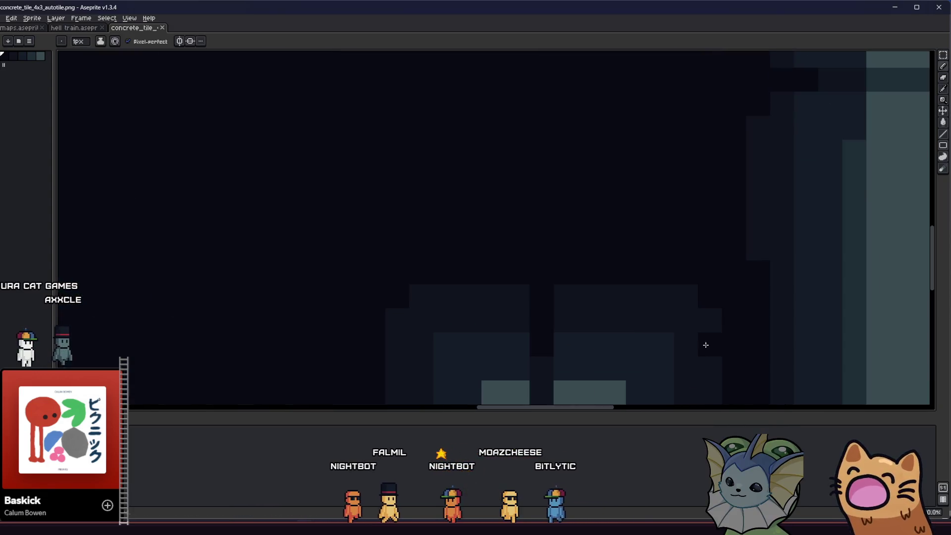
{"action": "scroll", "coordinate": [751, 254], "scroll_direction": "down", "scroll_amount": 2}
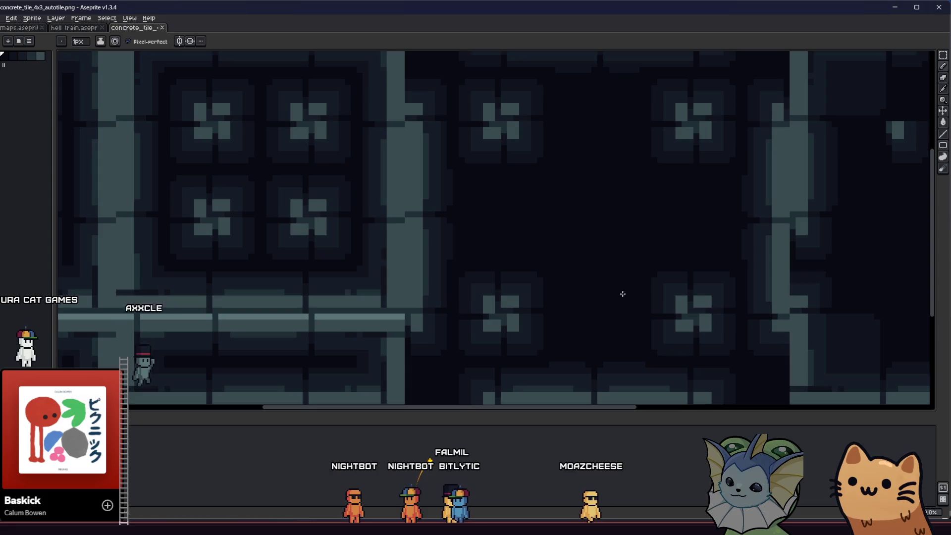
{"action": "scroll", "coordinate": [653, 351], "scroll_direction": "up", "scroll_amount": 2}
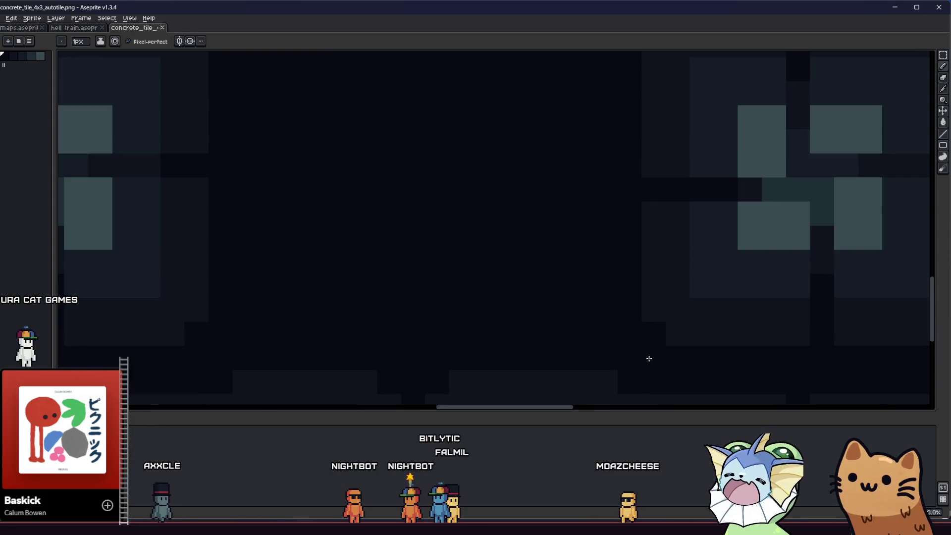
{"action": "scroll", "coordinate": [687, 272], "scroll_direction": "up", "scroll_amount": 1}
{"action": "scroll", "coordinate": [688, 272], "scroll_direction": "down", "scroll_amount": 2}
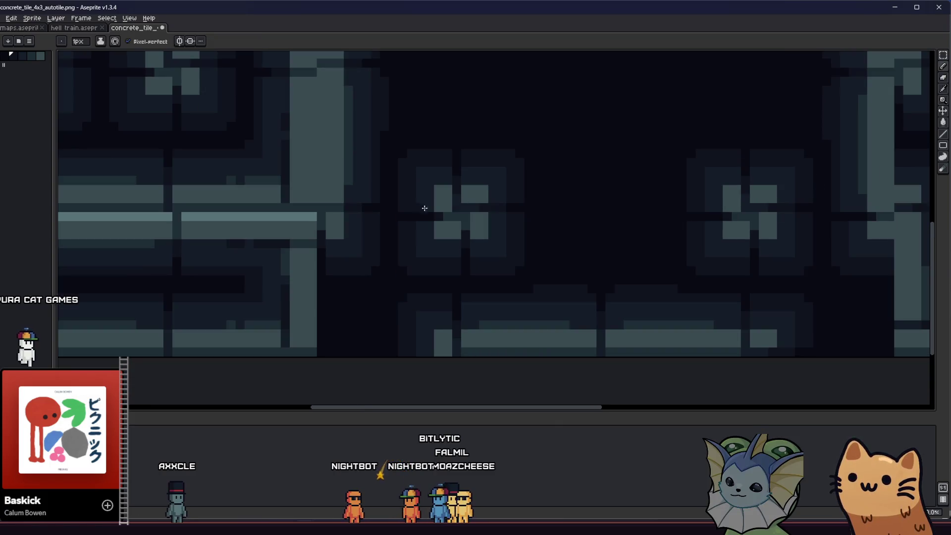
{"action": "key", "text": "b"}
{"action": "scroll", "coordinate": [389, 181], "scroll_direction": "up", "scroll_amount": 3}
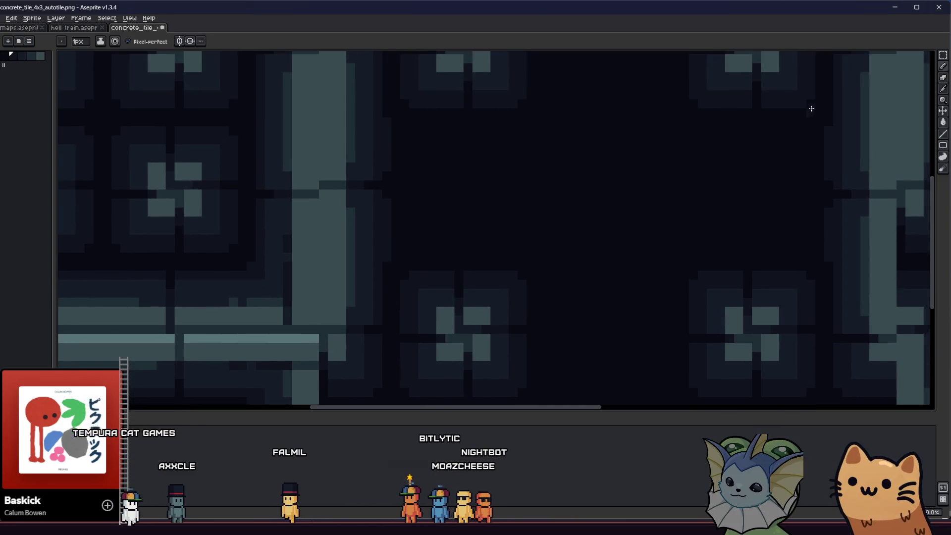
{"action": "scroll", "coordinate": [539, 218], "scroll_direction": "up", "scroll_amount": 3}
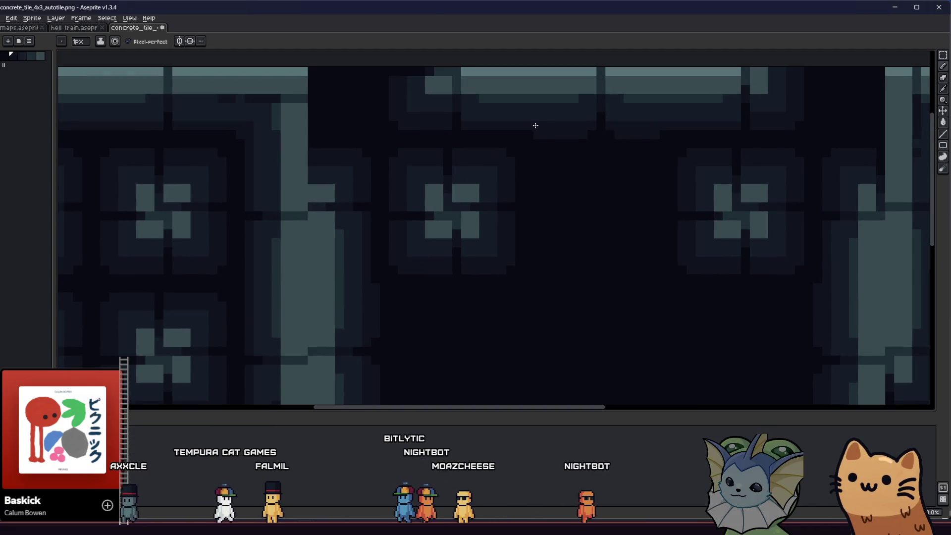
{"action": "scroll", "coordinate": [667, 136], "scroll_direction": "down", "scroll_amount": 2}
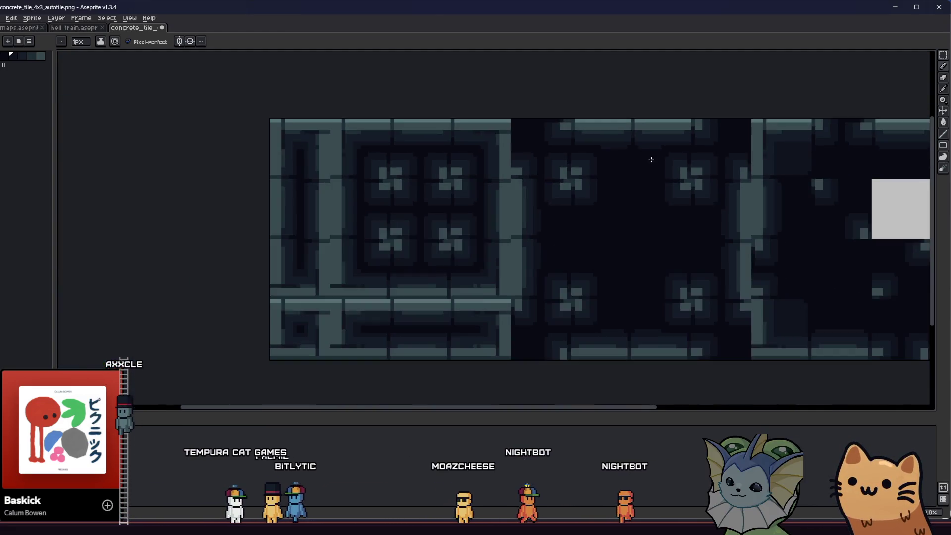
Trial-select the concrete tiles, the top-right 2x2 block, then the whole sheet, and deselect.
{"action": "left_click_drag", "start_coordinate": [596, 223], "coordinate": [532, 222]}
{"action": "key", "text": "m"}
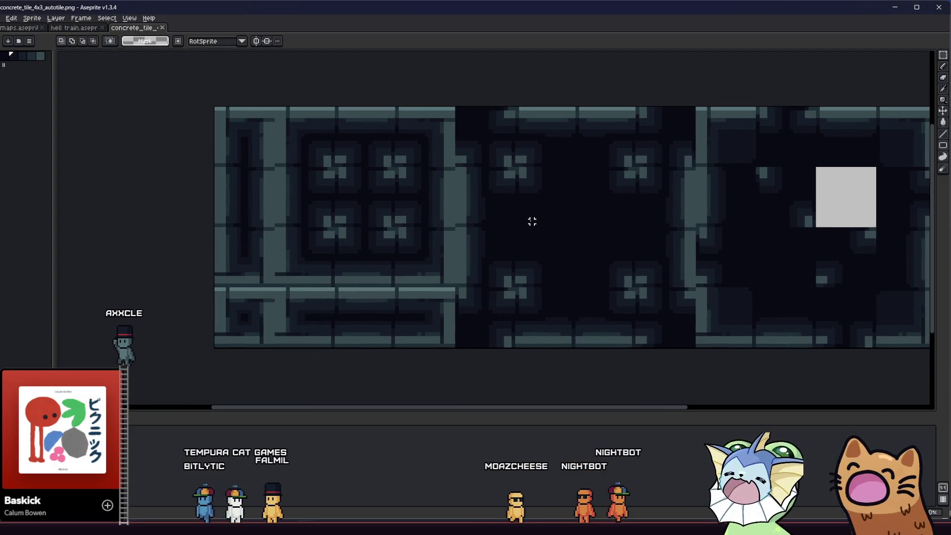
{"action": "scroll", "coordinate": [532, 221], "scroll_direction": "down", "scroll_amount": 1}
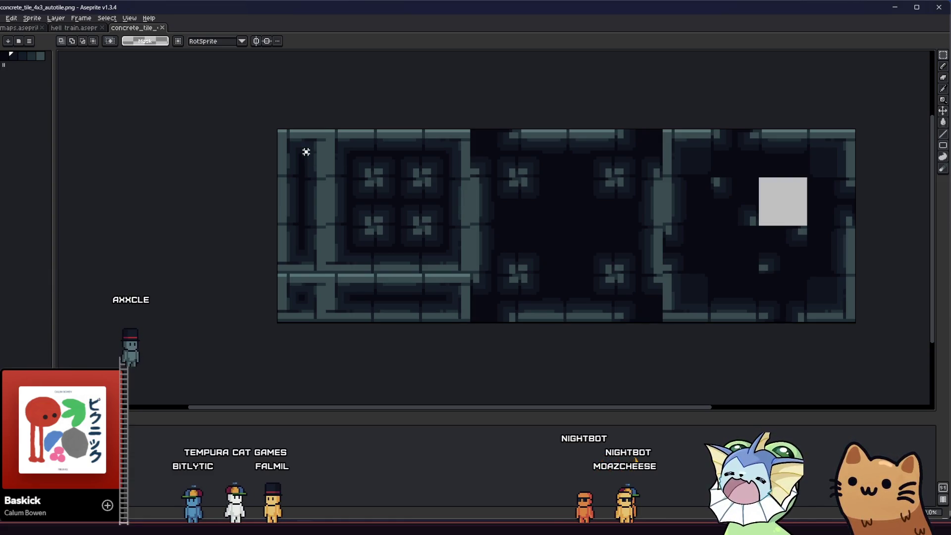
{"action": "mouse_move", "coordinate": [306, 152]}
{"action": "left_mouse_down"}
{"action": "mouse_move", "coordinate": [764, 310]}
{"action": "mouse_move", "coordinate": [802, 308]}
{"action": "left_mouse_up"}
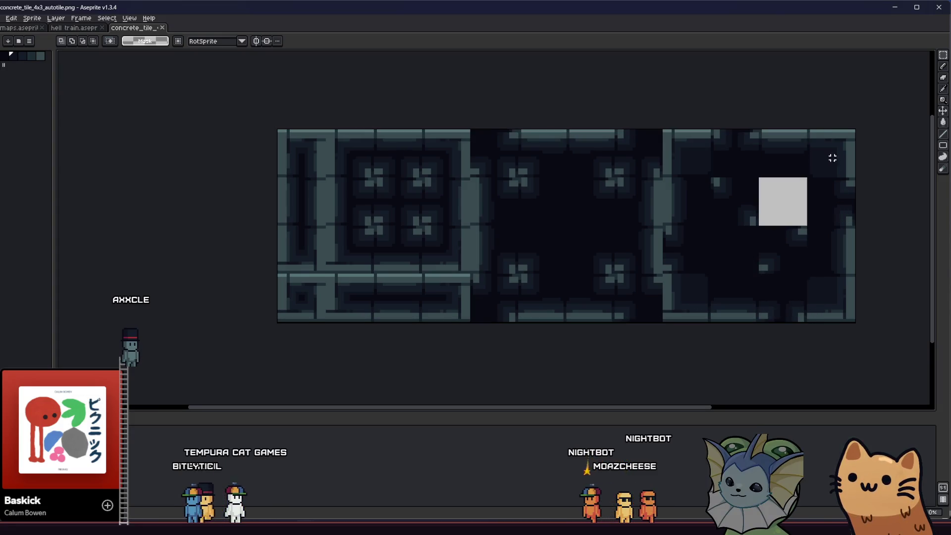
{"action": "left_click_drag", "start_coordinate": [834, 161], "coordinate": [786, 179]}
{"action": "key", "text": "ctrl+a"}
{"action": "key", "text": "ctrl+d"}
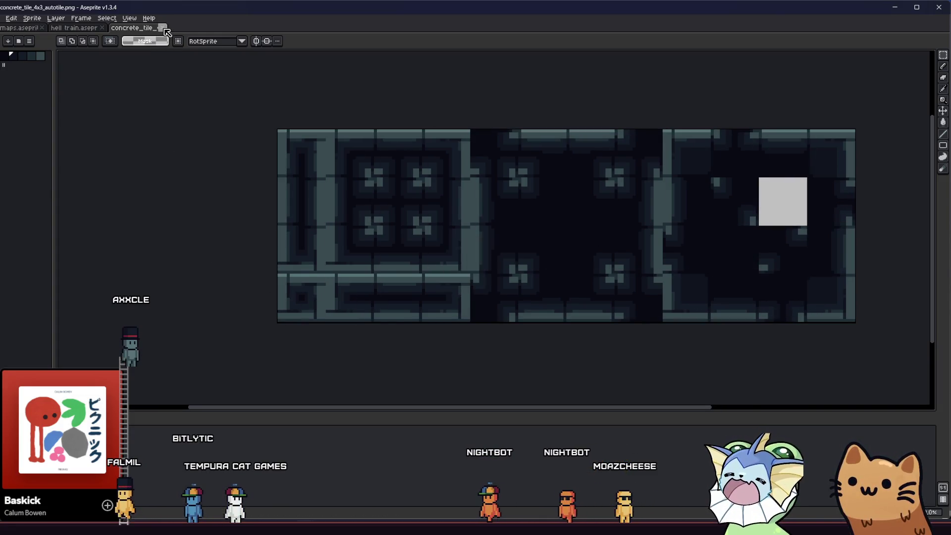
Close the concrete autotile, nudge-compare the tilemaps sheet, and bring up the hub tilemaps folder.
{"action": "key", "text": "ctrl+w"}
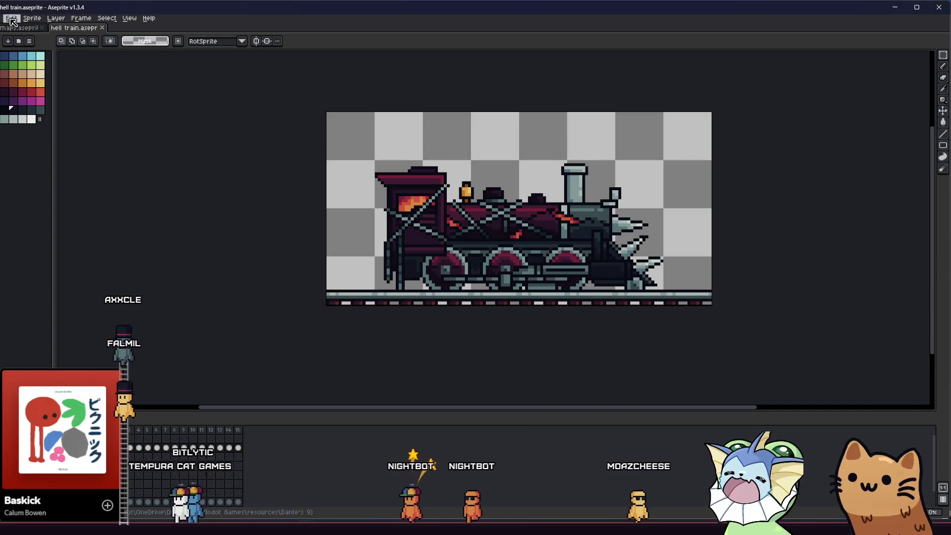
{"action": "key", "text": "ctrl+Tab"}
{"action": "key", "text": "ctrl+a"}
{"action": "mouse_move", "coordinate": [302, 307]}
{"action": "left_mouse_down"}
{"action": "mouse_move", "coordinate": [288, 212]}
{"action": "mouse_move", "coordinate": [346, 328]}
{"action": "mouse_move", "coordinate": [308, 301]}
{"action": "mouse_move", "coordinate": [312, 294]}
{"action": "left_mouse_up"}
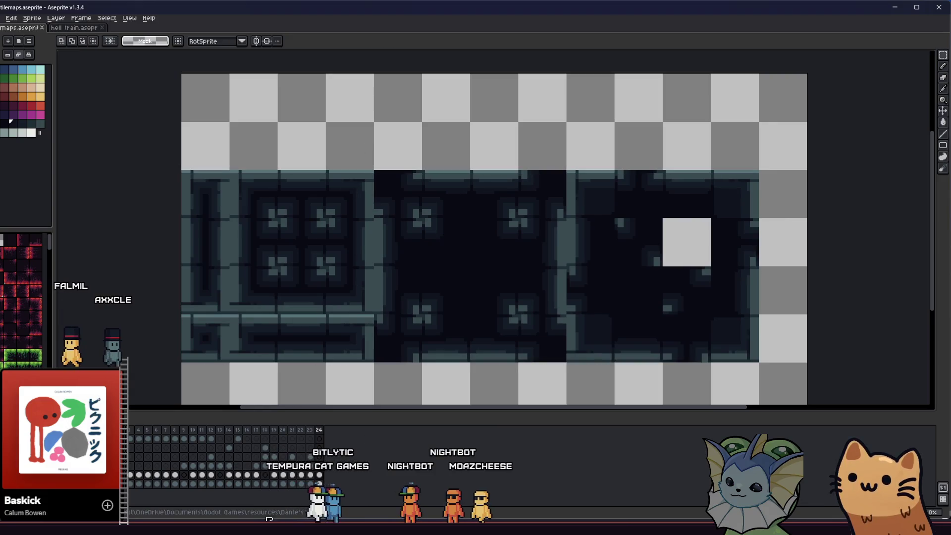
{"action": "key", "text": "ctrl+d"}
{"action": "key", "text": "alt+Tab"}
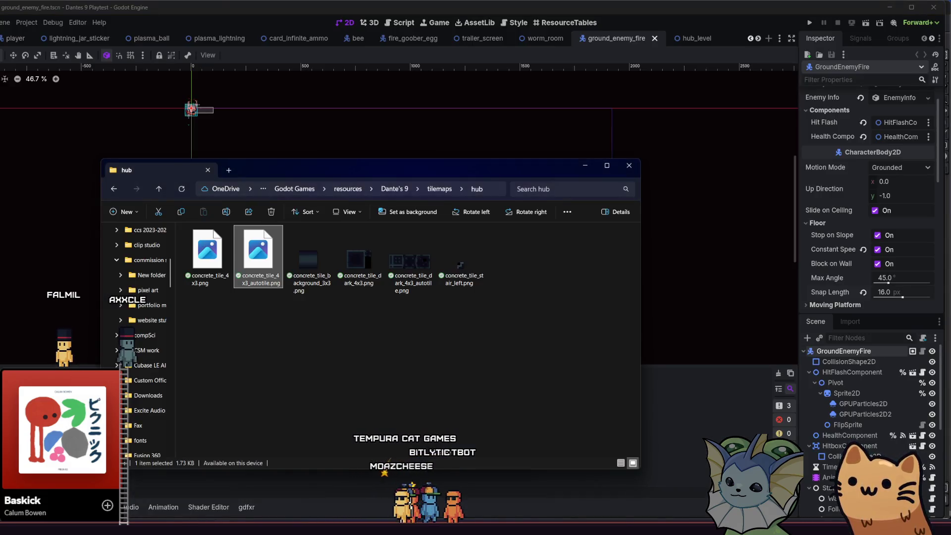
{"action": "key", "text": "alt+Tab"}
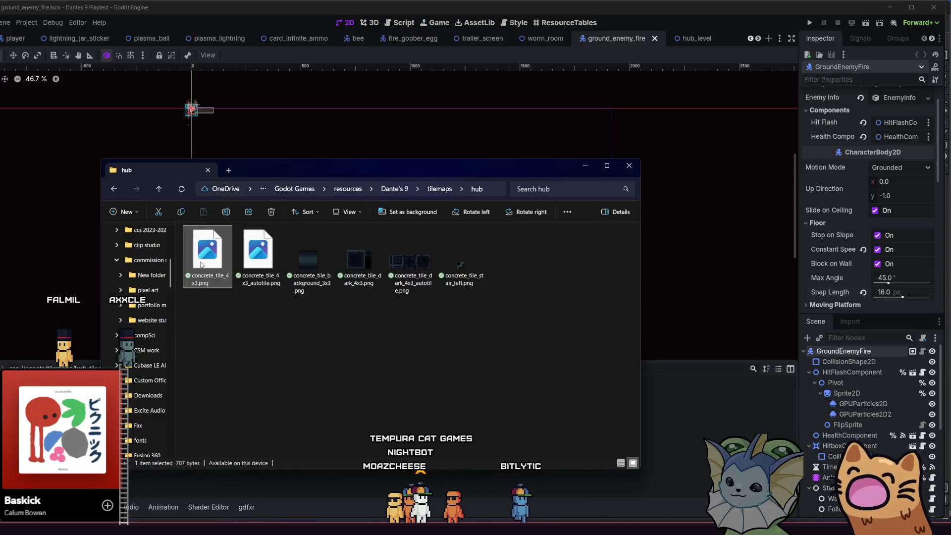